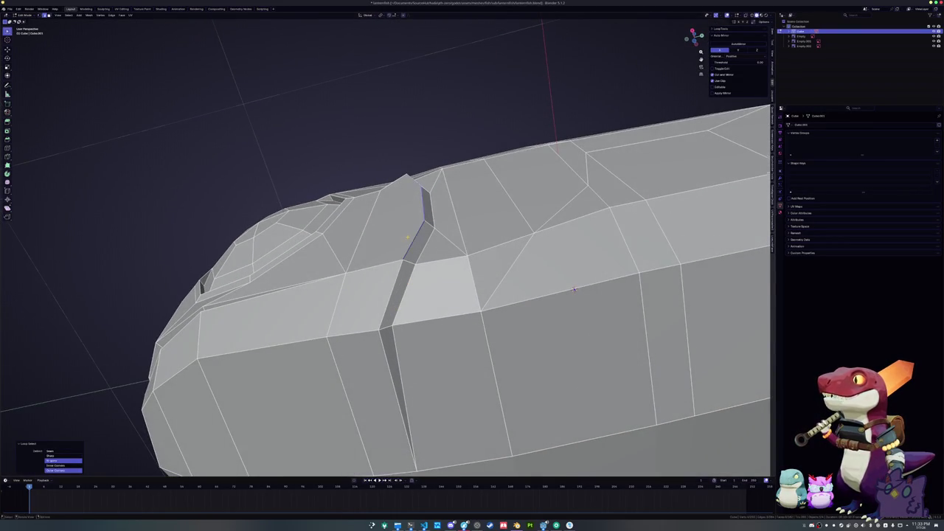
Move the edge loop beside the eye and relax it with LoopTools.
key("g")
left_click(517, 235)
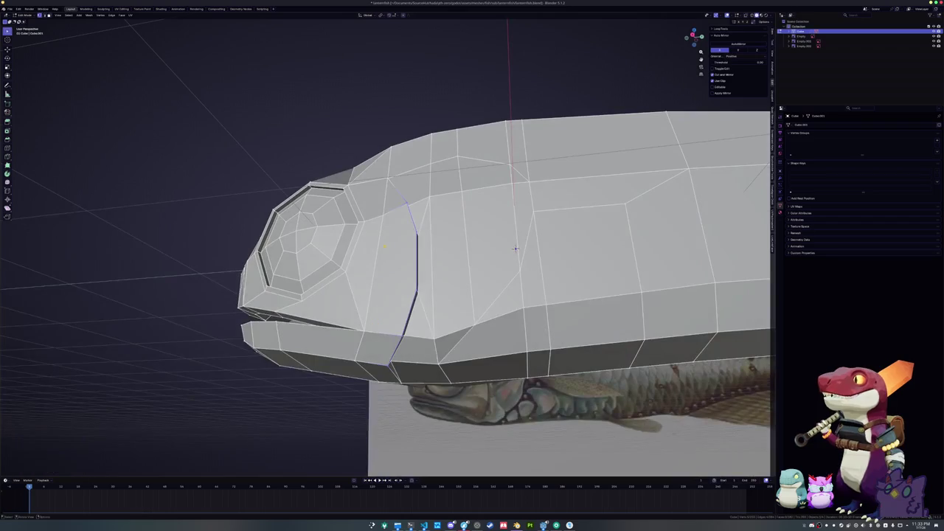
key("shift+r")
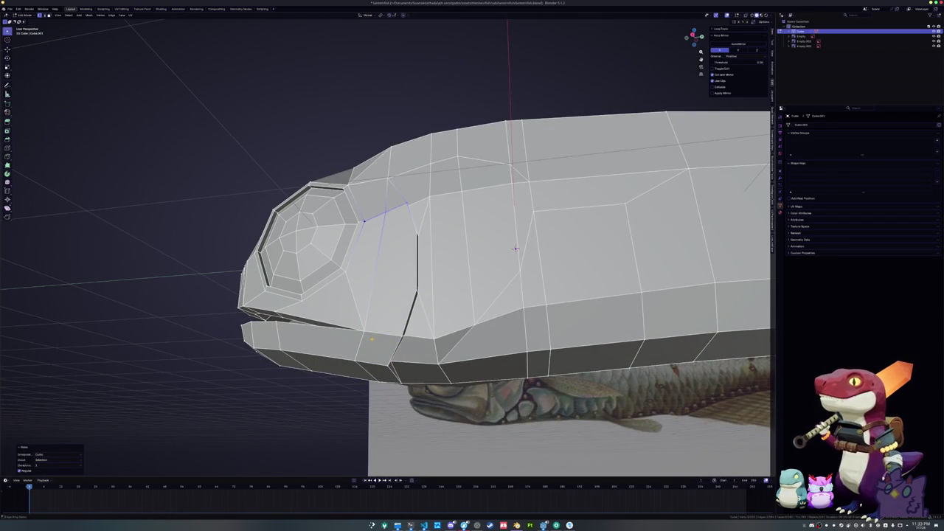
mouse_move(515, 249)
left_mouse_down()
mouse_move(509, 244)
mouse_move(499, 313)
mouse_move(491, 285)
left_mouse_up()
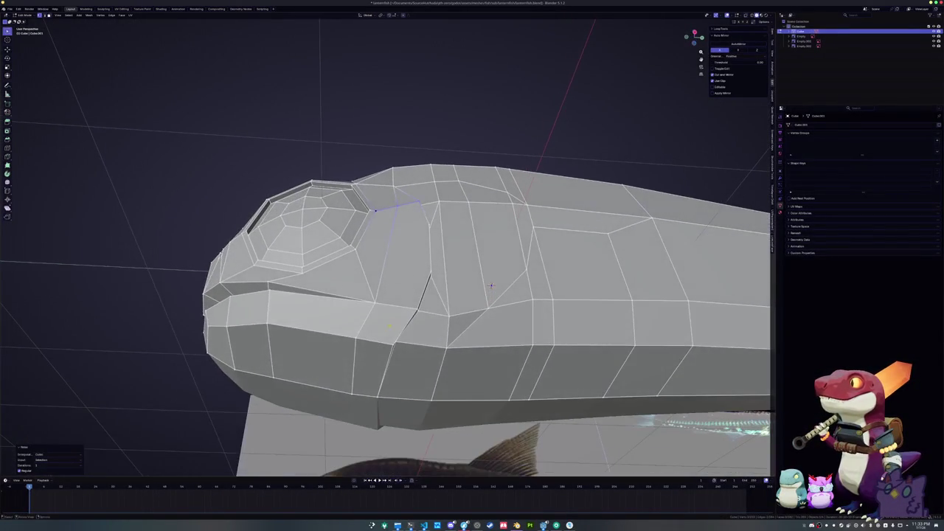
Select the edge loop behind the eye and shift it slightly.
left_click(398, 221)
left_click(361, 303, "ctrl")
mouse_move(362, 303)
left_mouse_down()
mouse_move(534, 202)
mouse_move(432, 257)
left_mouse_up()
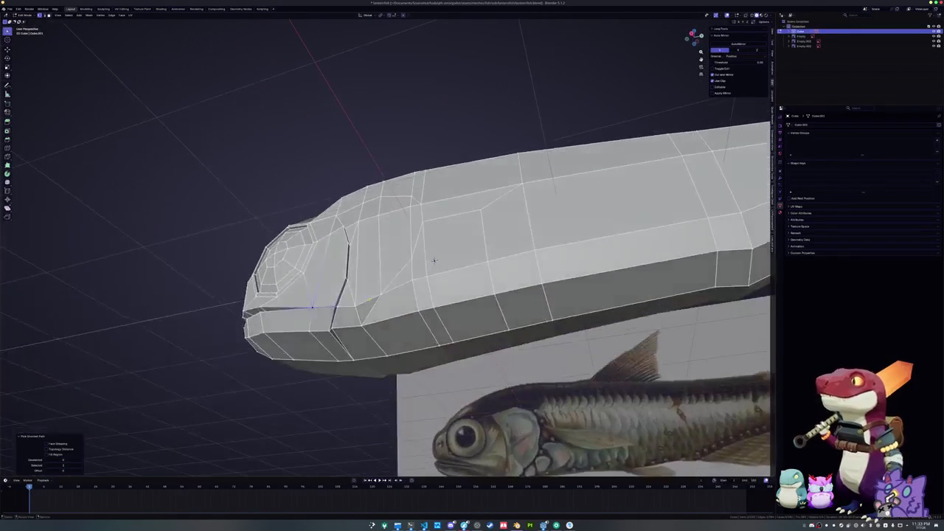
left_click(371, 308, "alt")
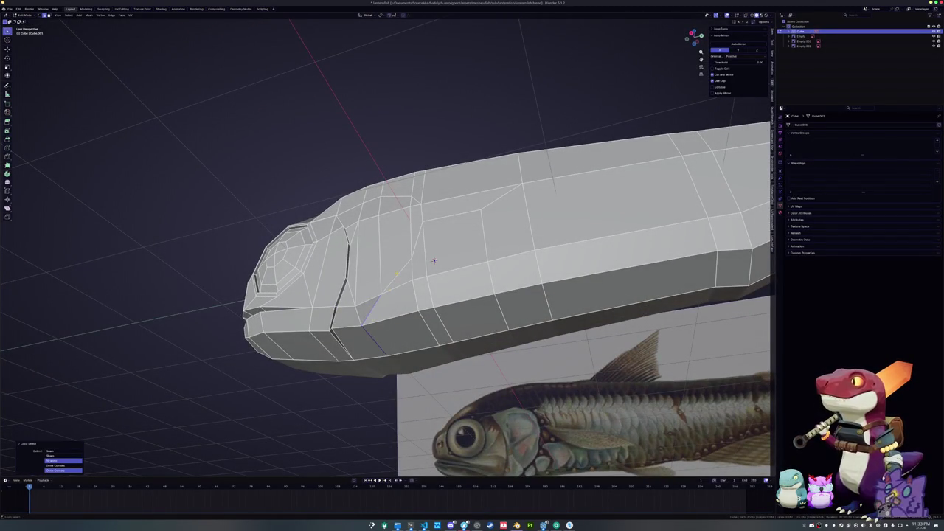
left_click_drag(433, 260, 435, 247)
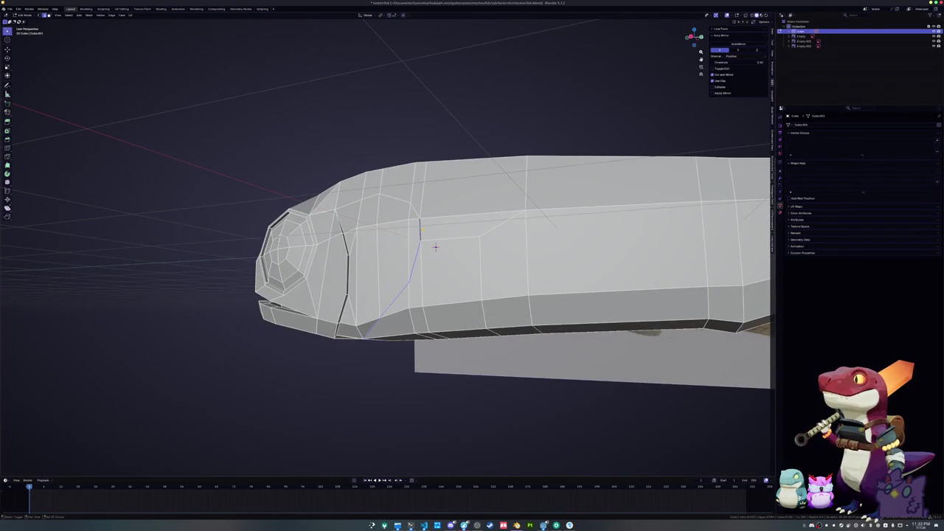
key("g")
left_click(432, 244)
mouse_move(432, 244)
left_mouse_down()
mouse_move(432, 253)
mouse_move(448, 243)
mouse_move(463, 258)
left_mouse_up()
Push the head edge loops along their normals with Alt+S.
key("alt+s")
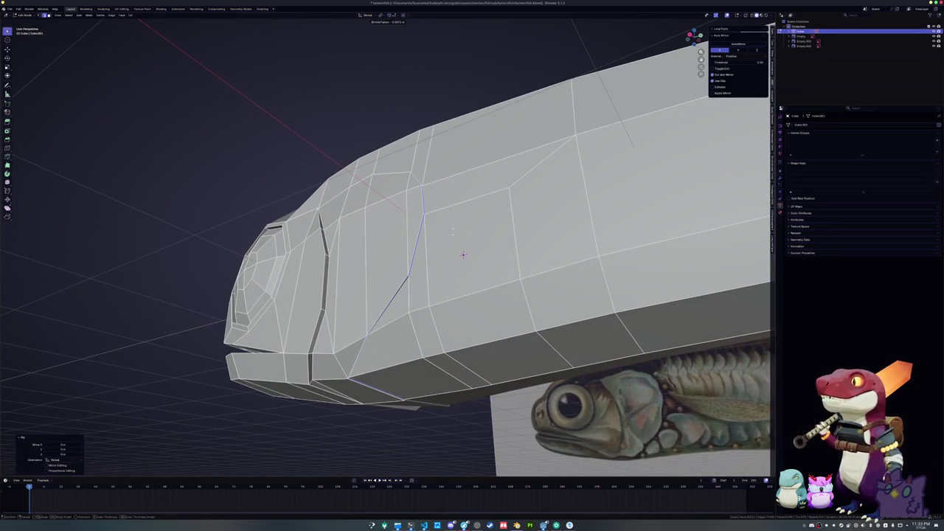
left_click(463, 255)
left_click(463, 255, "alt")
mouse_move(463, 255)
left_mouse_down()
mouse_move(477, 273)
mouse_move(478, 230)
mouse_move(489, 245)
left_mouse_up()
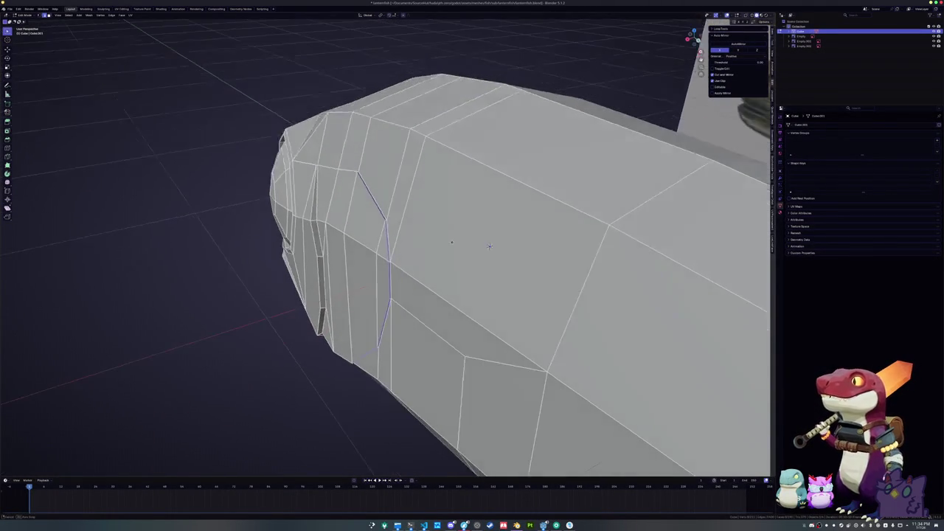
key("alt+s")
Finish the normal push and scale the selected loop along the X axis.
left_click(489, 245)
left_click_drag(490, 246, 489, 253)
key("s")
key("g")
key("x")
left_click(489, 253)
left_click_drag(489, 253, 488, 237)
Slide the stray vertex along its edges, then merge the selected vertices at center.
key("g")
key("z")
key("g")
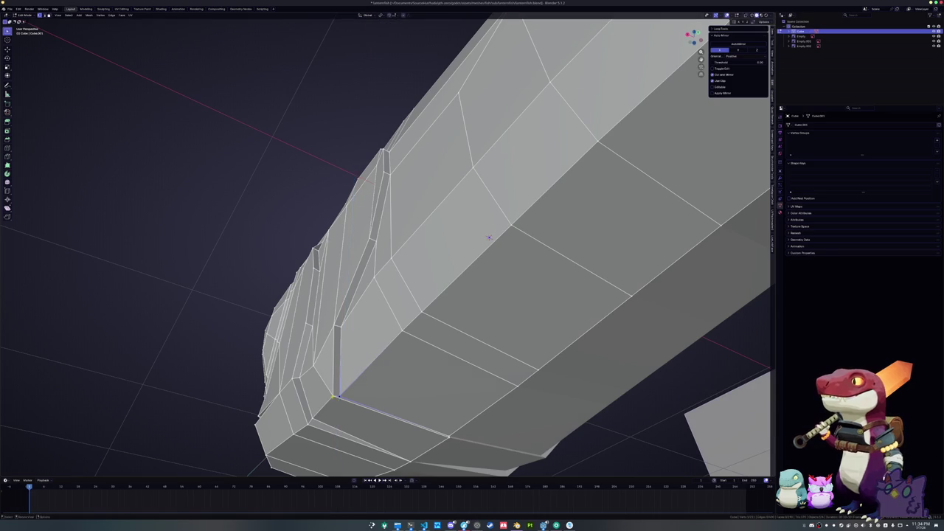
left_click(489, 237)
key("g")
key("g")
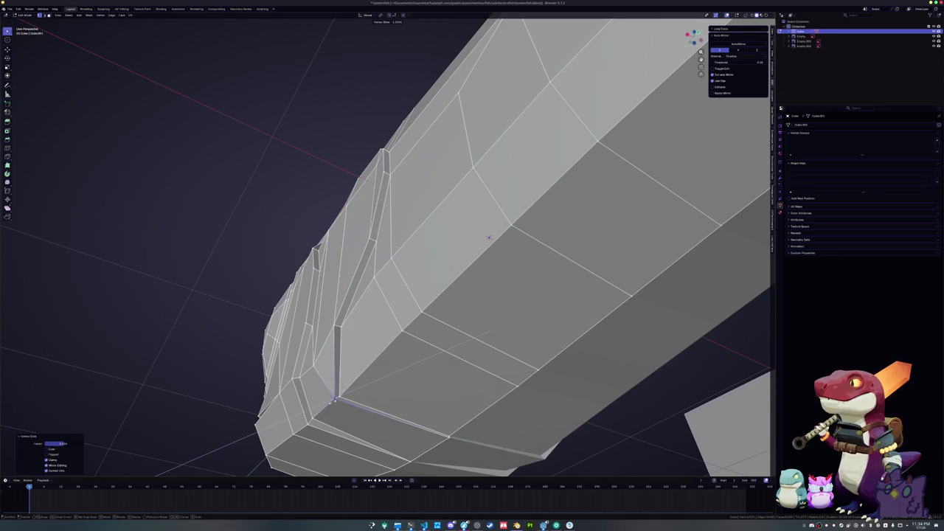
right_click(489, 237)
key("m")
left_click(442, 441)
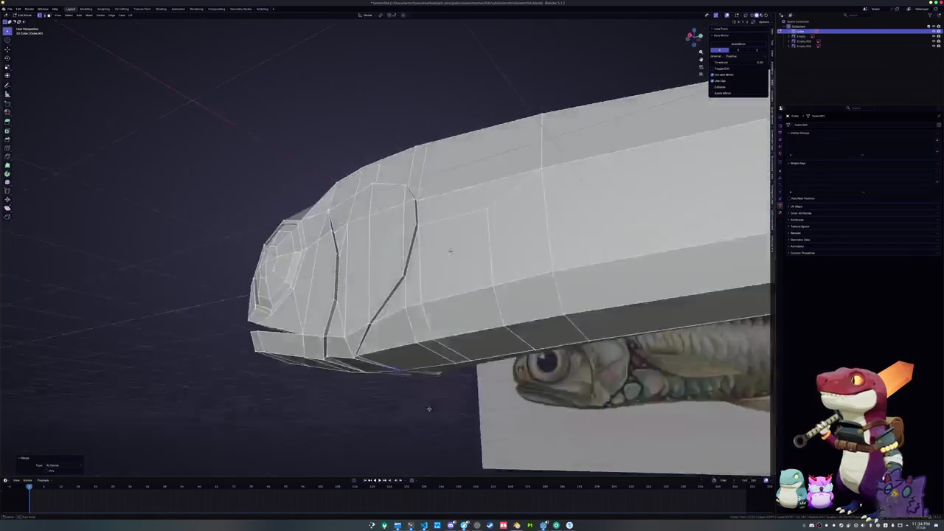
Slide a vertex on the underside of the head with a factor of about -0.2.
scroll(450, 250, "up", 3)
mouse_move(475, 243)
left_mouse_down()
mouse_move(489, 242)
mouse_move(514, 196)
mouse_move(493, 162)
left_mouse_up()
key("shift+v")
left_click(502, 181)
left_click_drag(62, 444, 51, 444)
mouse_move(493, 162)
left_mouse_down()
mouse_move(480, 249)
mouse_move(536, 284)
left_mouse_up()
Edge-slide the gill-cut loop and slide a neighbouring vertex along its edge.
left_click(480, 249, "alt")
scroll(536, 284, "down", 3)
scroll(525, 276, "up", 3)
scroll(526, 276, "down", 3)
scroll(526, 276, "up", 3)
key("g")
key("g")
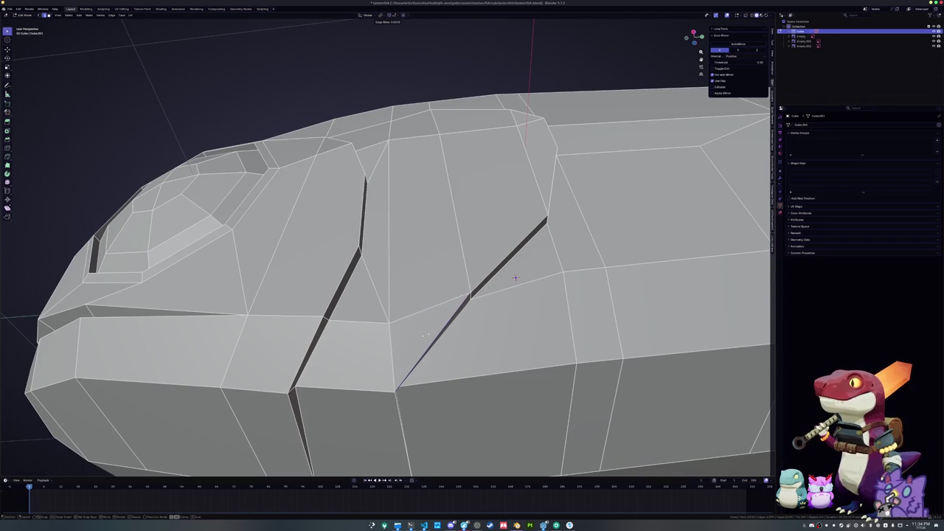
left_click(514, 278)
scroll(514, 278, "down", 2)
key("g")
key("g")
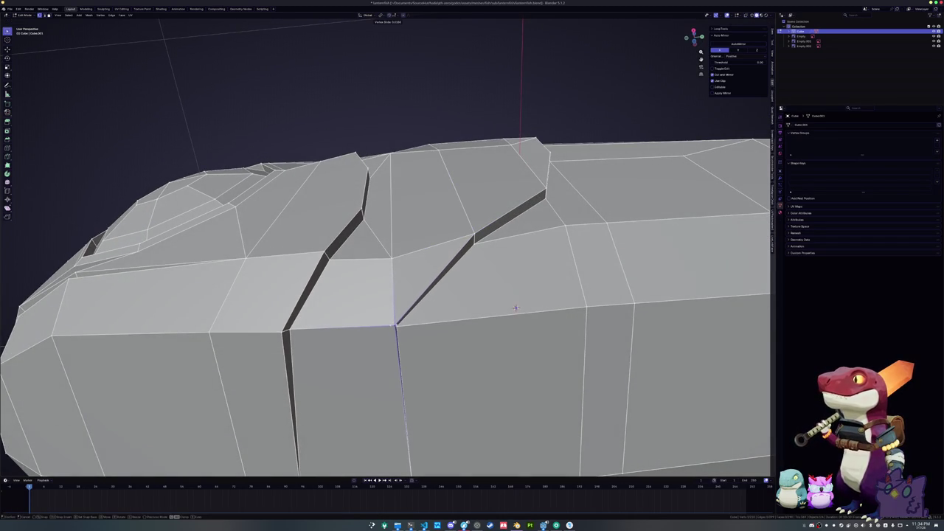
left_click(515, 308)
scroll(515, 307, "down", 2)
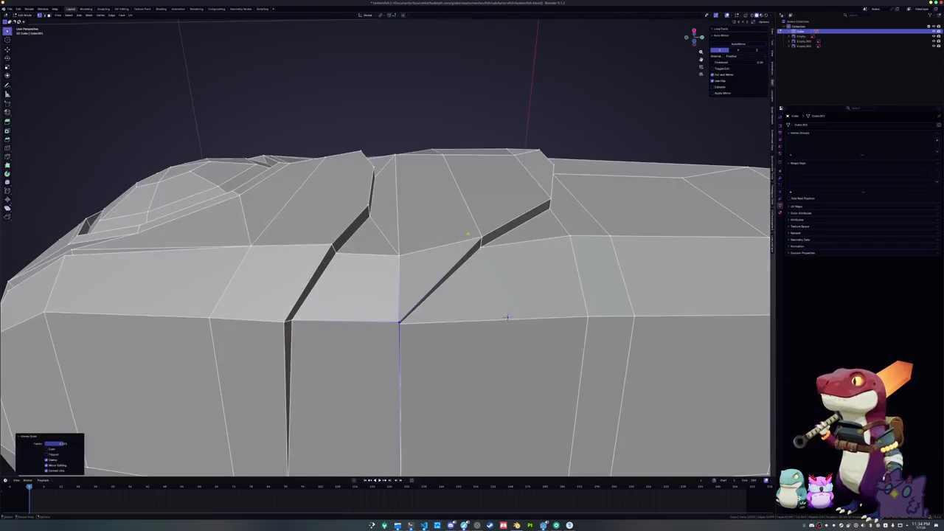
Relax the edge path across the upper head into a smooth curve.
left_click(476, 236)
left_click(338, 253, "ctrl")
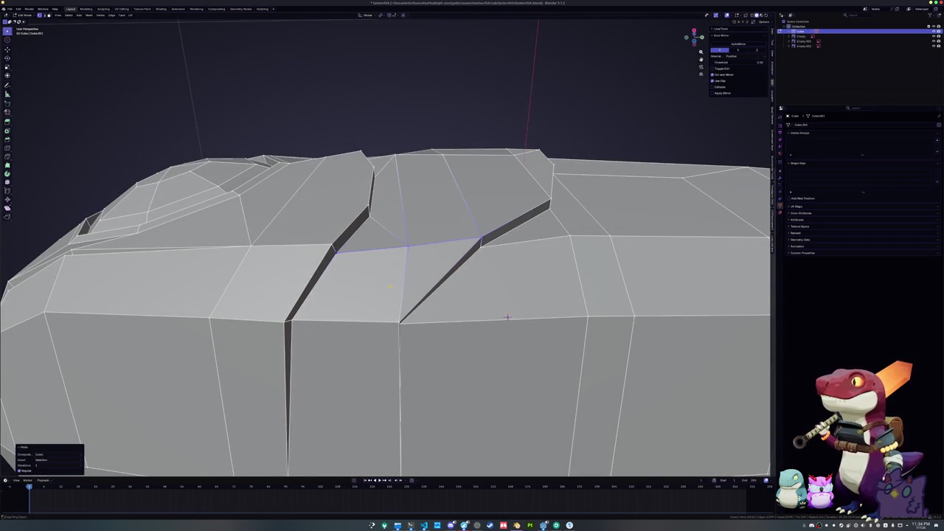
scroll(506, 305, "down", 2)
scroll(499, 257, "left", 5)
scroll(489, 278, "up", 3)
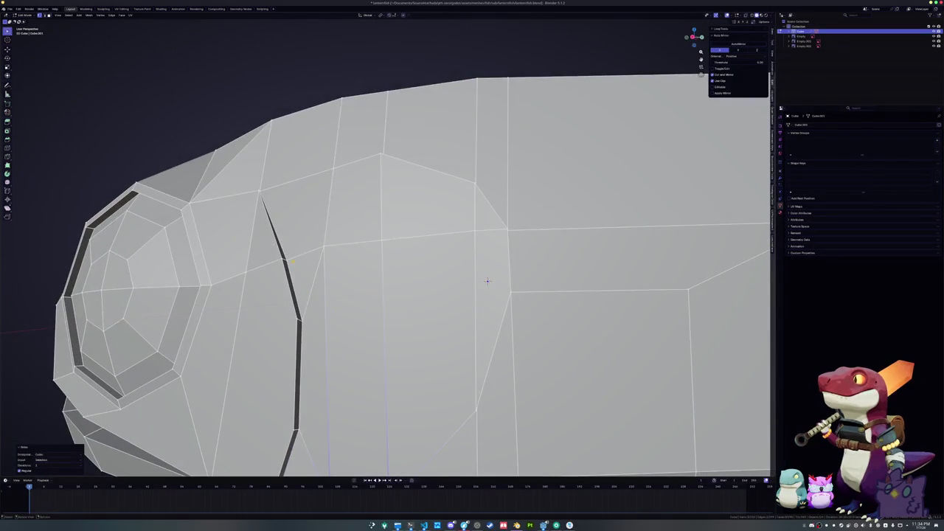
key("shift+r")
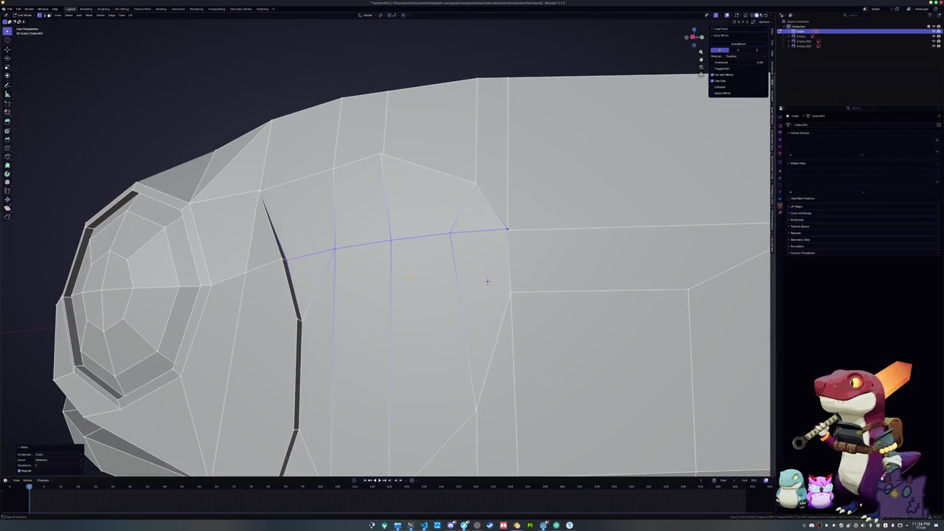
scroll(486, 281, "down", 5)
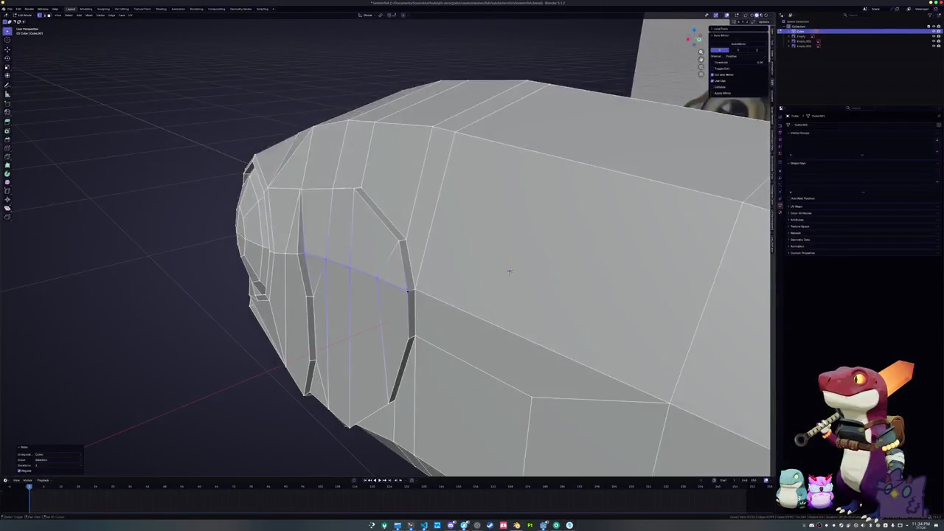
Merge a head vertex at center, relax the loop evenly and slide a vertex right.
left_click(378, 249)
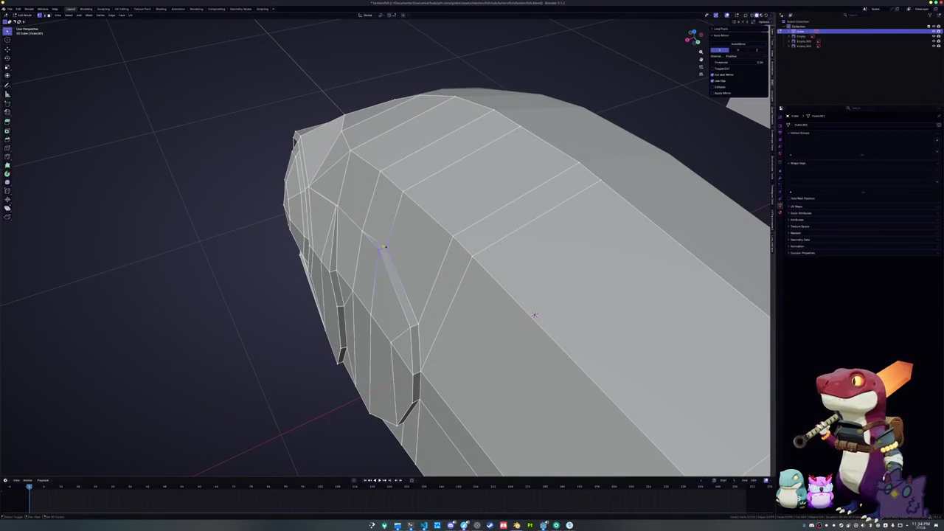
key("m")
left_click(369, 244)
mouse_move(527, 308)
left_mouse_down()
mouse_move(507, 218)
mouse_move(501, 274)
mouse_move(463, 291)
mouse_move(458, 278)
left_mouse_up()
key("alt+r")
key("g")
key("g")
left_click(458, 278)
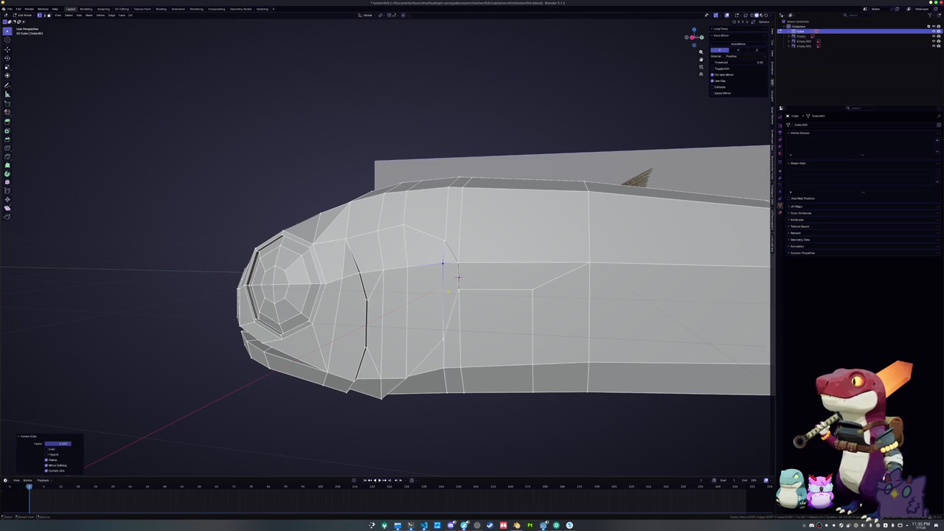
Slide the selected gill-line vertex to the left along its edge.
key("g")
key("g")
left_click(458, 275)
key("g")
key("g")
left_click(457, 277)
mouse_move(457, 277)
left_mouse_down()
mouse_move(500, 271)
mouse_move(417, 260)
left_mouse_up()
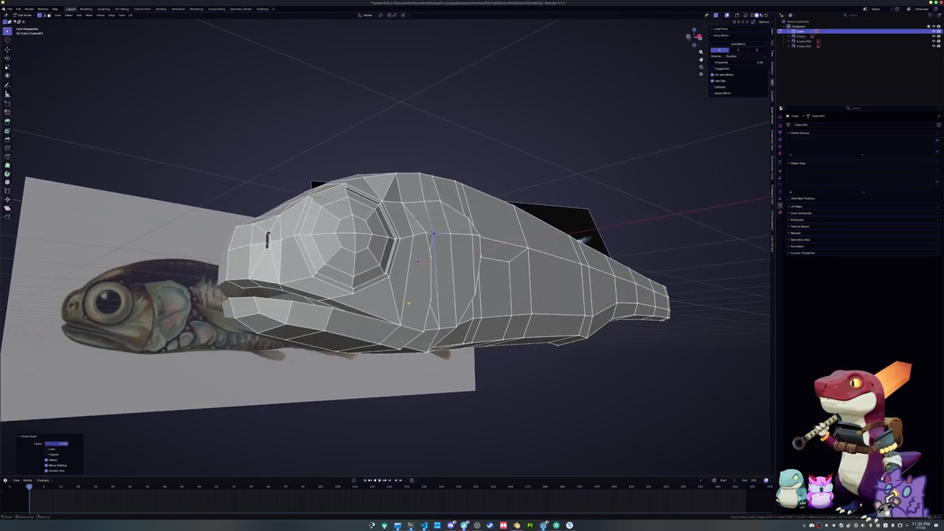
Move the selection along X to match the reference from the front.
key("KP_3")
scroll(591, 198, "up", 4)
mouse_move(591, 198)
left_mouse_down()
mouse_move(439, 195)
mouse_move(413, 221)
mouse_move(427, 244)
left_mouse_up()
mouse_move(297, 271)
left_mouse_down()
mouse_move(296, 172)
mouse_move(280, 179)
mouse_move(309, 214)
mouse_move(287, 254)
mouse_move(534, 220)
mouse_move(373, 257)
mouse_move(309, 293)
left_mouse_up()
key("g")
key("x")
left_click(295, 173)
Edge-slide the loop and check it against the reference in X-ray right view.
scroll(553, 219, "up", 2)
key("g")
key("g")
left_click(577, 216)
key("alt+z")
key("KP_3")
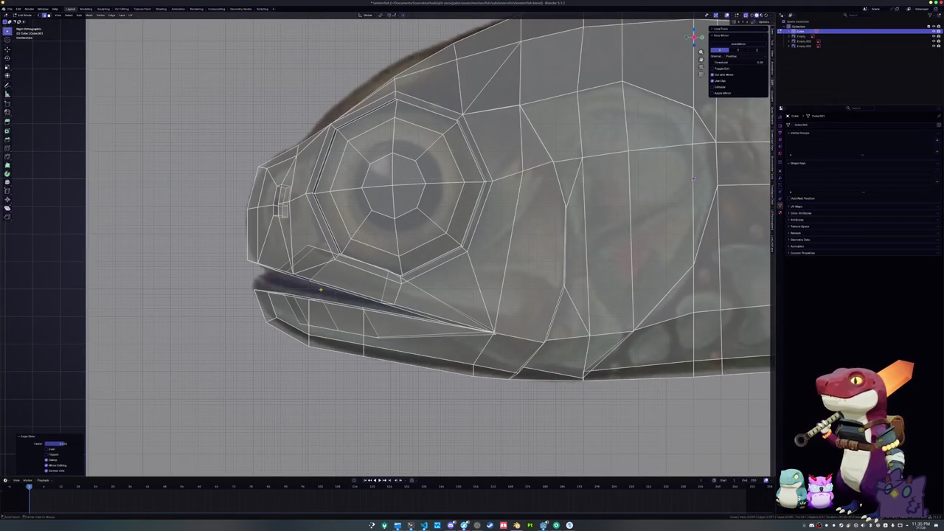
key("alt+z")
scroll(320, 289, "down", 5)
mouse_move(320, 289)
left_mouse_down()
mouse_move(479, 332)
mouse_move(505, 193)
left_mouse_up()
Undo the last change, move the lower-jaw selection along Z, and check the whole object.
key("ctrl+z")
key("g")
key("z")
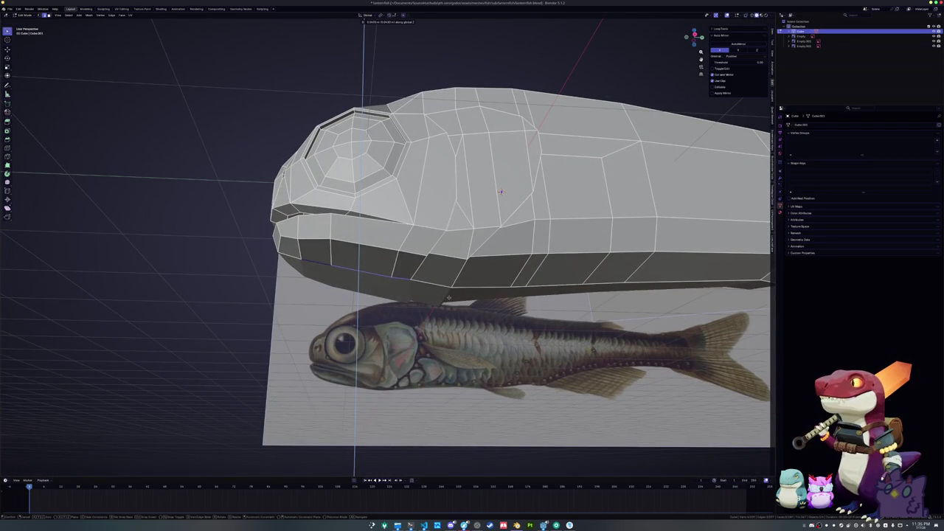
left_click(500, 191)
key("Tab")
mouse_move(500, 192)
left_mouse_down()
mouse_move(423, 320)
mouse_move(436, 308)
mouse_move(275, 238)
left_mouse_up()
key("Tab")
Move a vertex along Z, then compare the fish to the reference in side X-ray view.
key("g")
key("z")
left_click(449, 210)
mouse_move(450, 210)
left_mouse_down()
mouse_move(438, 184)
mouse_move(438, 282)
mouse_move(512, 168)
mouse_move(499, 153)
mouse_move(246, 264)
left_mouse_up()
key("Tab")
key("Tab")
key("KP_3")
key("alt+z")
scroll(513, 168, "up", 3)
key("Tab")
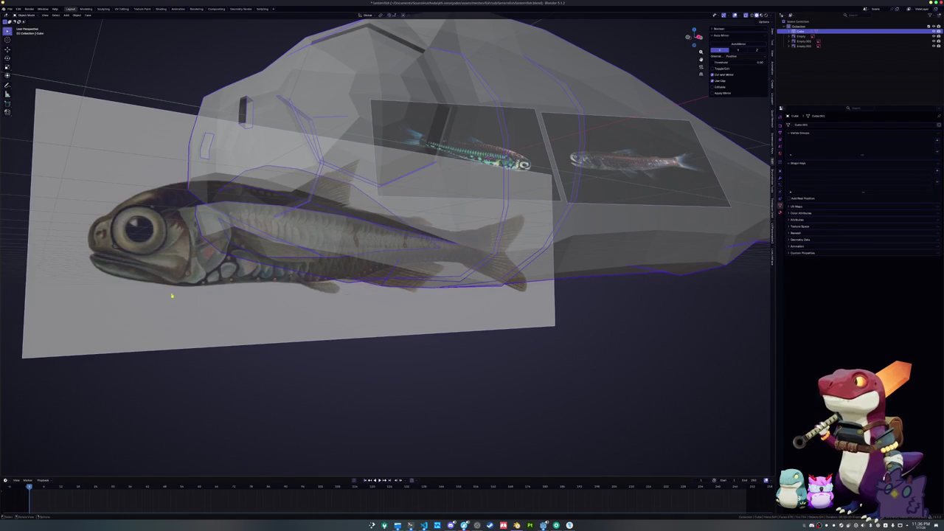
scroll(179, 320, "up", 5)
Knife-cut a new edge below the eye from the gill slit toward the mouth line.
key("Tab")
key("alt+z")
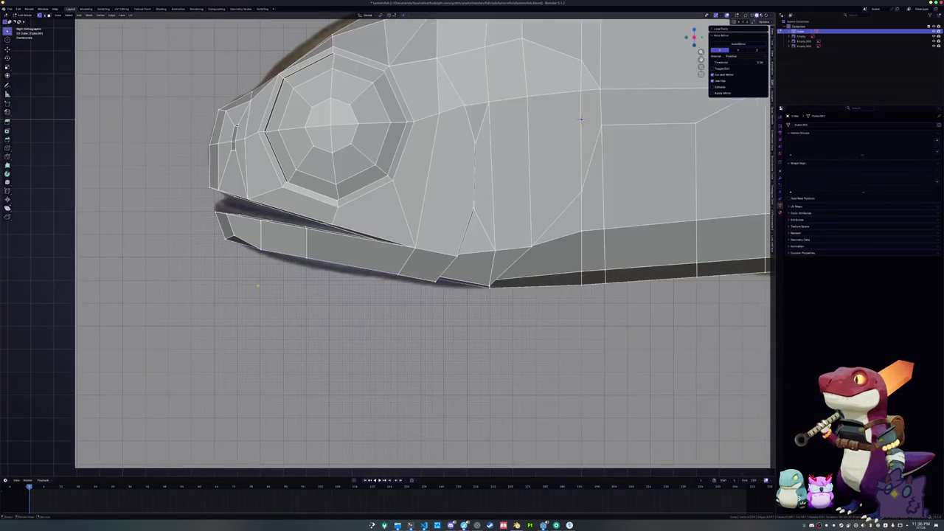
scroll(338, 283, "up", 2)
left_click_drag(338, 282, 375, 294)
key("k")
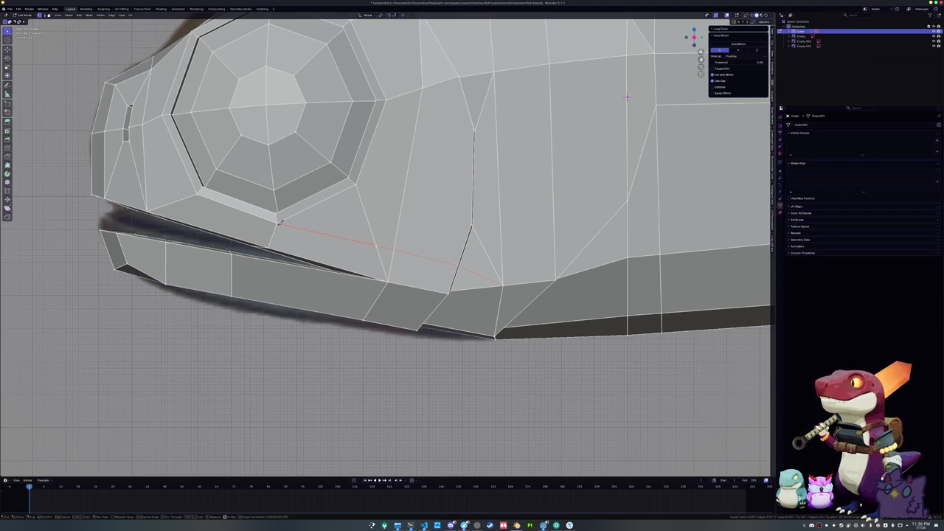
key("KP_3")
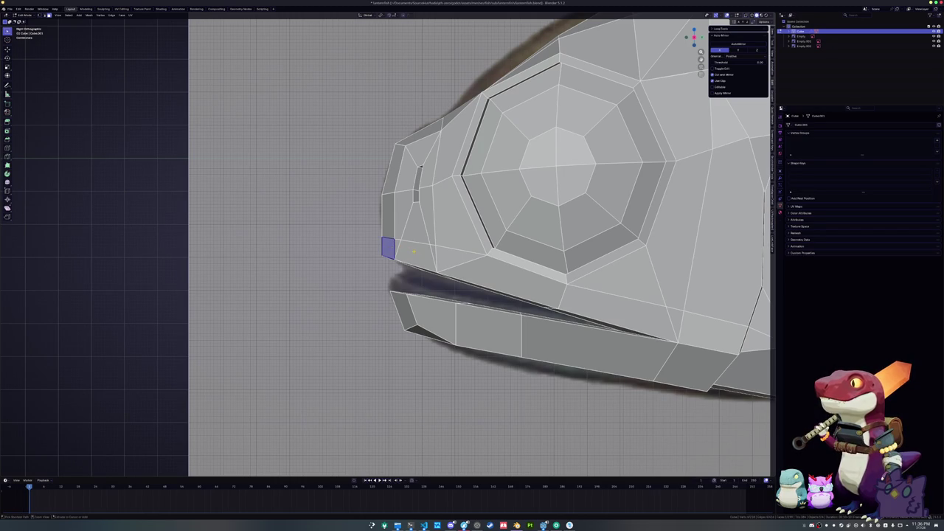
Select the strip of faces along the upper lip.
left_click(429, 258, "ctrl")
left_click(472, 266, "ctrl")
left_click(562, 284, "ctrl")
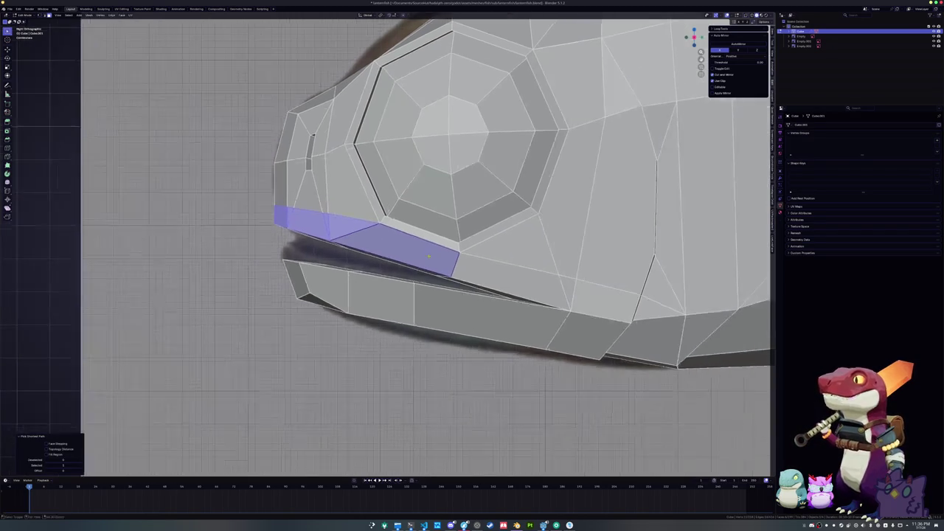
left_click(546, 274, "ctrl")
mouse_move(681, 161)
left_mouse_down()
mouse_move(537, 294)
mouse_move(574, 306)
mouse_move(585, 295)
mouse_move(626, 184)
left_mouse_up()
Extrude the upper-lip faces and push them outward along their normals.
key("e")
key("Escape")
key("alt+s")
key("Escape")
scroll(626, 184, "up", 4)
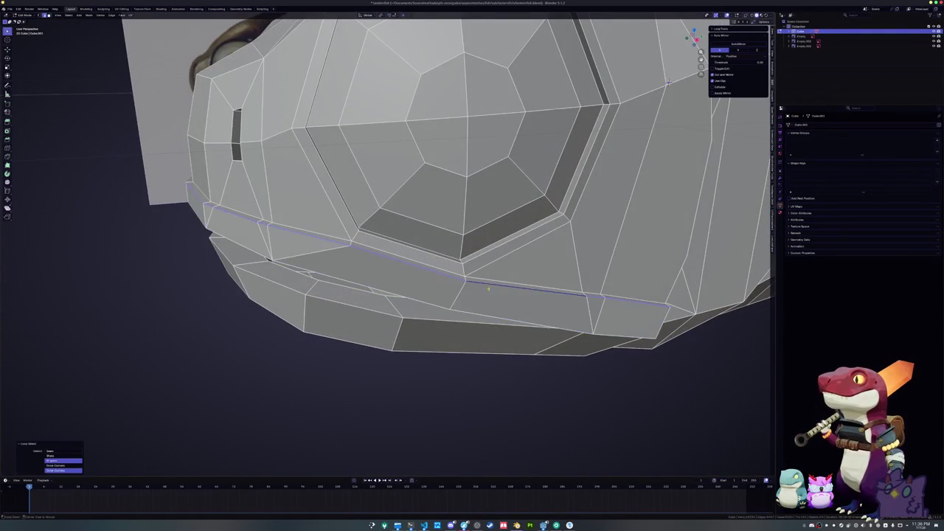
left_click_drag(667, 84, 657, 88)
Edge-slide the lip and mouth loops tight around the raised lip.
key("g")
key("g")
left_click(656, 88)
mouse_move(502, 290)
left_mouse_down()
mouse_move(553, 277)
mouse_move(502, 284)
left_mouse_up()
left_click(552, 277, "alt")
mouse_move(691, 252)
left_mouse_down()
mouse_move(541, 298)
mouse_move(509, 273)
mouse_move(498, 279)
left_mouse_up()
key("g")
key("g")
left_click(507, 273)
key("g")
key("g")
left_click(494, 279)
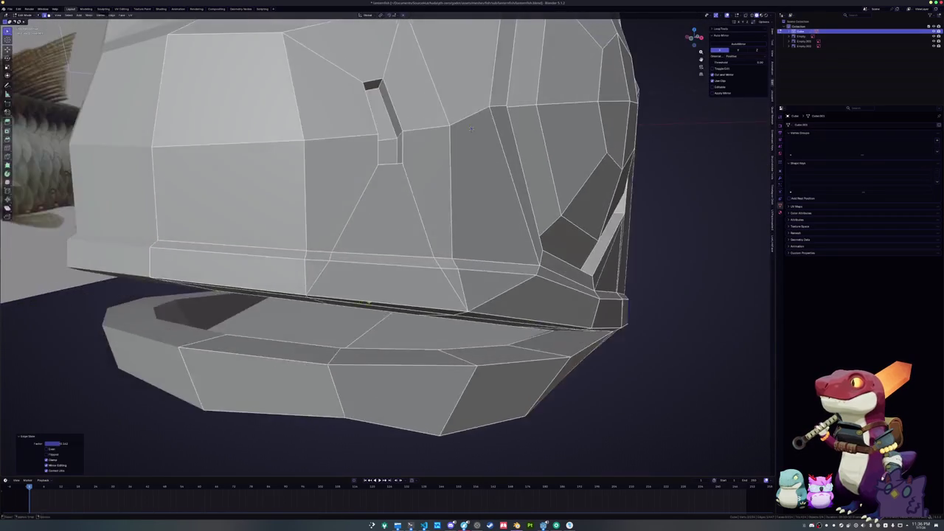
mouse_move(471, 129)
left_mouse_down()
mouse_move(478, 234)
mouse_move(514, 167)
left_mouse_up()
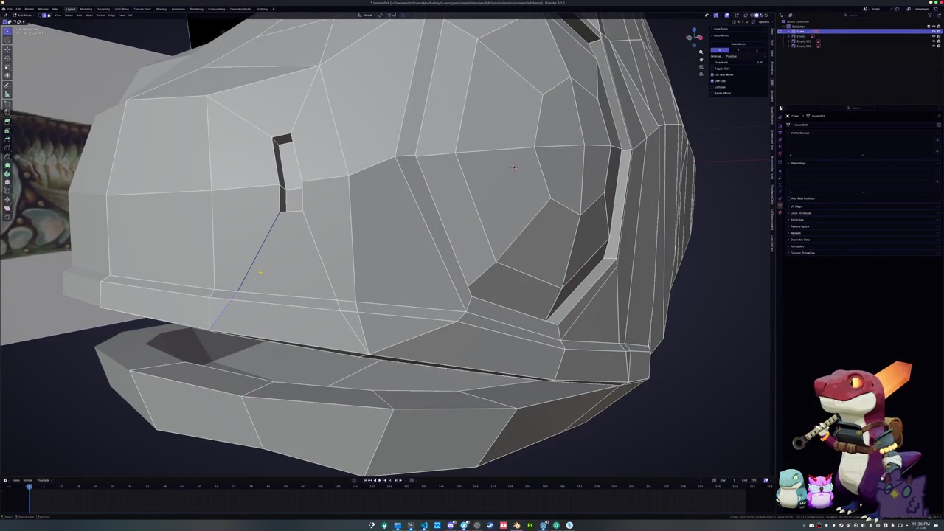
Dissolve the stray edges on the fish head.
key("x")
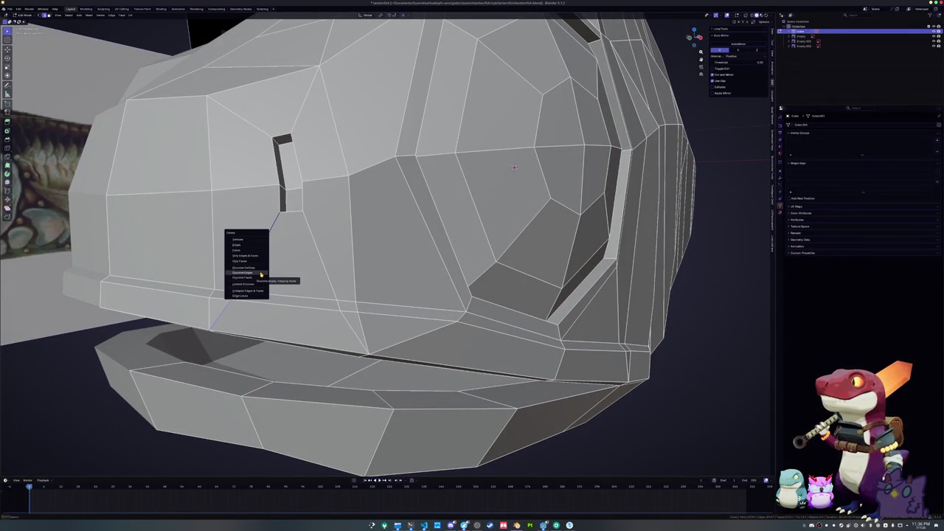
left_click(261, 274)
left_click_drag(260, 274, 272, 250)
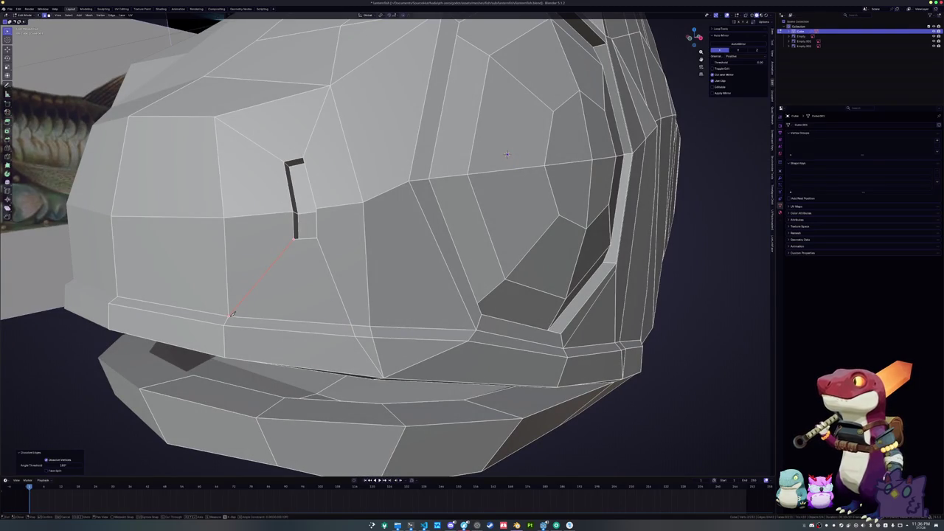
left_click_drag(231, 314, 255, 303)
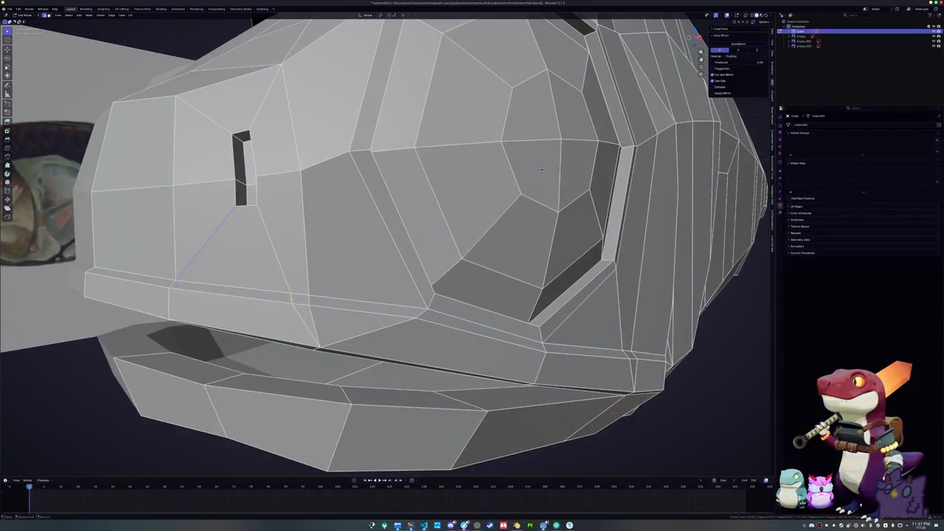
key("x")
left_click(282, 264)
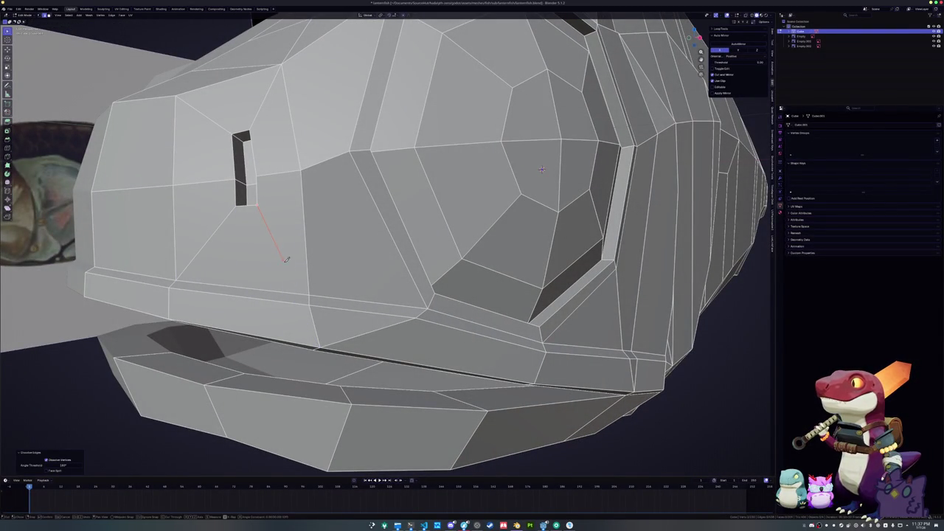
Finish a knife cut at the jaw vertex and slide an edge along the surface.
left_click(309, 292)
key("Return")
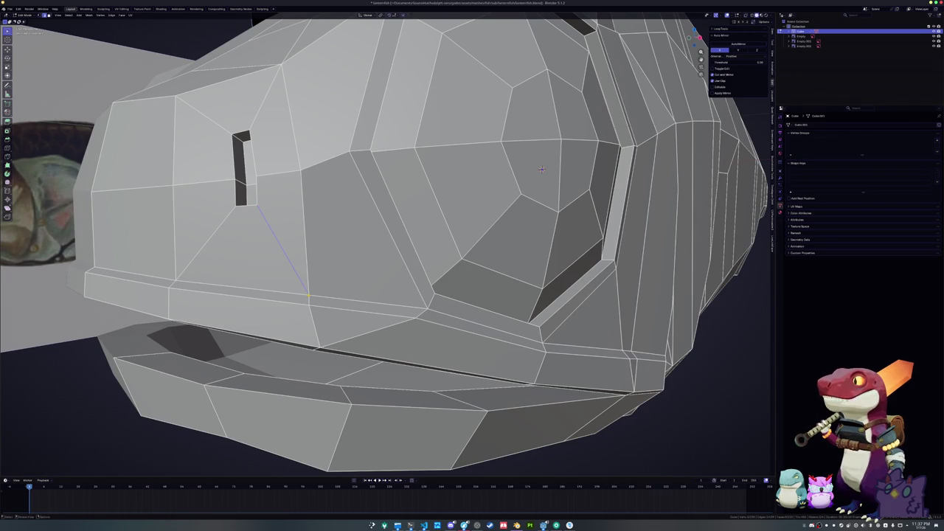
mouse_move(541, 170)
left_mouse_down()
mouse_move(567, 230)
mouse_move(373, 282)
mouse_move(604, 157)
mouse_move(668, 143)
mouse_move(638, 123)
left_mouse_up()
key("g")
key("g")
left_click(568, 233)
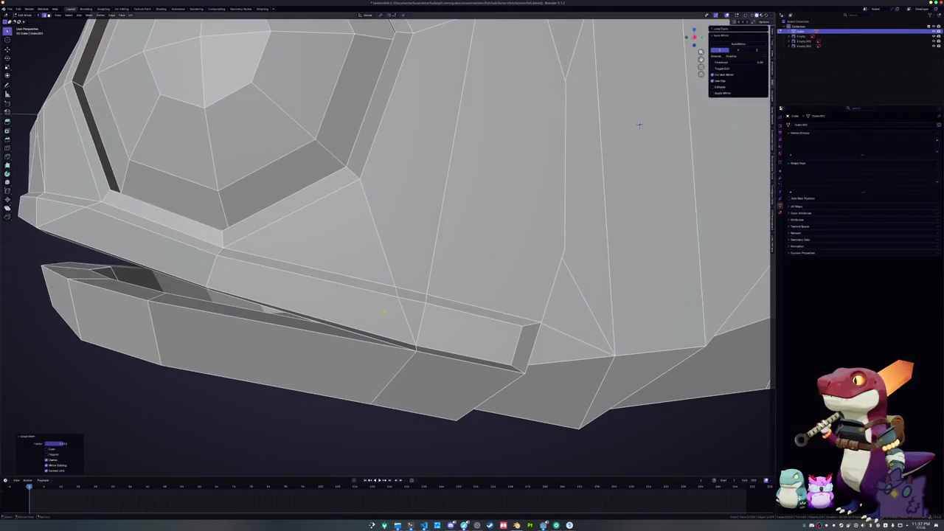
Dissolve two more unwanted edges around the jaw.
key("x")
left_click(398, 292)
key("x")
left_click(394, 285)
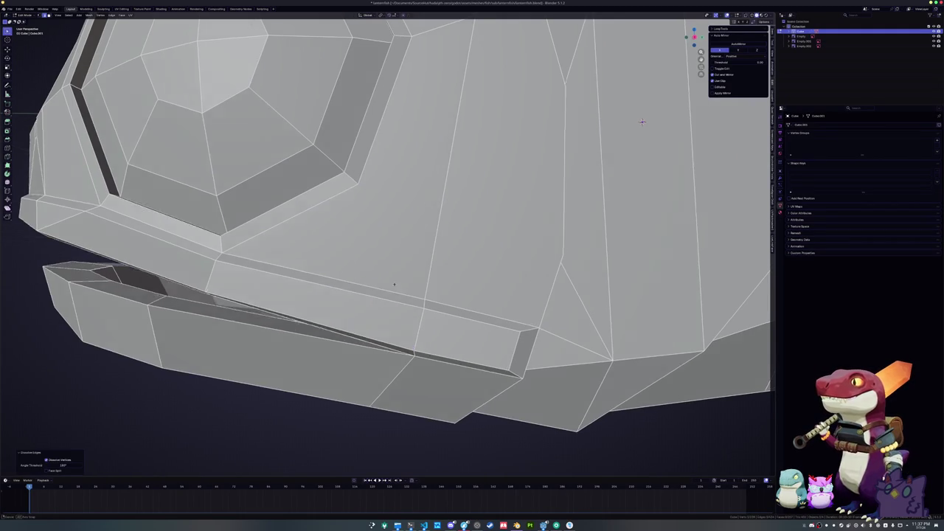
left_click_drag(393, 285, 397, 287)
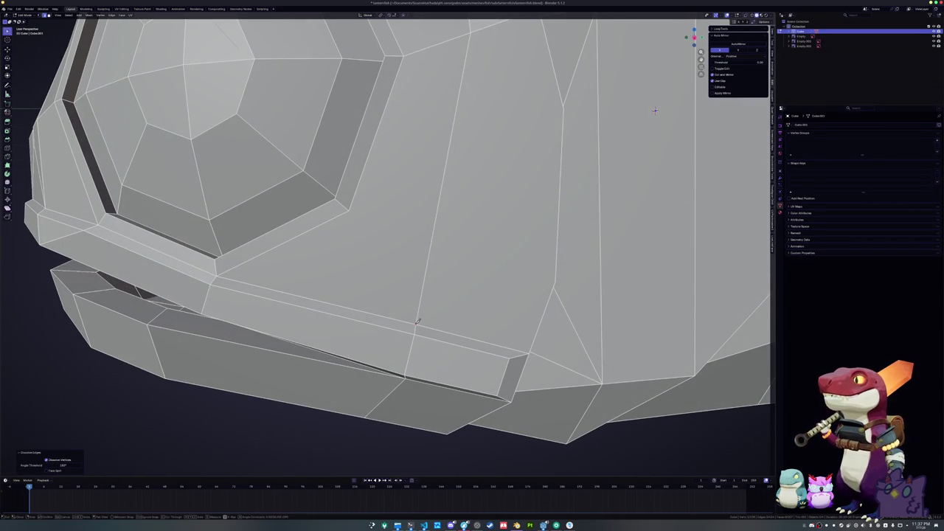
scroll(352, 207, "down", 6)
left_click_drag(387, 260, 379, 256)
mouse_move(592, 120)
left_mouse_down()
mouse_move(583, 121)
mouse_move(587, 106)
left_mouse_up()
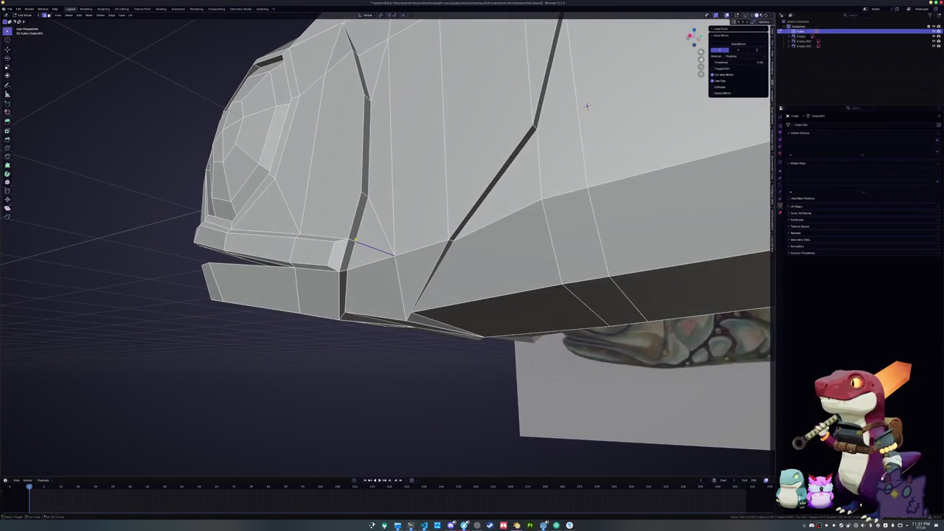
Dissolve an edge near the jaw and complete the knife cuts rerouting the jaw topology.
key("x")
left_click(347, 233)
left_click_drag(346, 233, 362, 242)
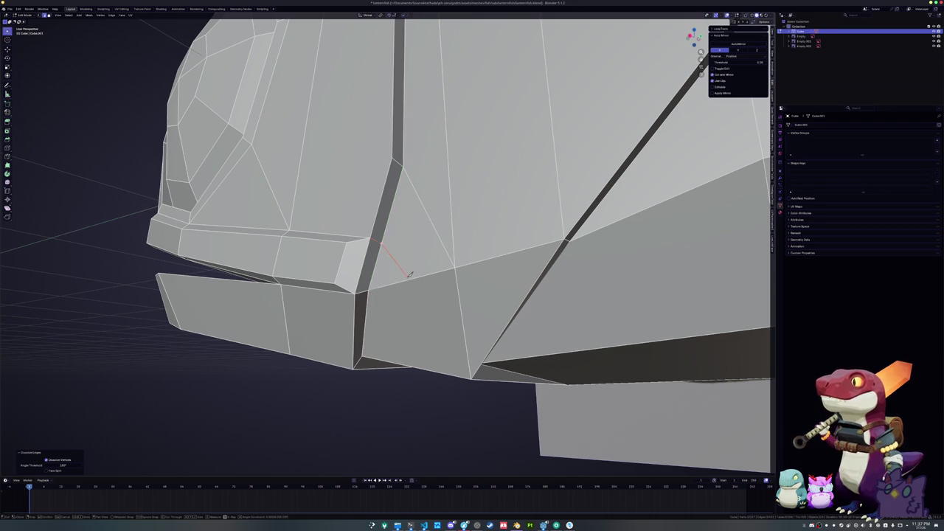
left_click_drag(410, 277, 431, 254)
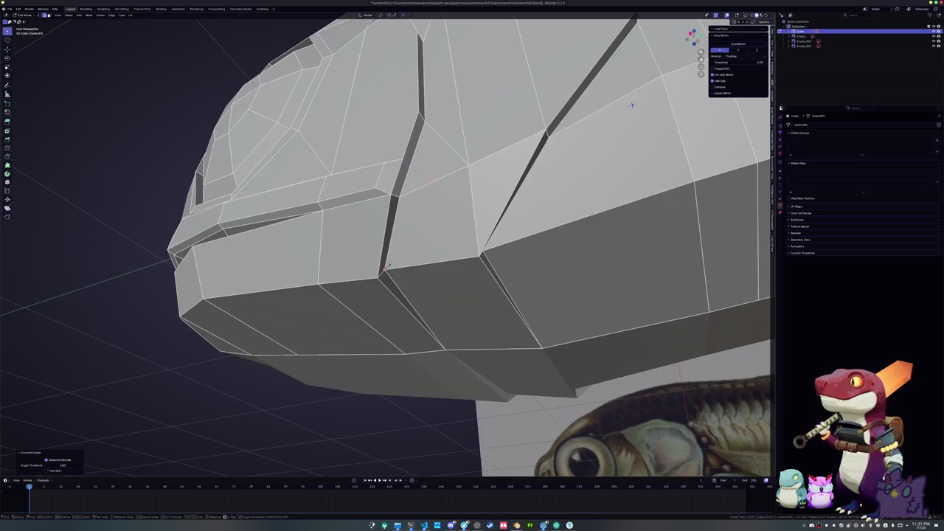
left_click_drag(442, 247, 417, 234)
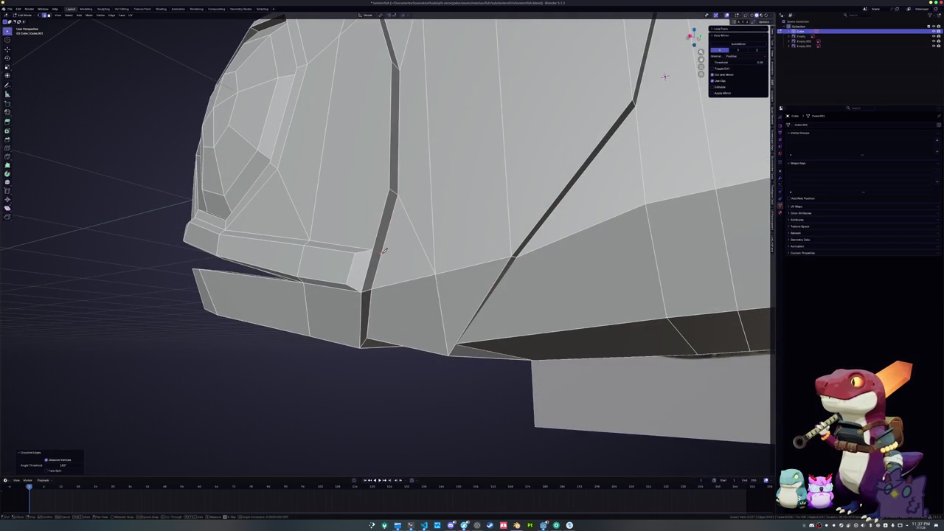
key("Return")
scroll(436, 271, "down", 3)
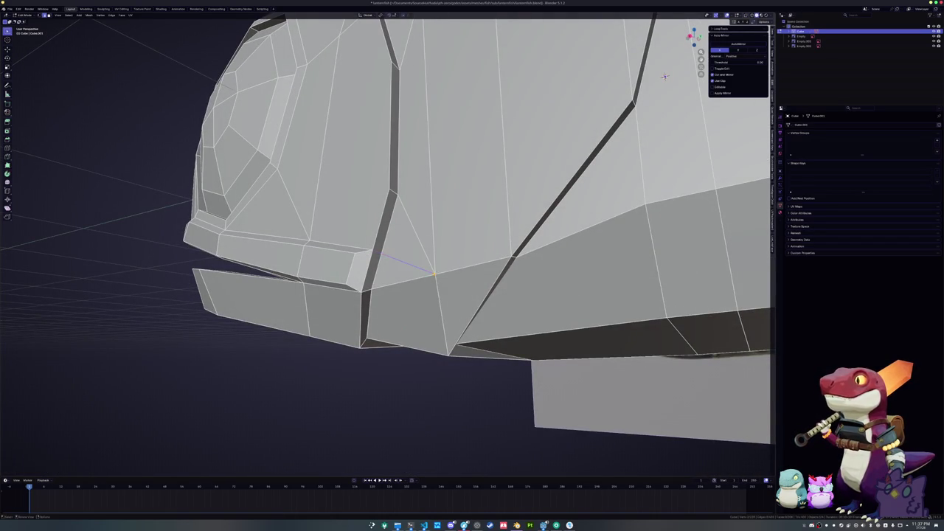
mouse_move(428, 275)
left_mouse_down()
mouse_move(491, 182)
mouse_move(488, 203)
mouse_move(468, 190)
mouse_move(424, 198)
mouse_move(434, 212)
left_mouse_up()
Slide an edge loop along the body and select the vertical edge on the side.
left_click(424, 198, "alt")
key("g")
key("g")
left_click(428, 197)
left_click(433, 212)
key("alt+a")
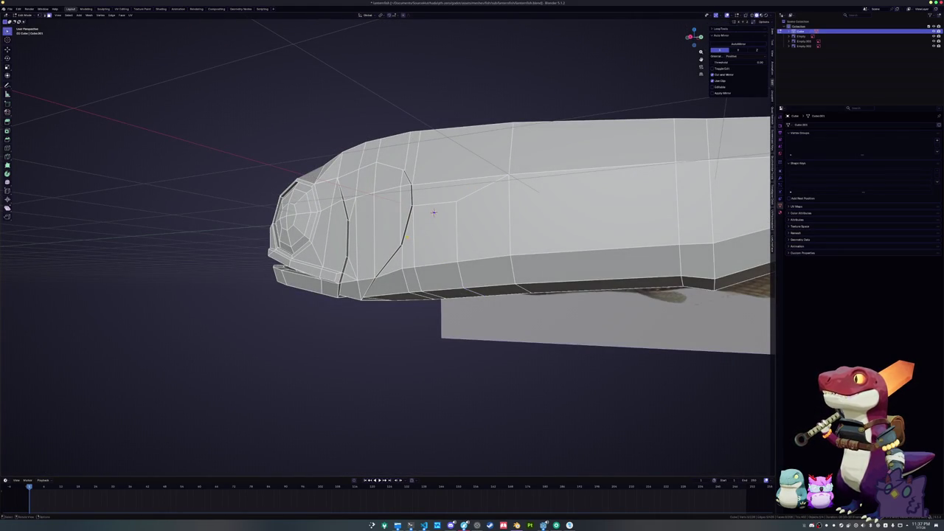
left_click(510, 220)
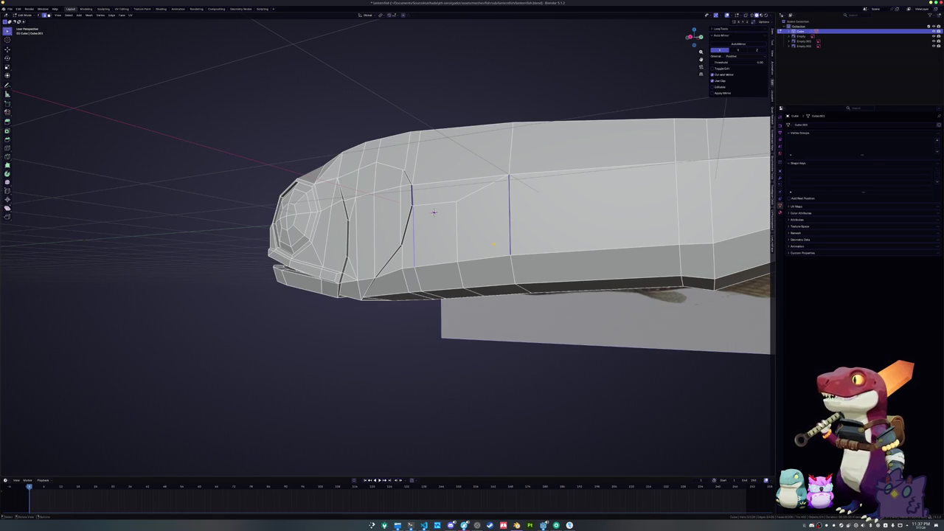
scroll(433, 212, "up", 1)
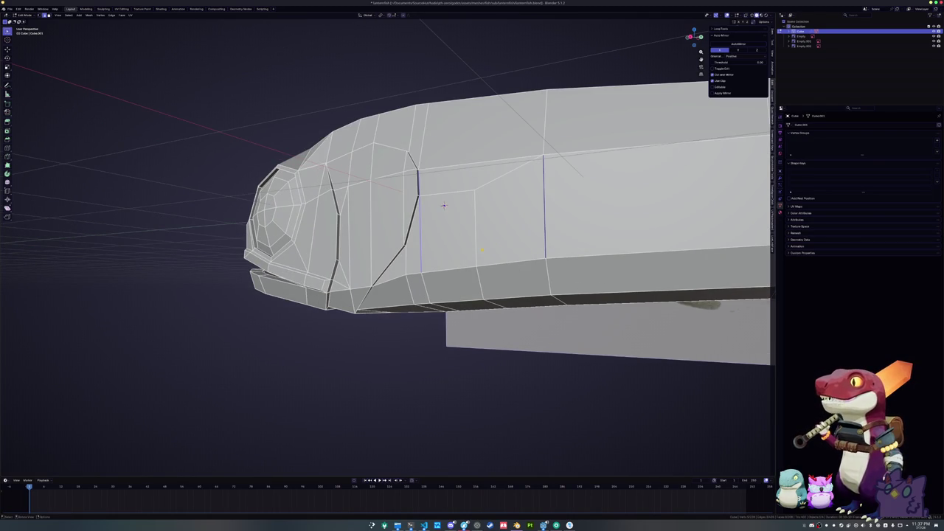
mouse_move(443, 206)
left_mouse_down()
mouse_move(465, 221)
mouse_move(459, 255)
mouse_move(384, 226)
mouse_move(436, 263)
mouse_move(375, 222)
mouse_move(447, 255)
mouse_move(401, 226)
left_mouse_up()
Move the selected edges along the Y axis.
key("Tab")
key("Tab")
key("g")
key("y")
left_click(445, 256)
Move the edges a second time along the Y axis.
key("g")
key("y")
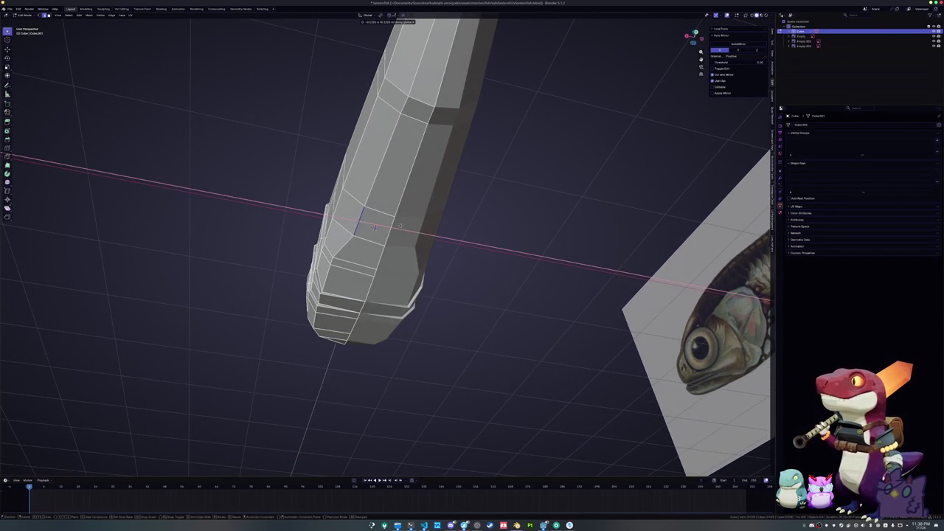
left_click(399, 225)
Select the lower edge ring at the head end and reposition it.
left_click(354, 263)
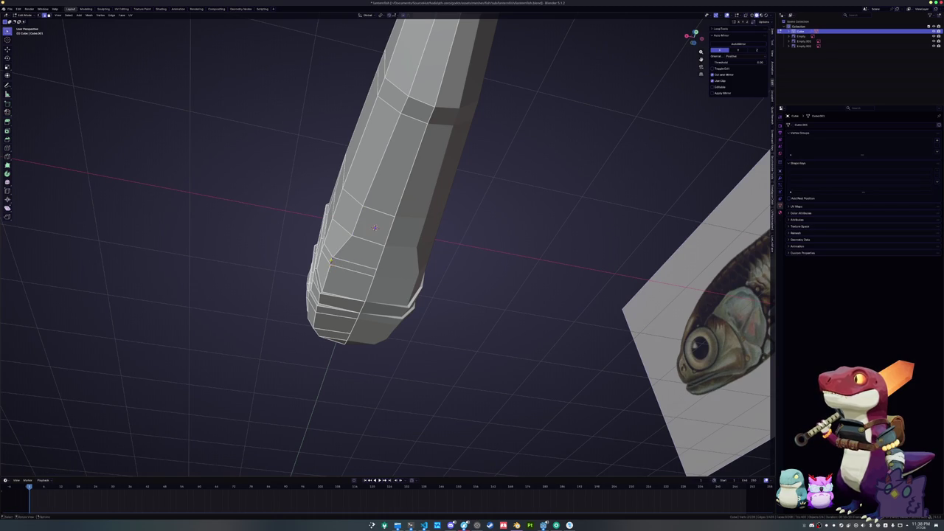
left_click_drag(375, 228, 398, 206)
key("g")
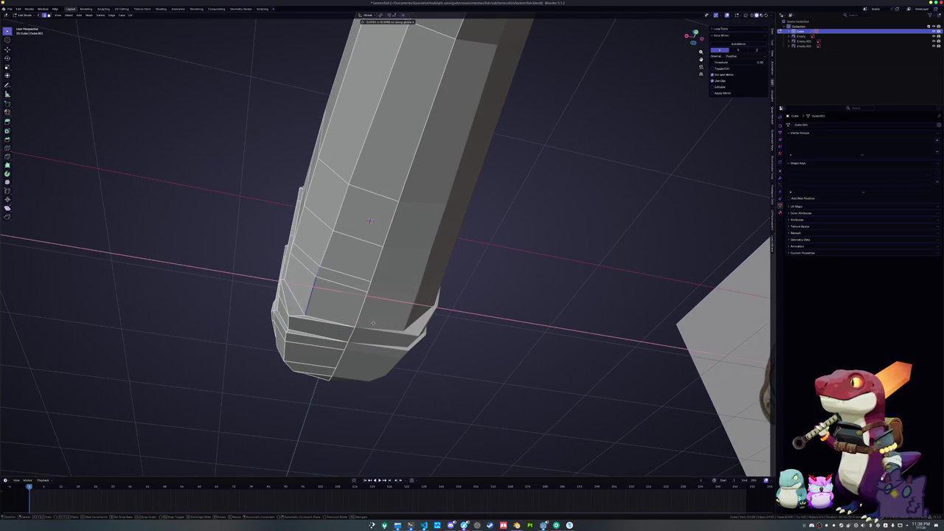
left_click(414, 172)
mouse_move(414, 171)
left_mouse_down()
mouse_move(470, 103)
mouse_move(476, 172)
mouse_move(396, 219)
mouse_move(395, 191)
left_mouse_up()
Shift the head vertices along X and enable X-ray to see the reference images.
key("g")
key("x")
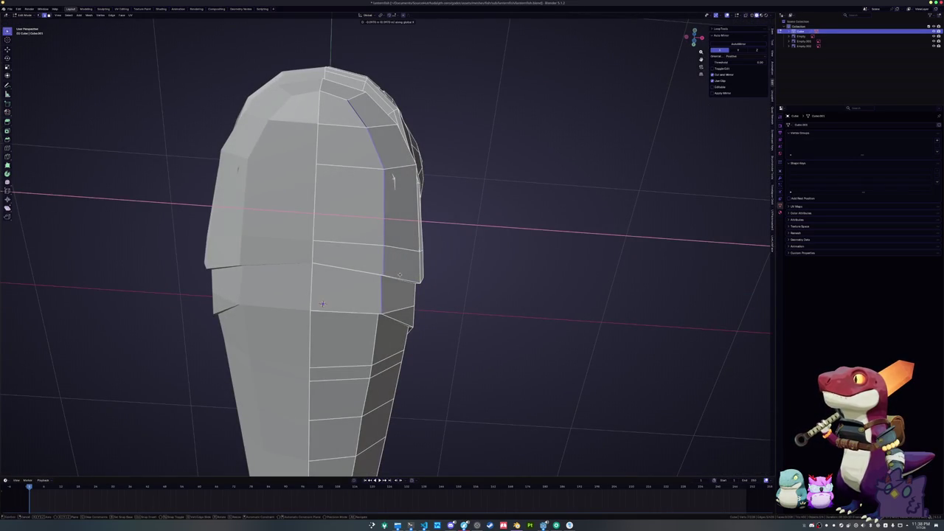
left_click(322, 303)
key("alt+z")
left_click_drag(322, 303, 364, 218)
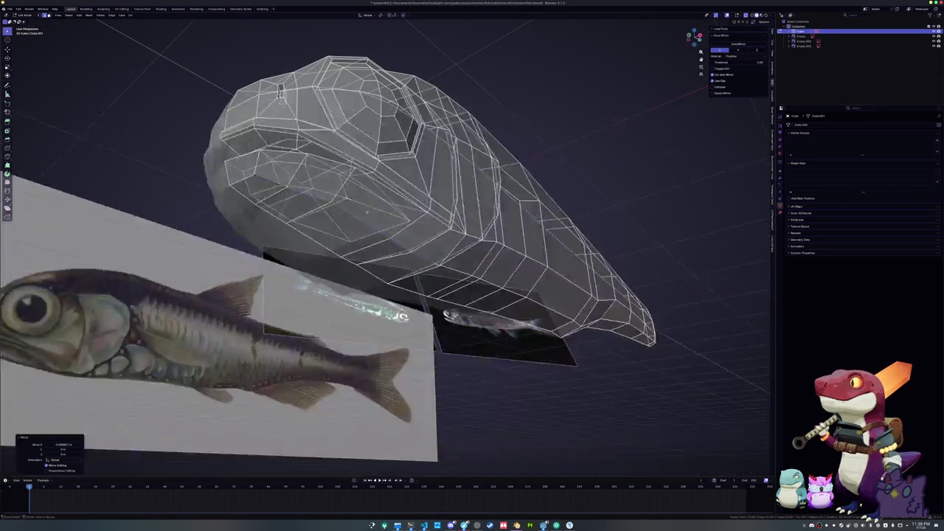
Select an edge loop on the head and move it along the X axis.
left_click(342, 198, "alt")
key("alt+z")
key("g")
key("x")
key("Return")
scroll(376, 243, "up", 3)
left_click_drag(376, 244, 405, 286)
key("g")
key("x")
key("Return")
Check the head shape in Object Mode, then edit it in Right Ortho view with X-ray.
key("Tab")
mouse_move(342, 112)
left_mouse_down()
mouse_move(413, 170)
mouse_move(442, 155)
left_mouse_up()
key("Tab")
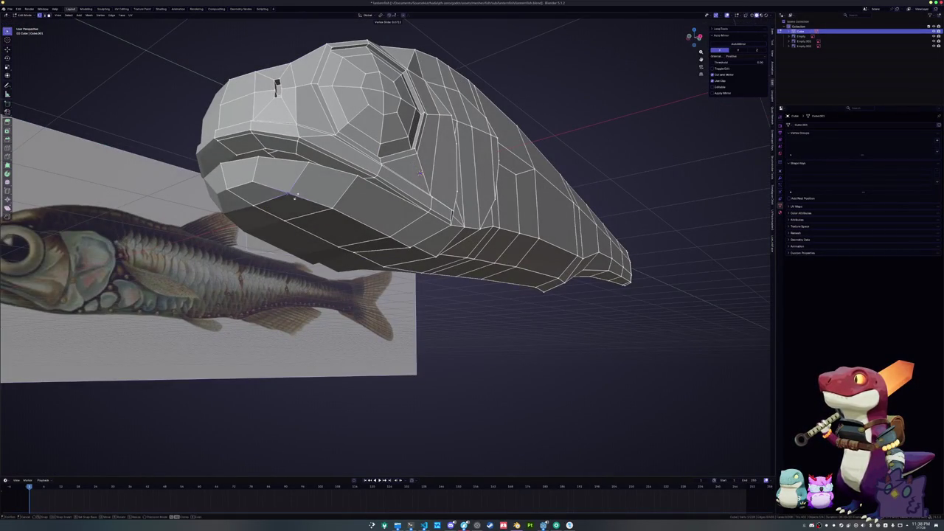
key("Tab")
scroll(465, 136, "up", 3)
scroll(290, 273, "down", 3)
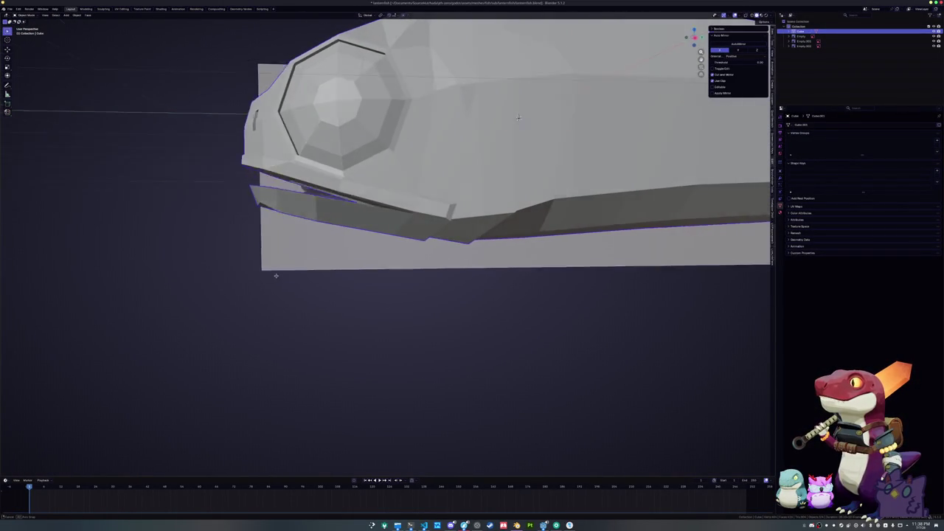
left_click_drag(290, 273, 335, 280)
key("KP_3")
key("Tab")
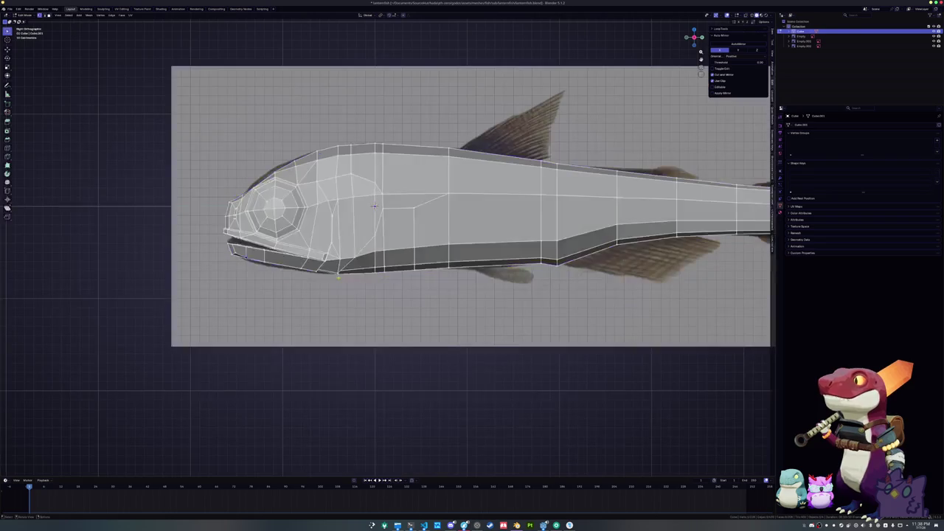
key("alt+z")
scroll(374, 205, "up", 10)
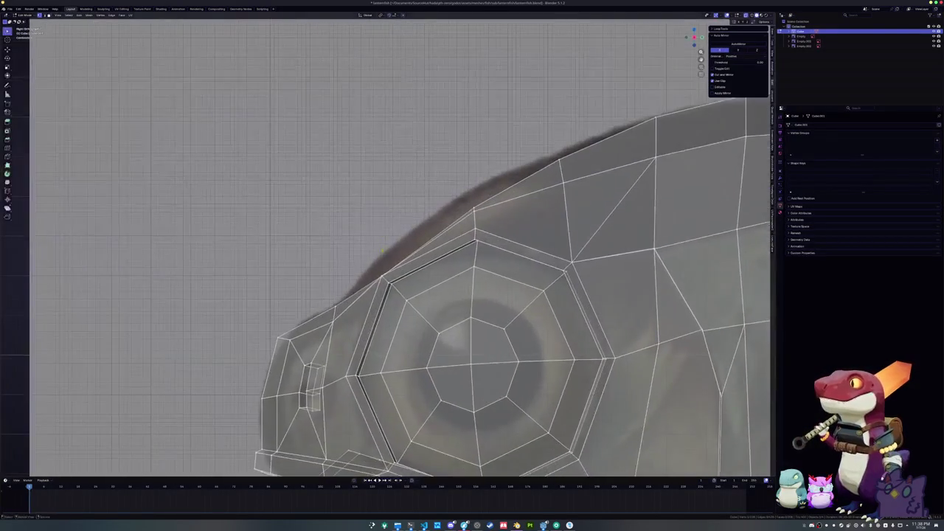
Lower the edge loop near the eye along Z in the right side view.
left_click_drag(648, 280, 682, 282)
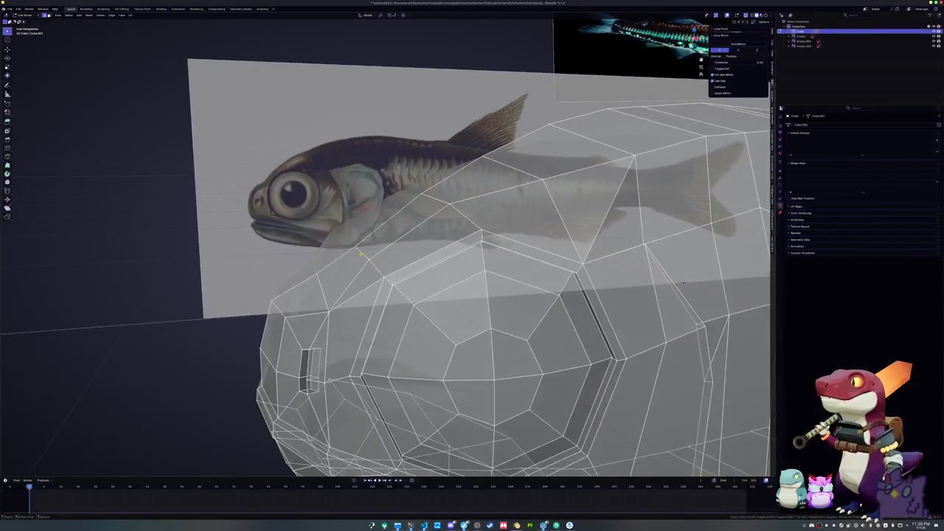
key("KP_3")
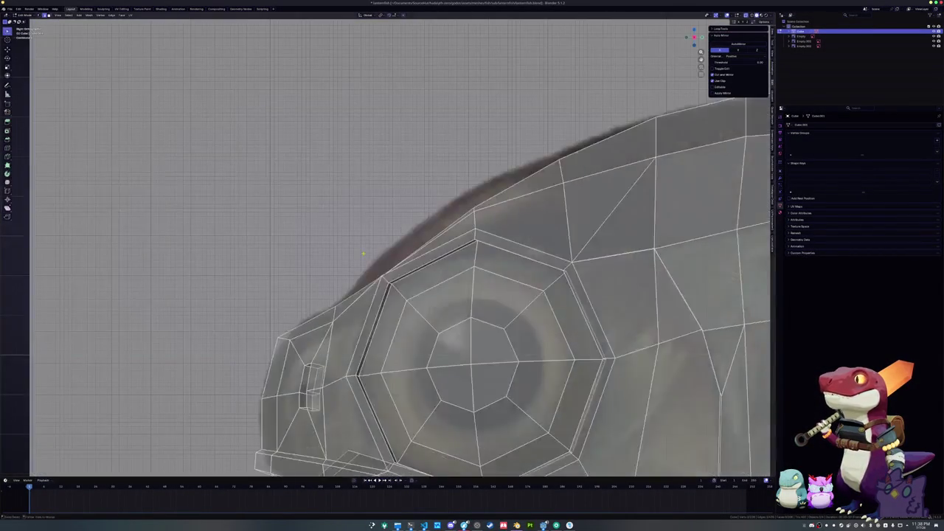
key("alt+z")
left_click(413, 271, "alt")
key("g")
key("z")
left_click(356, 231)
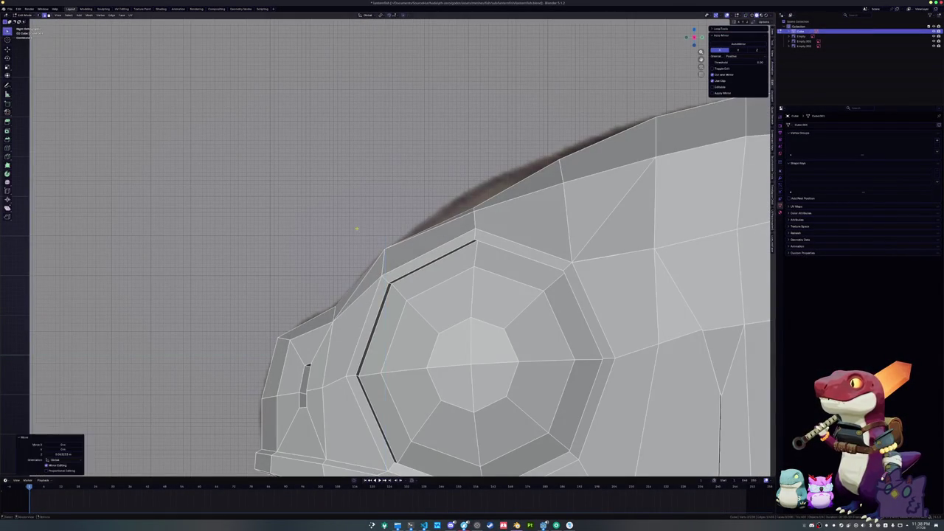
Lower two top silhouette vertices along Z to match the reference outline.
key("alt+z")
left_click(473, 211)
key("g")
key("z")
left_click(442, 157)
left_click(560, 159)
key("g")
key("z")
left_click(528, 142)
Return to Object Mode with X-ray off and view the head in perspective.
scroll(528, 142, "down", 4)
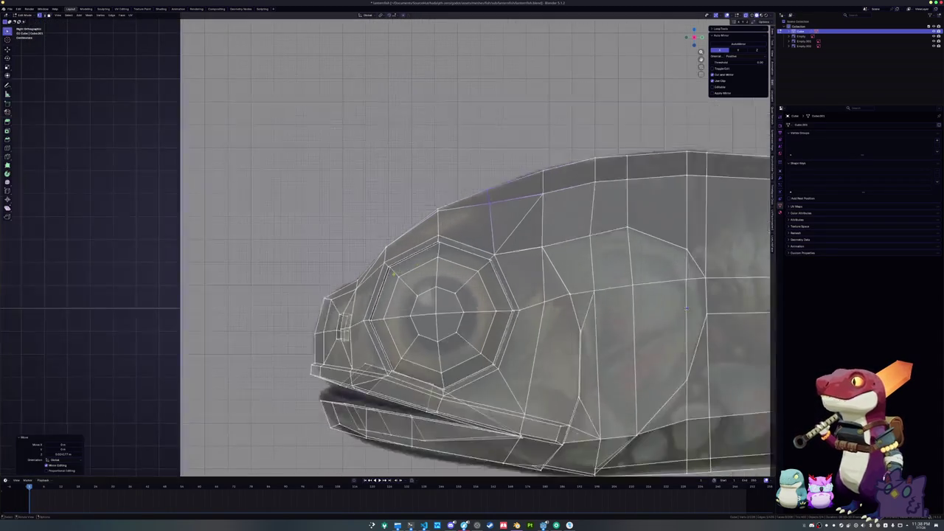
key("Tab")
key("alt+z")
left_click_drag(528, 142, 563, 271)
scroll(563, 272, "up", 3)
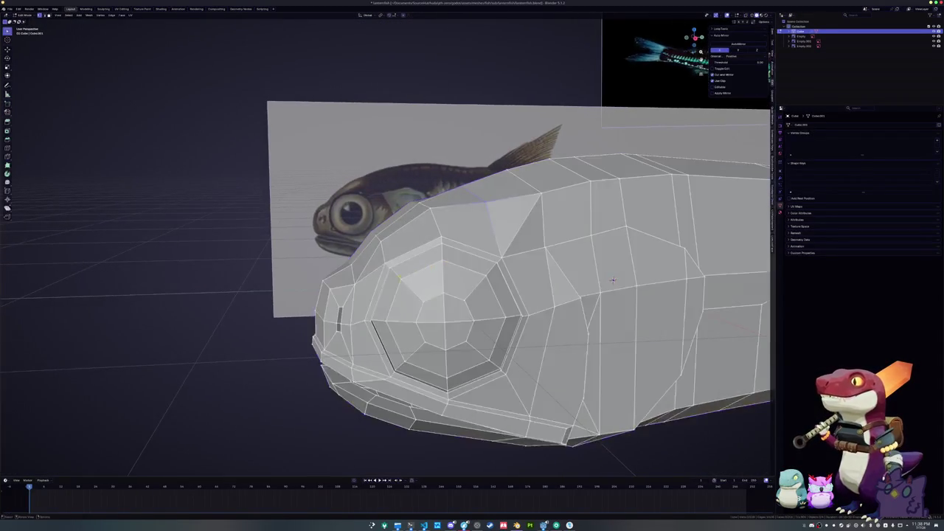
Select the shortest edge path along the top of the head and slide it.
key("Tab")
scroll(572, 273, "up", 4)
left_click_drag(381, 227, 516, 236)
left_click(536, 244, "ctrl")
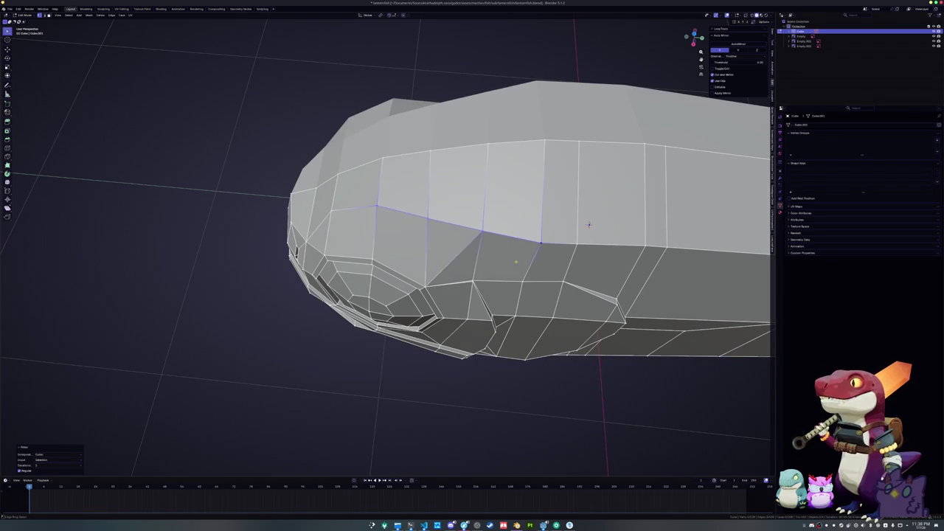
scroll(589, 224, "down", 4)
left_click_drag(588, 224, 418, 258)
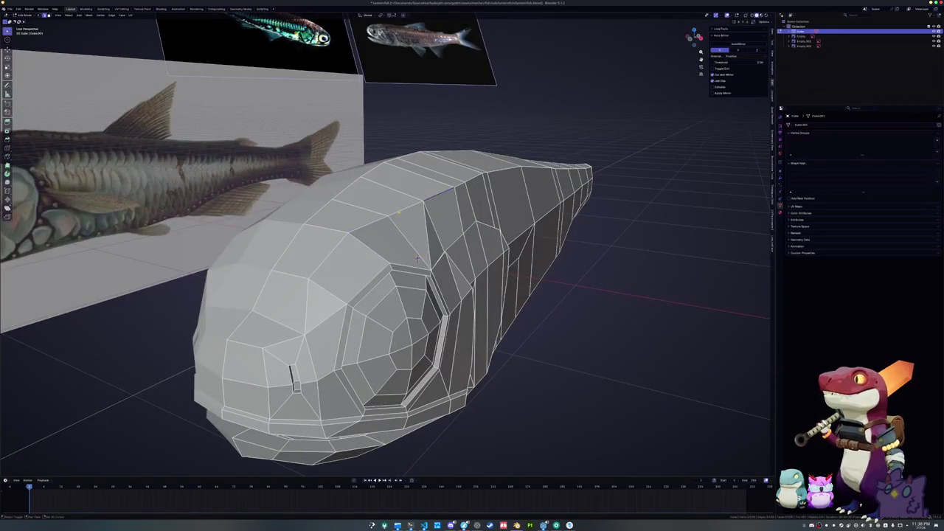
key("g")
key("g")
left_click(417, 258)
Dissolve that top edge, then return to Object Mode in the right side view.
scroll(571, 316, "up", 5)
key("ctrl+x")
mouse_move(570, 315)
left_mouse_down()
mouse_move(649, 383)
mouse_move(617, 307)
left_mouse_up()
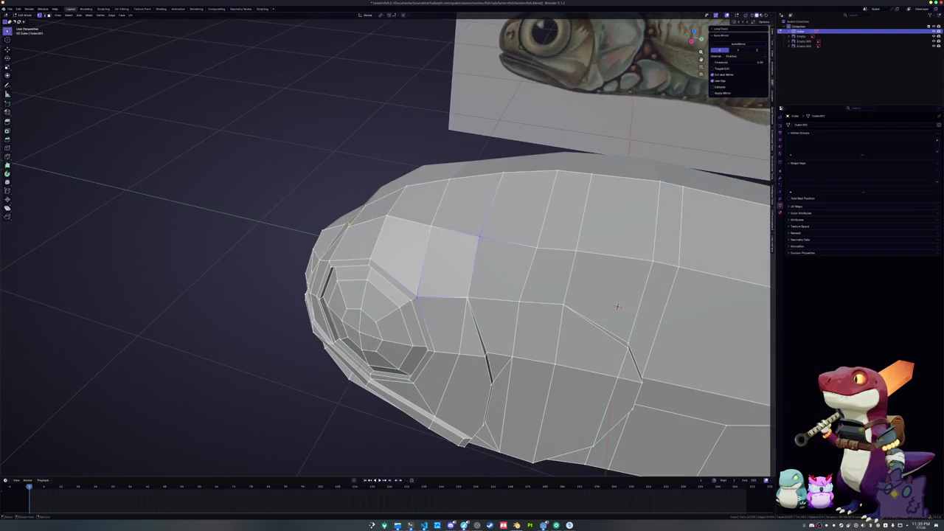
scroll(526, 281, "down", 2)
mouse_move(526, 280)
left_mouse_down()
mouse_move(512, 217)
mouse_move(513, 225)
mouse_move(474, 203)
mouse_move(391, 222)
left_mouse_up()
key("Tab")
left_click_drag(408, 287, 331, 274)
key("KP_3")
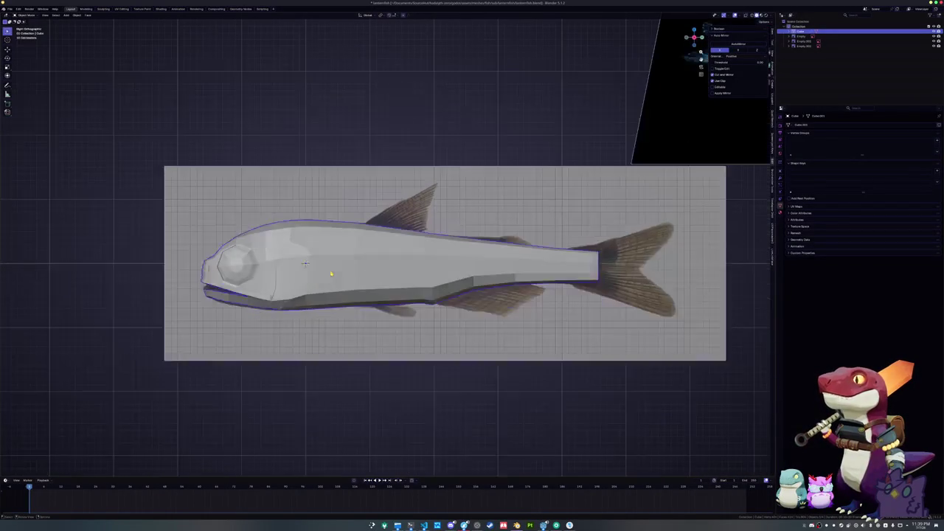
Commit a new loop cut and slide it into position near the tail.
key("Tab")
scroll(477, 260, "up", 5)
scroll(478, 260, "down", 5)
left_click_drag(478, 259, 385, 275)
left_click(406, 256)
scroll(406, 257, "up", 2)
key("g")
key("g")
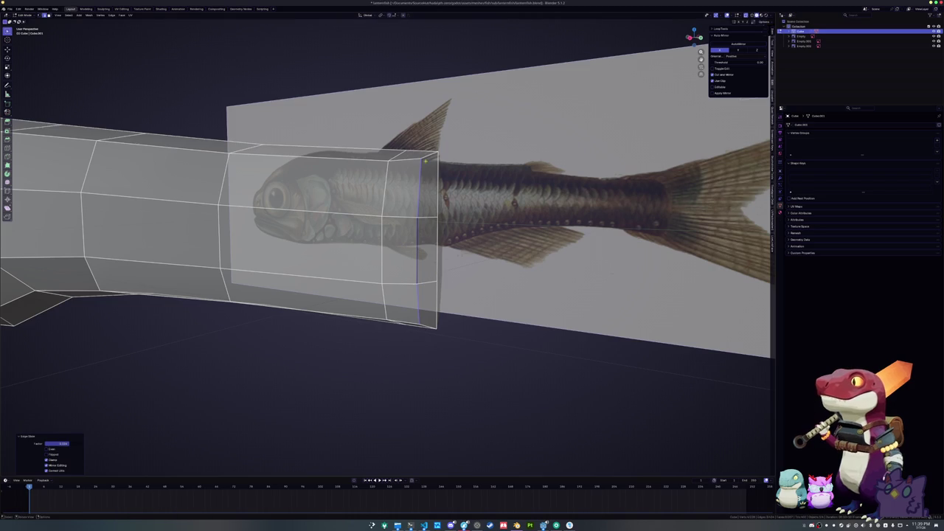
key("g")
key("g")
left_click(445, 180)
Refine the loop's final position from a lower angle, then switch to the right side view.
mouse_move(436, 206)
left_mouse_down()
mouse_move(420, 324)
mouse_move(375, 318)
left_mouse_up()
key("g")
key("g")
left_click(420, 324)
scroll(420, 325, "down", 3)
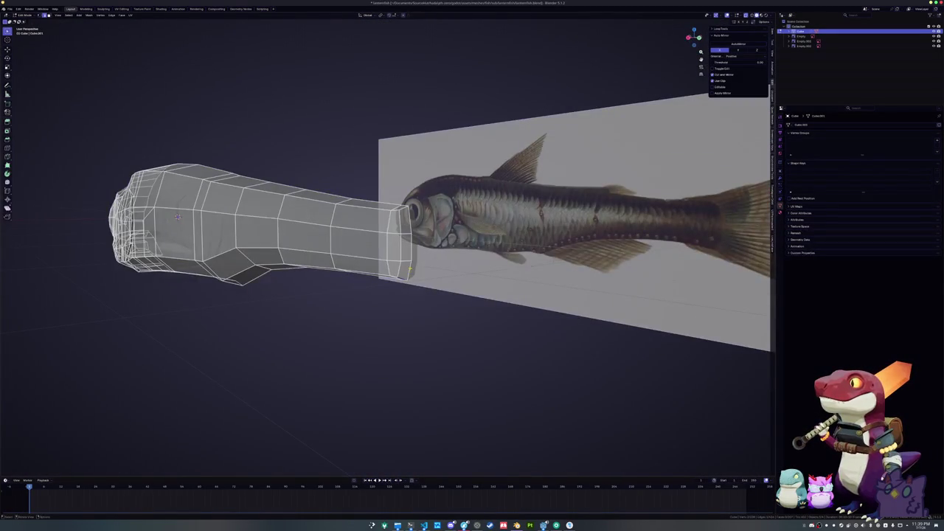
key("KP_3")
scroll(410, 268, "up", 3)
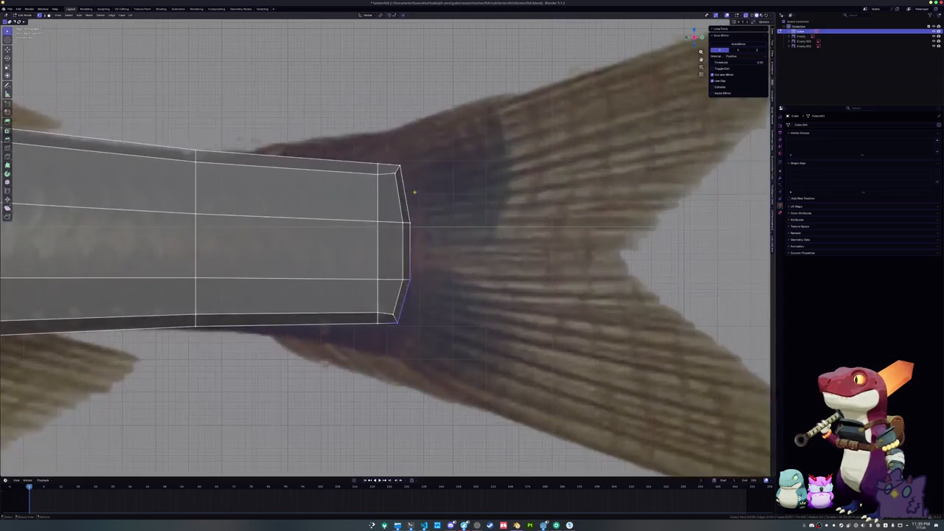
Chamfer the upper and lower tail-end corner vertices by sliding each inward along its edge.
left_click_drag(415, 196, 393, 150)
key("g")
key("g")
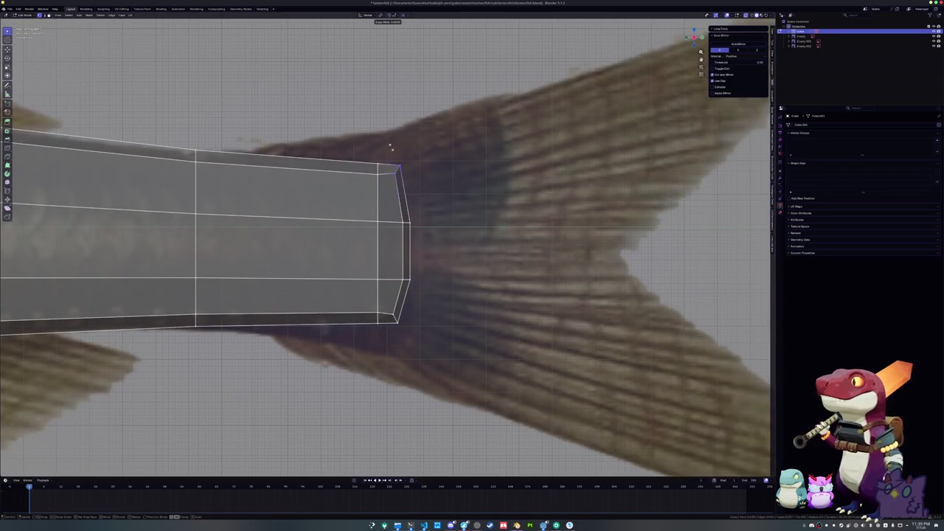
left_click(392, 155)
left_click_drag(419, 333, 387, 310)
key("g")
key("g")
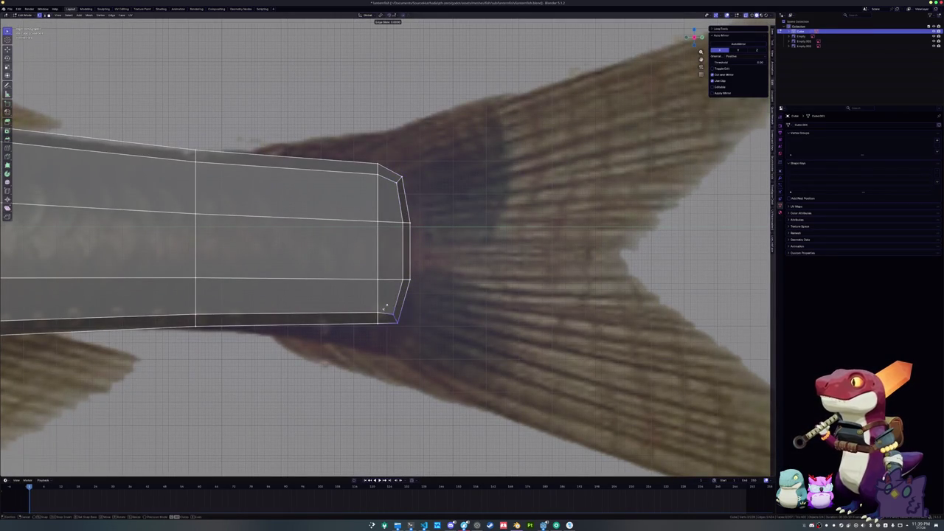
left_click(389, 302)
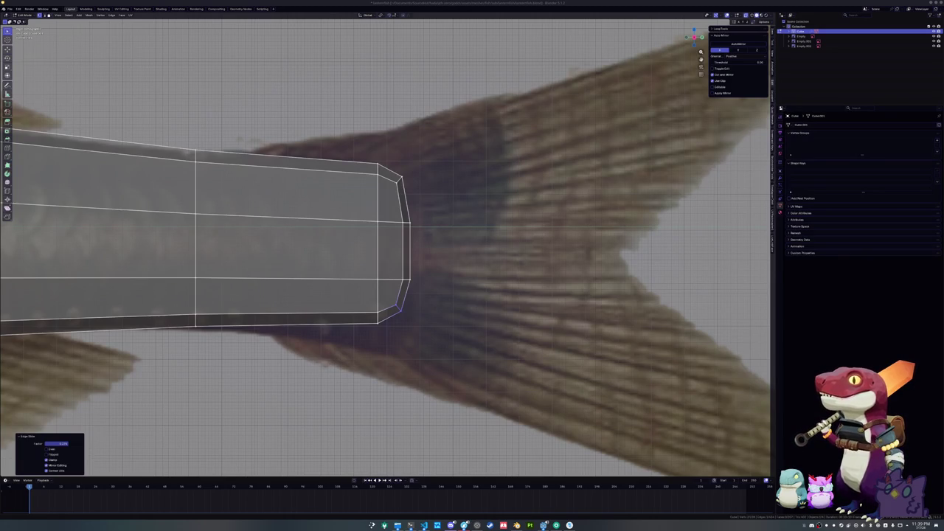
Clear the vertex selection and pick the edges around the tail end in the right side view.
left_click(627, 270)
scroll(342, 294, "down", 3)
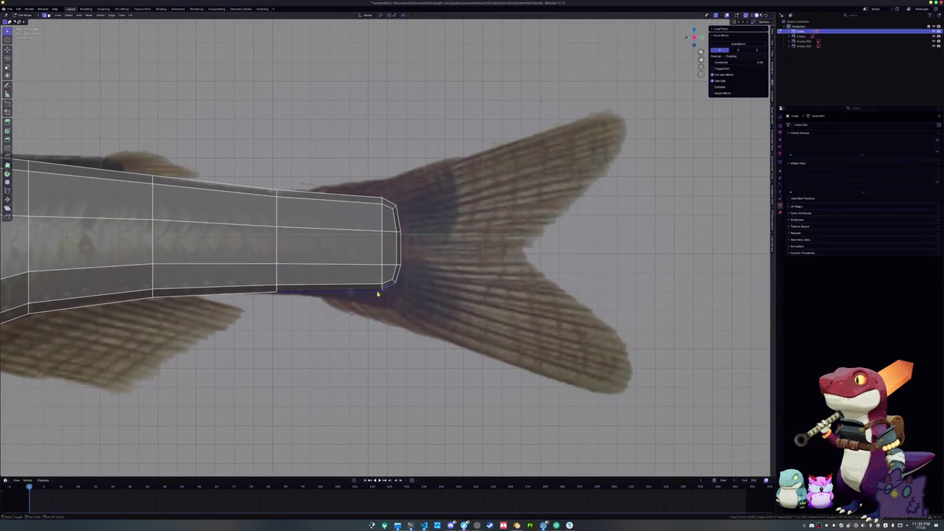
key("shift+d")
right_click(399, 276)
key("KP_3")
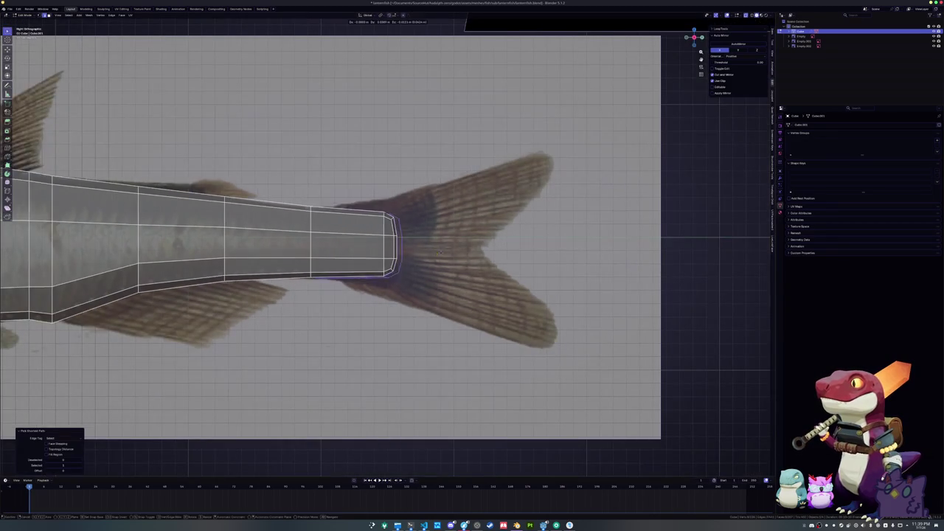
Separate the duplicated end loop into its own object and enter Edit Mode on Cube.003.
key("ctrl+e")
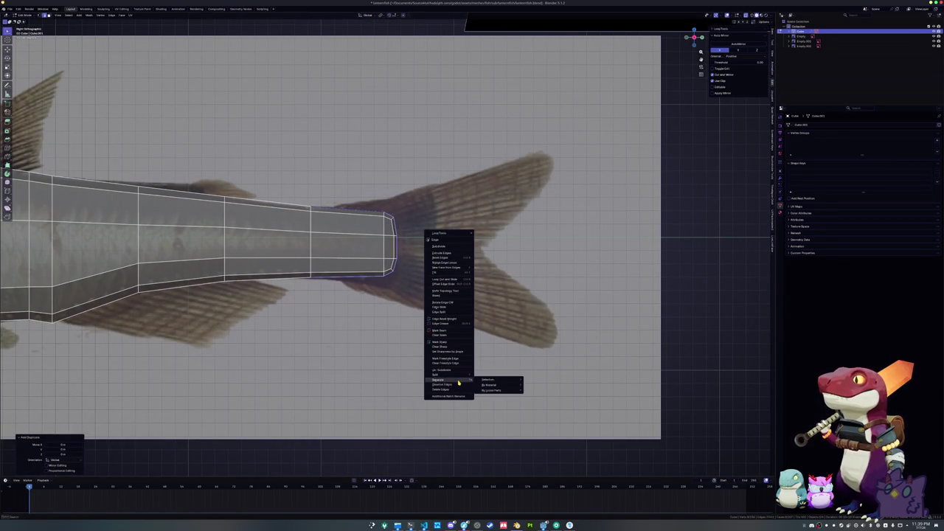
left_click(502, 379)
key("Tab")
left_click(354, 216)
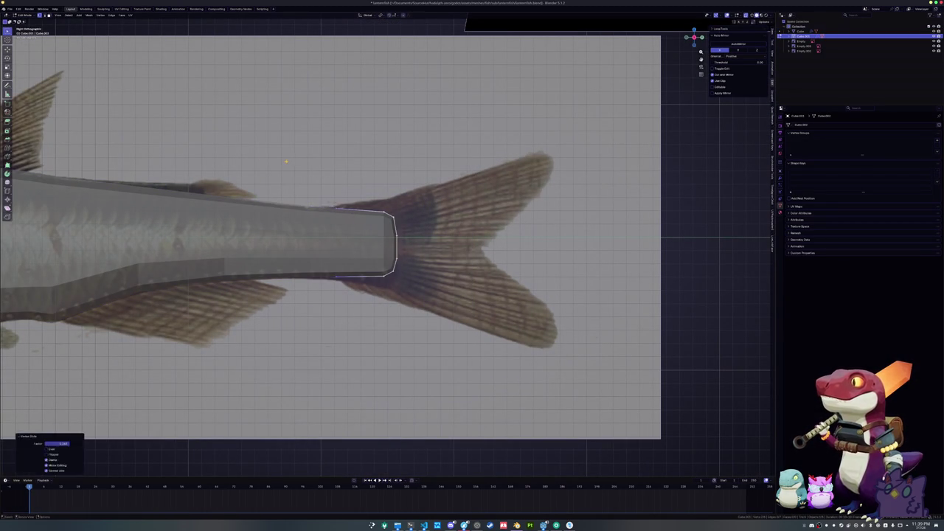
key("Tab")
Extrude the tail piece's end, scale it into an outward fan, and shift the ring along X.
key("e")
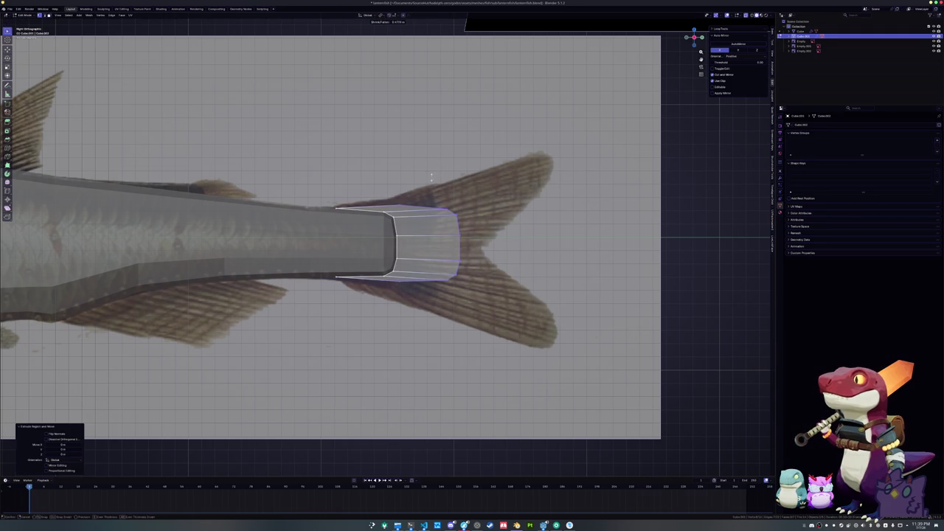
left_click(480, 191)
key("s")
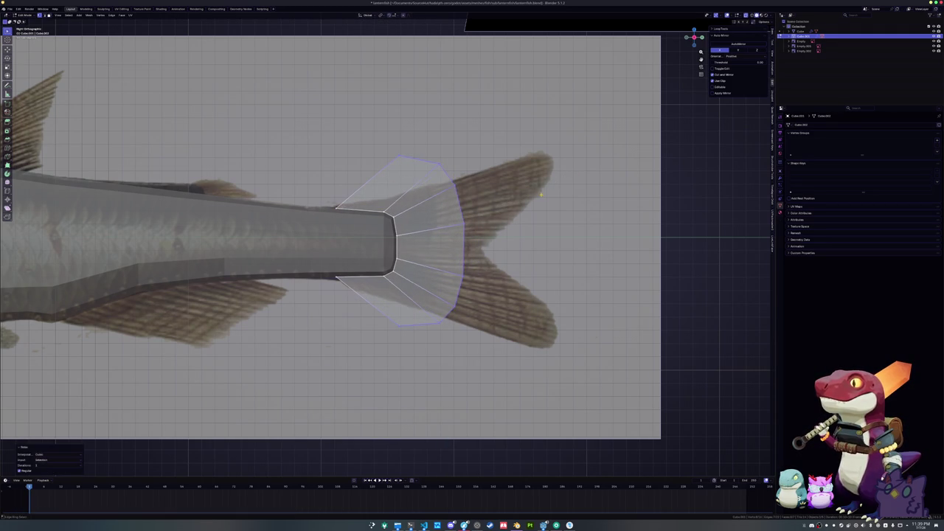
left_click(542, 195)
key("s")
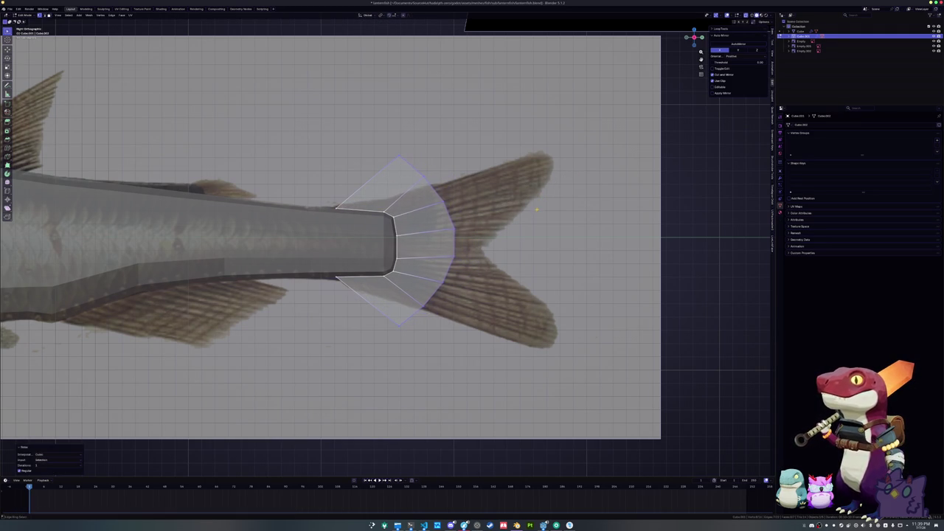
key("3")
key("s")
left_click(462, 243)
key("g")
key("x")
left_click(435, 248)
Reshape the fan's outer edge loop by scaling it and moving it toward the fin.
left_click(449, 242, "alt")
key("s")
left_click(469, 222)
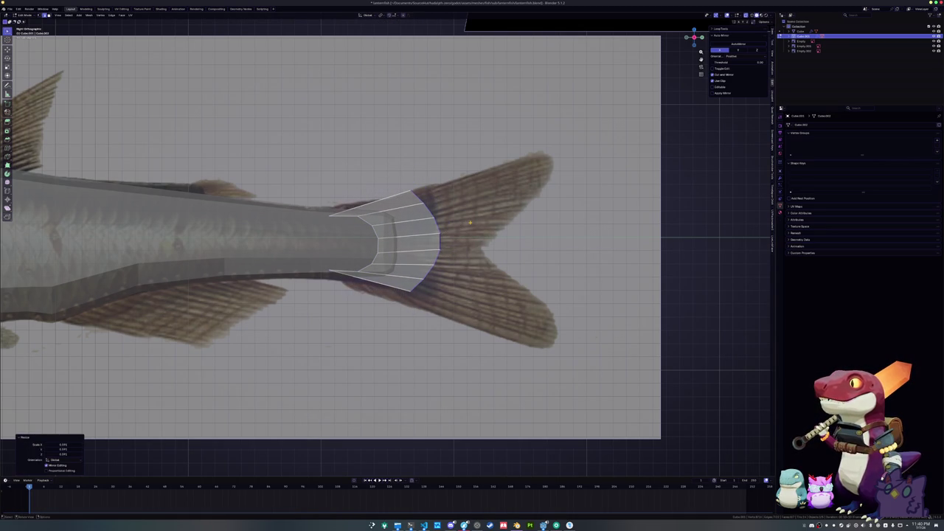
key("g")
key("y")
key("z")
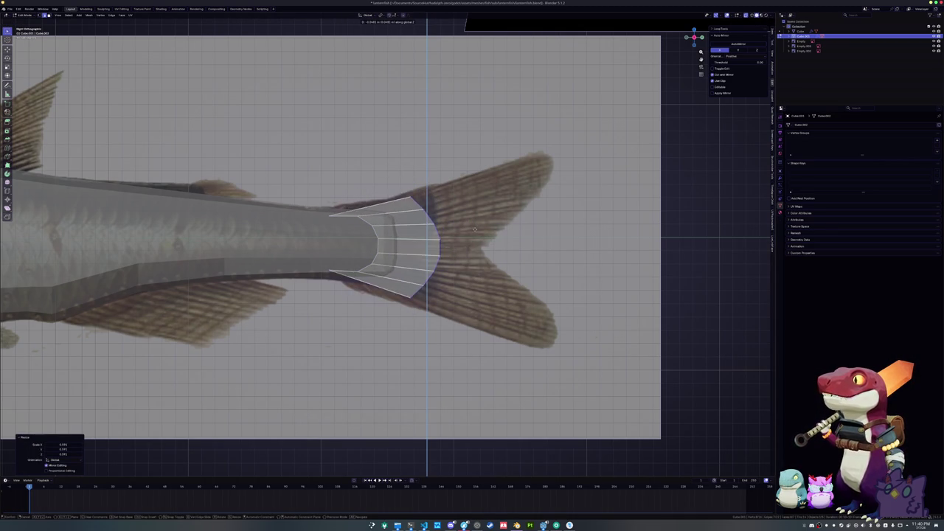
key("s")
left_click(492, 226)
key("g")
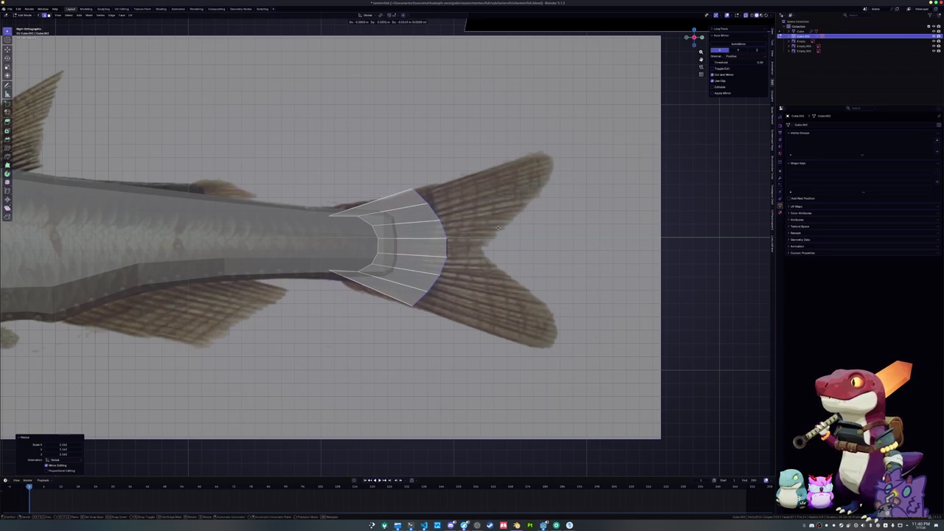
left_click(515, 229)
Relax the ring with LoopTools, repeating the relax five times for an even curve.
key("alt+r")
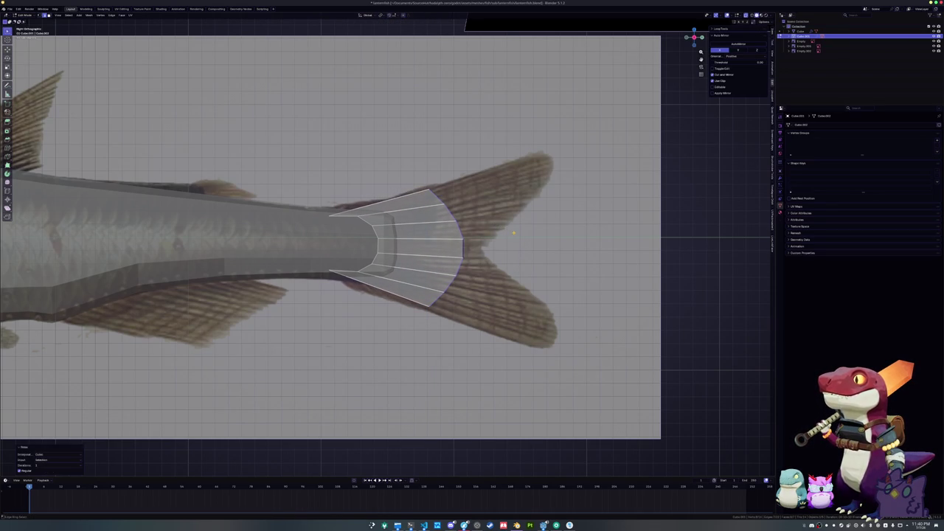
key("shift+r")
key("shift+r")
key("shift+r")
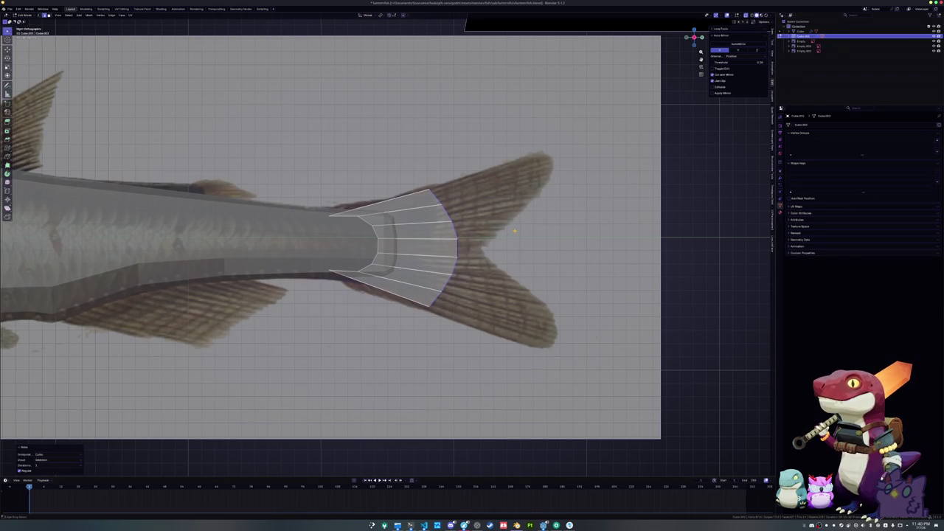
key("shift+r")
key("shift+r")
key("shift+r")
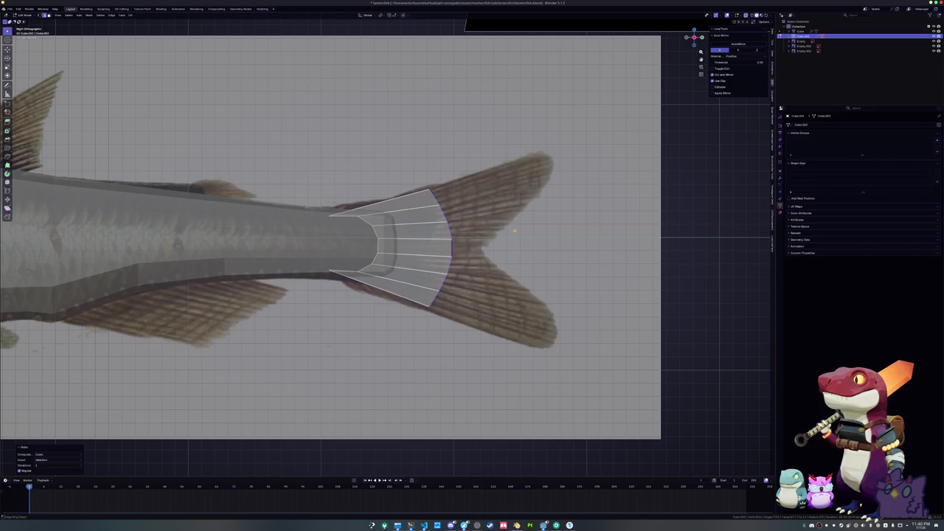
key("shift+r")
key("shift+r")
key("shift+r")
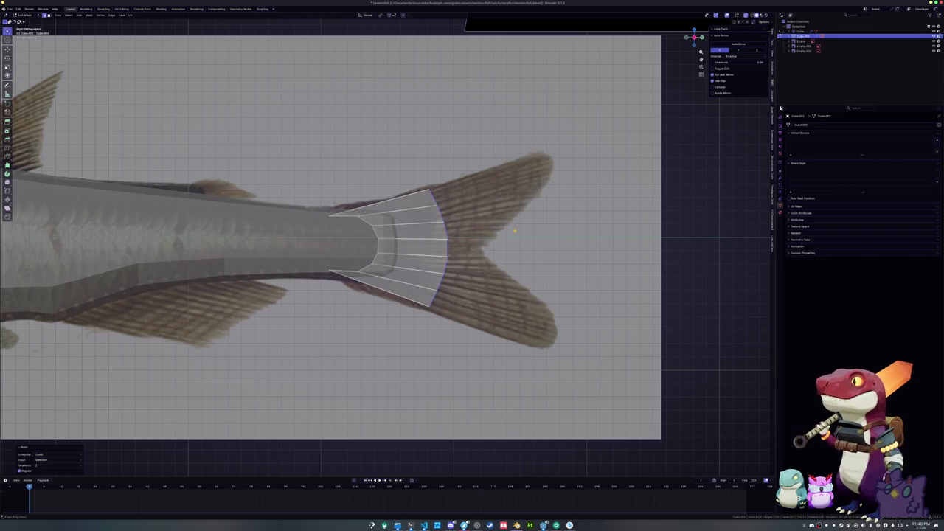
key("shift+r")
key("shift+r")
key("shift+r")
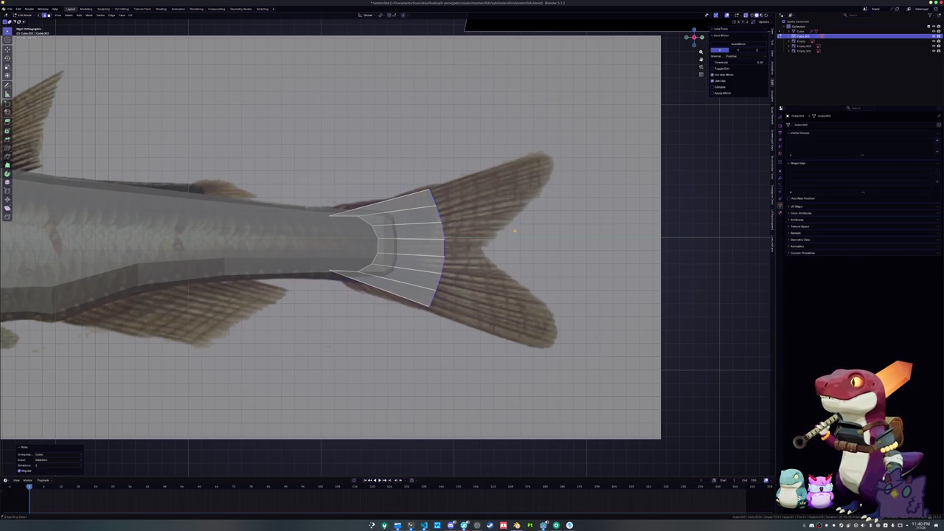
key("shift+r")
key("shift+r")
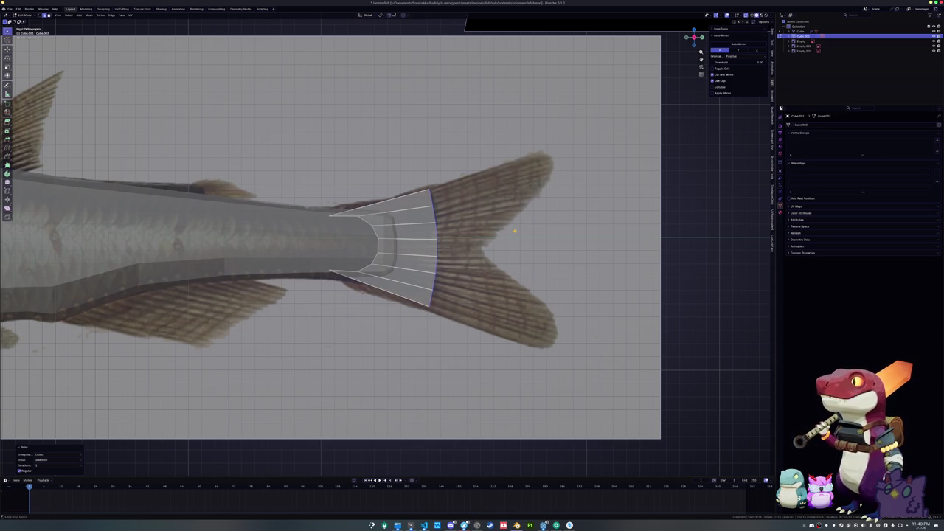
Slide the body-junction loop and add a loop cut across the tail fan.
left_click(405, 239, "alt")
key("g")
key("g")
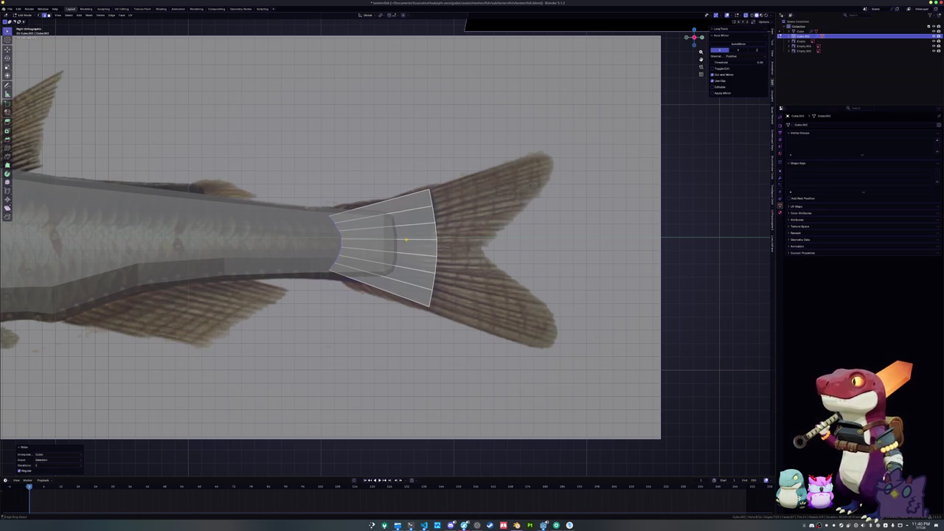
right_click(406, 240)
left_click(390, 251)
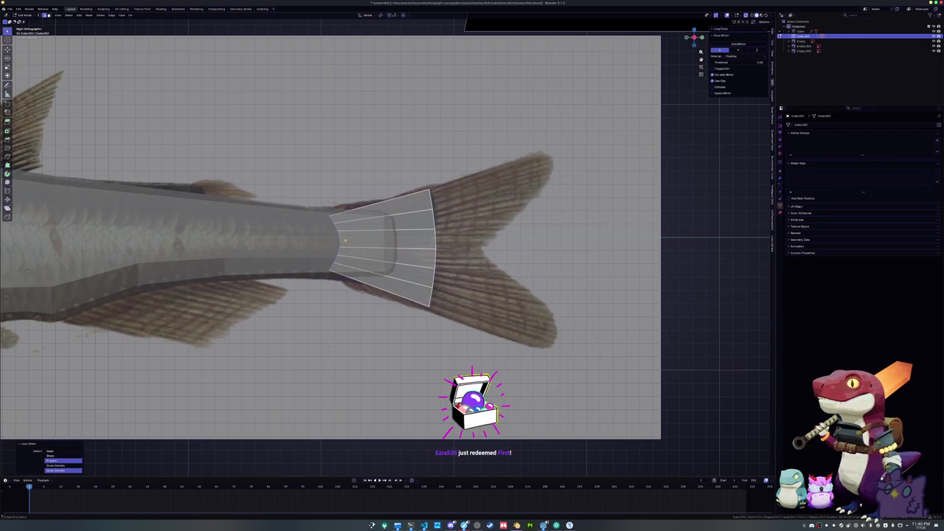
left_click(443, 241)
key("g")
key("g")
left_click(362, 215)
key("s")
right_click(464, 240)
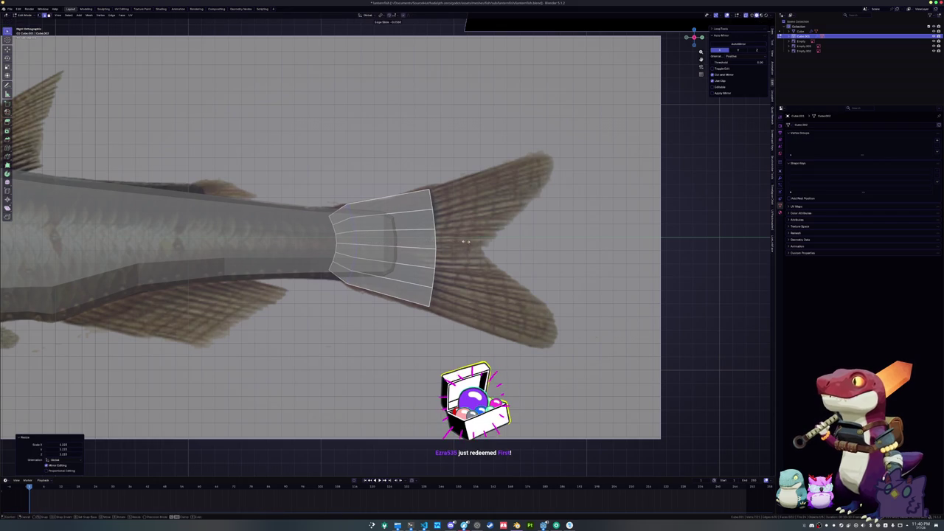
Move the tail's end loop out along the fin and shift it vertically.
key("g")
key("g")
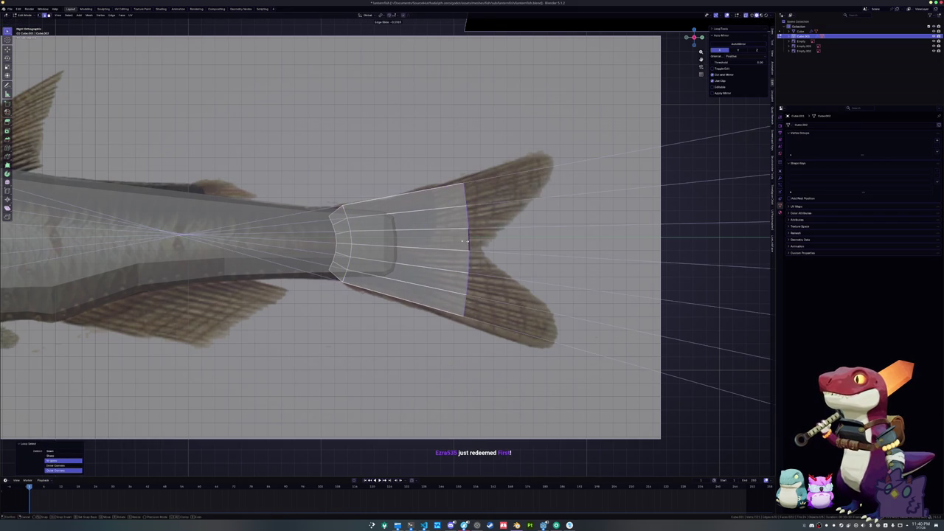
left_click(481, 253)
key("g")
left_click(480, 247)
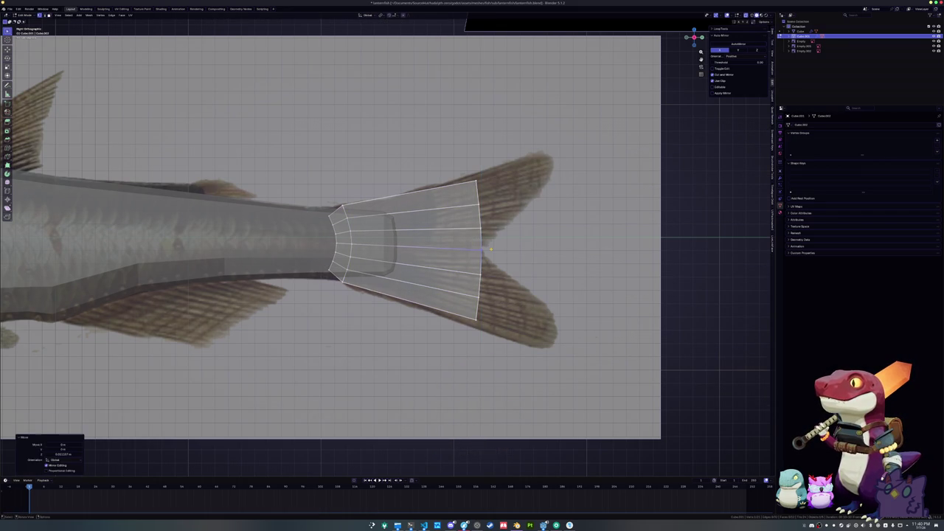
key("g")
key("z")
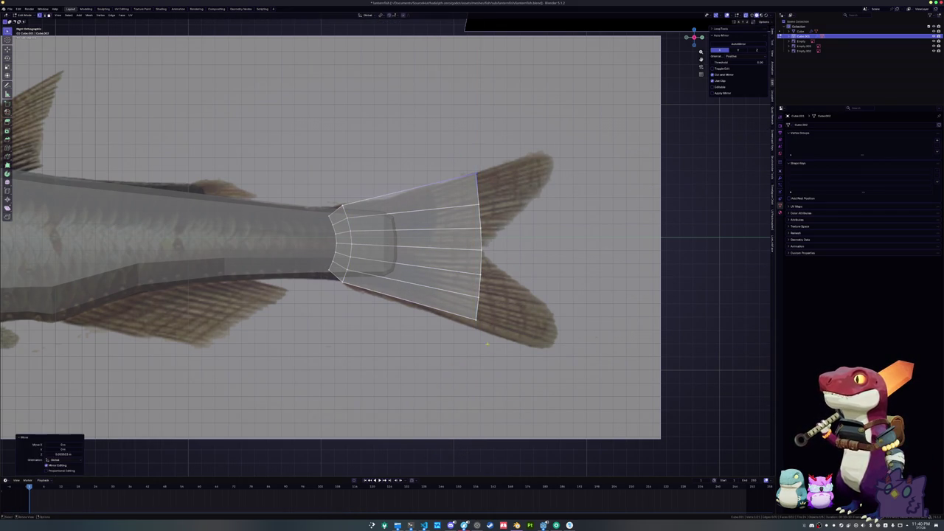
left_click(458, 314)
Extrude the lower end edges into the lower lobe and vertex-slide its tip into shape.
key("e")
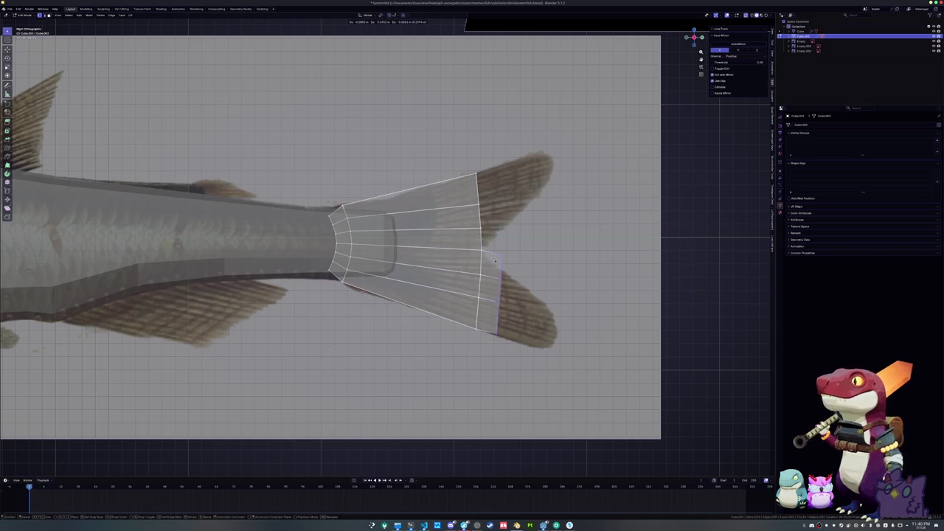
left_click(541, 277)
key("shift+v")
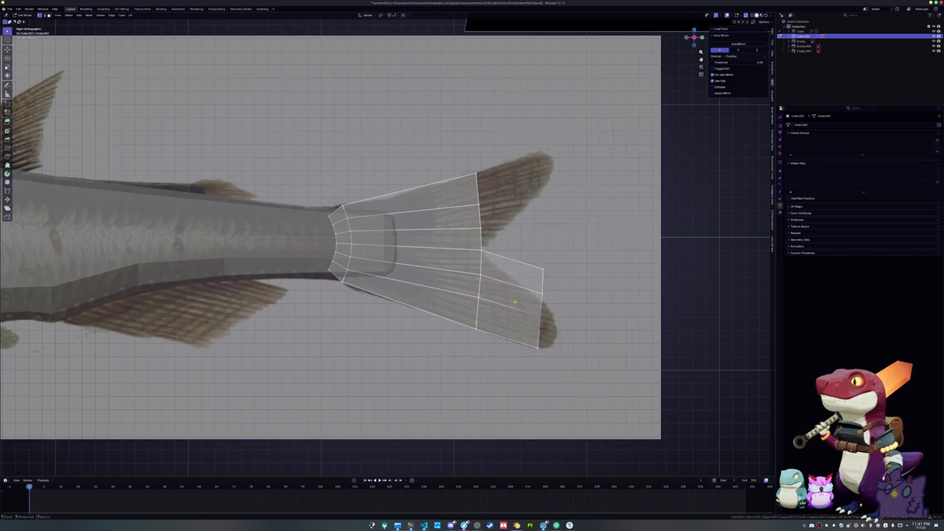
left_click(514, 316)
key("shift+v")
left_click(525, 251)
key("shift+v")
left_click(518, 278)
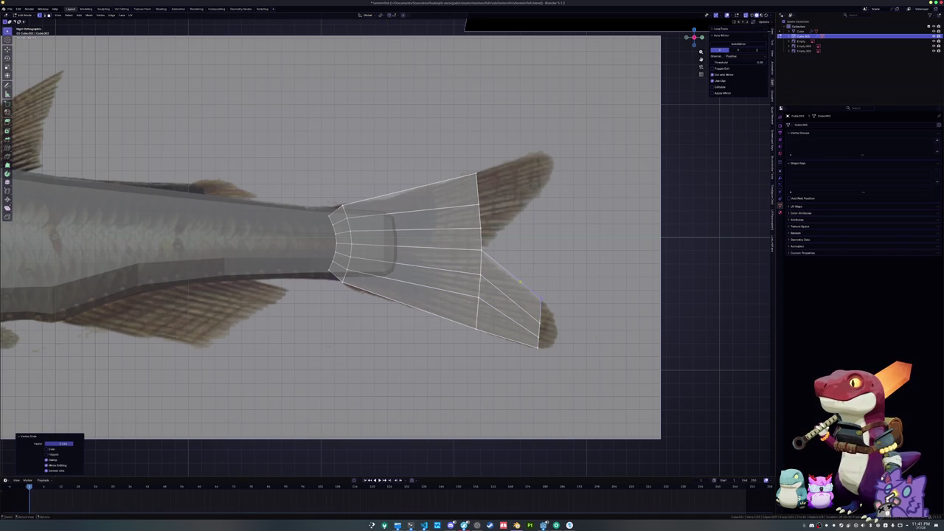
Extrude the upper end edge toward the upper fin tip and raise a vertex on it.
left_click(479, 214)
key("e")
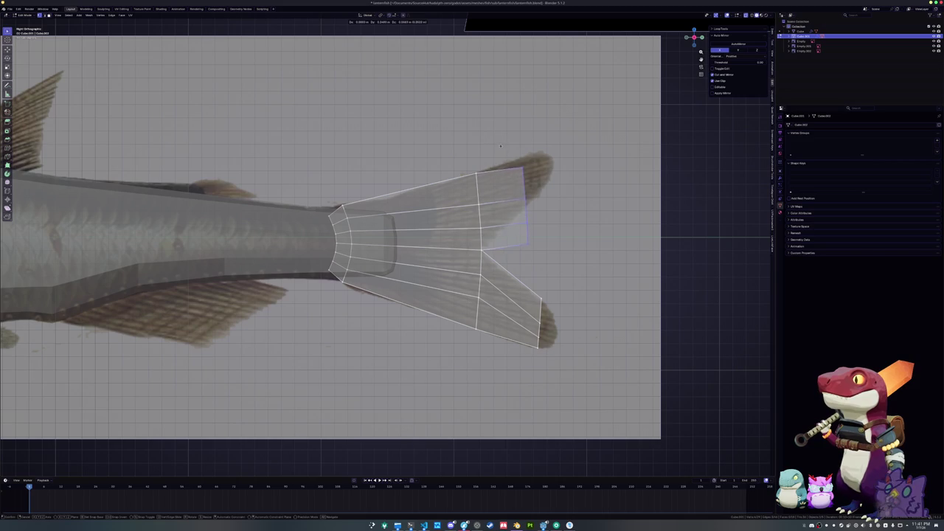
left_click(520, 134)
left_click(478, 175)
key("g")
key("z")
left_click(456, 152)
Vertex-slide the upper fin-tip vertices along their edges to follow the reference outline.
key("shift+v")
left_click(539, 198)
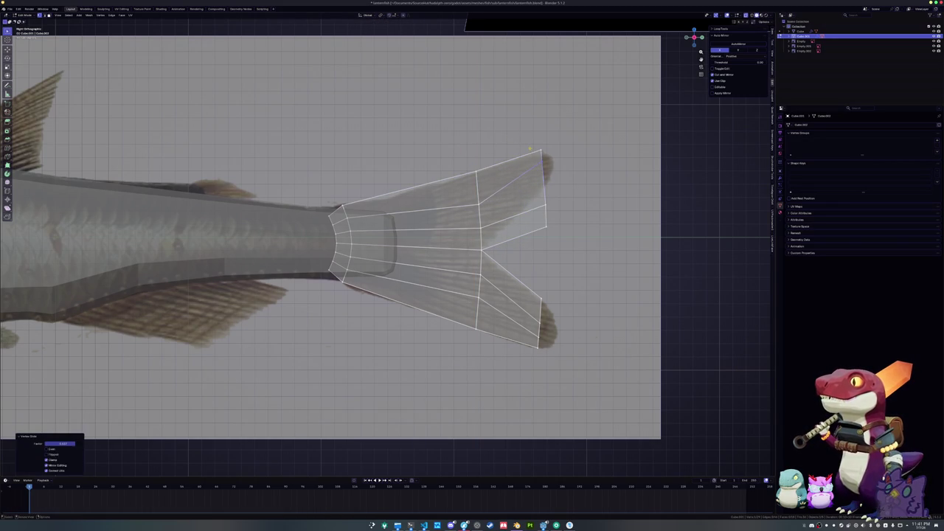
key("shift+v")
left_click(512, 199)
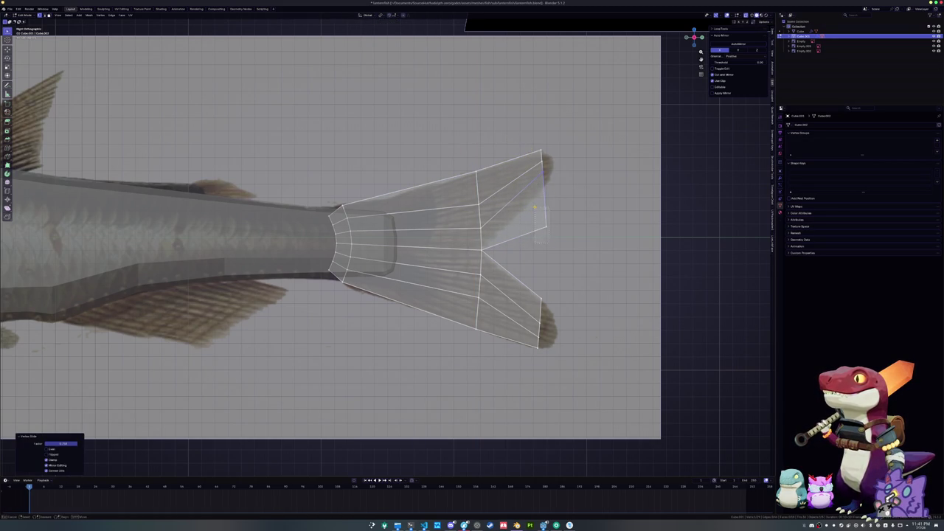
key("shift+v")
left_click(502, 234)
scroll(486, 282, "up", 3)
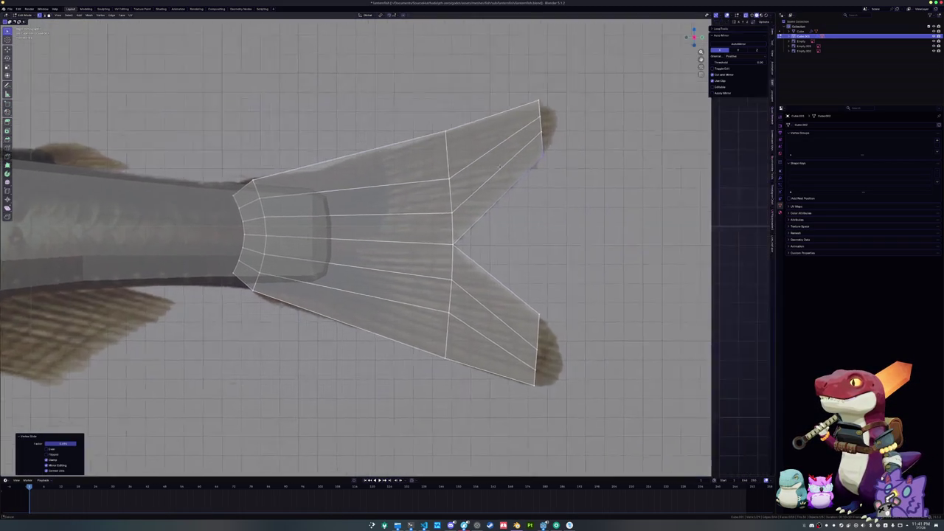
Move the lower fin-tip edge and slide its vertices to round the lower tip.
left_click(508, 313)
scroll(512, 310, "up", 3)
key("g")
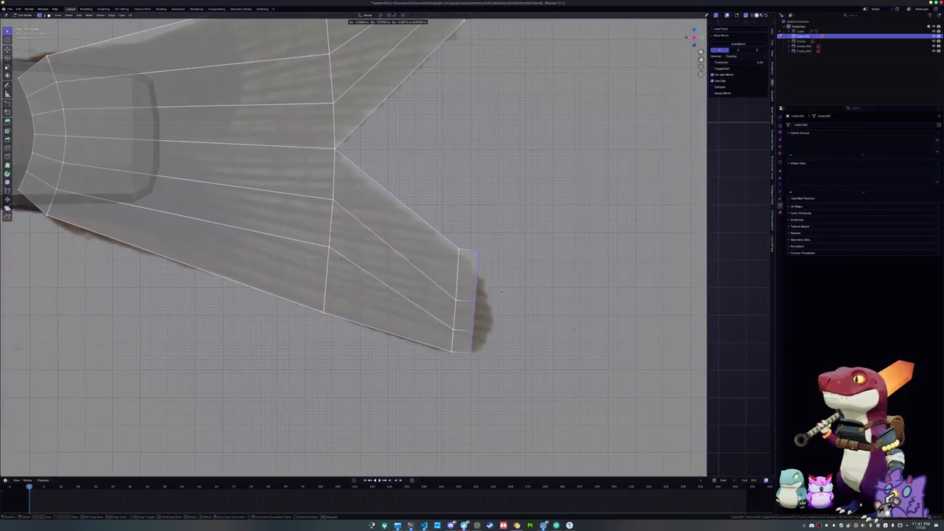
left_click(518, 303)
key("shift+v")
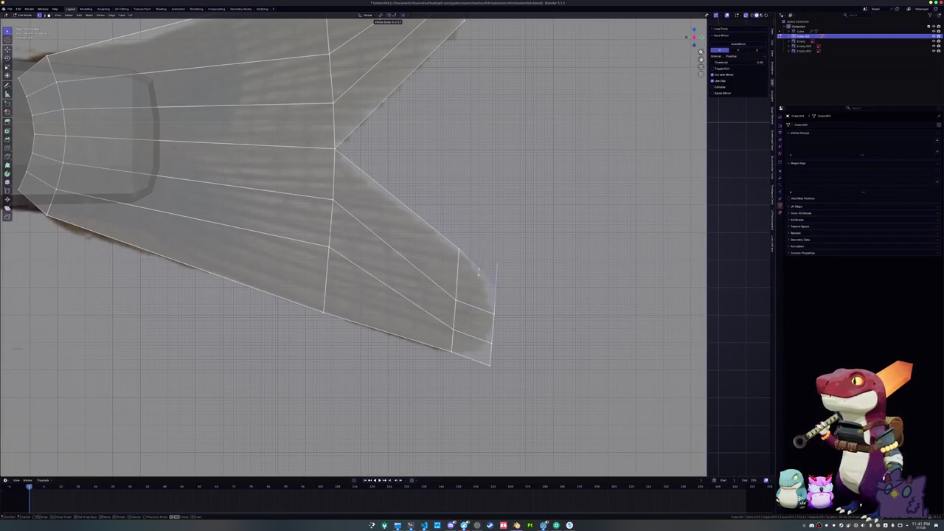
left_click(476, 301)
key("shift+v")
left_click(457, 344)
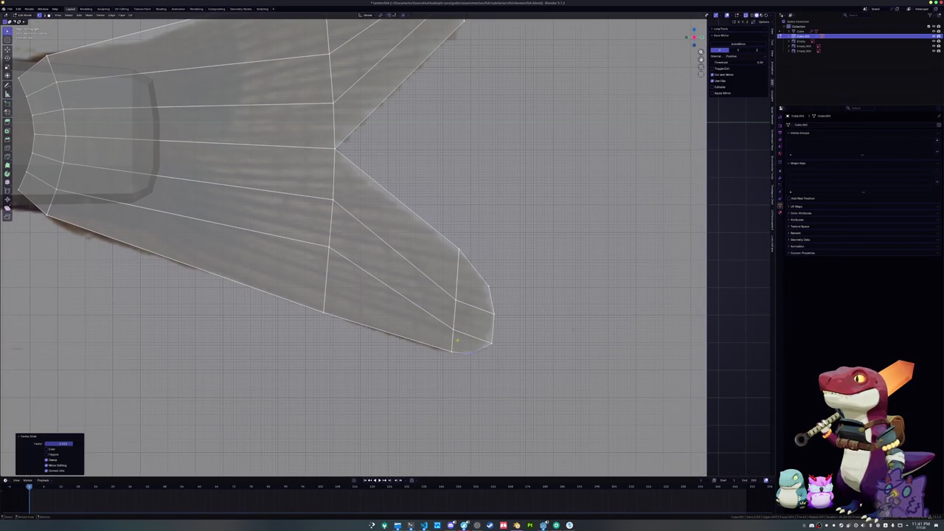
Select the lower lobe's vertical edge rings and relax them to smooth the outline.
key("2")
left_click(453, 331, "ctrl+alt")
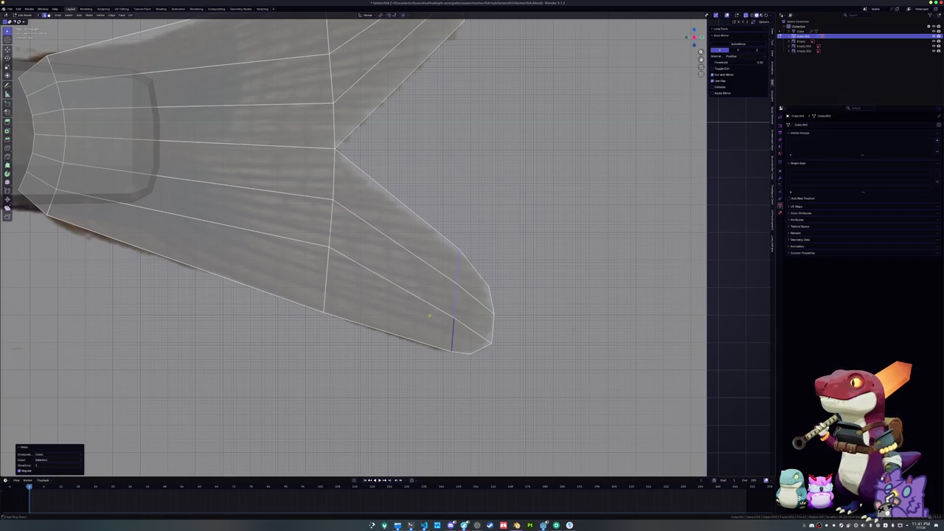
left_click(322, 289, "ctrl+alt")
key("shift+r")
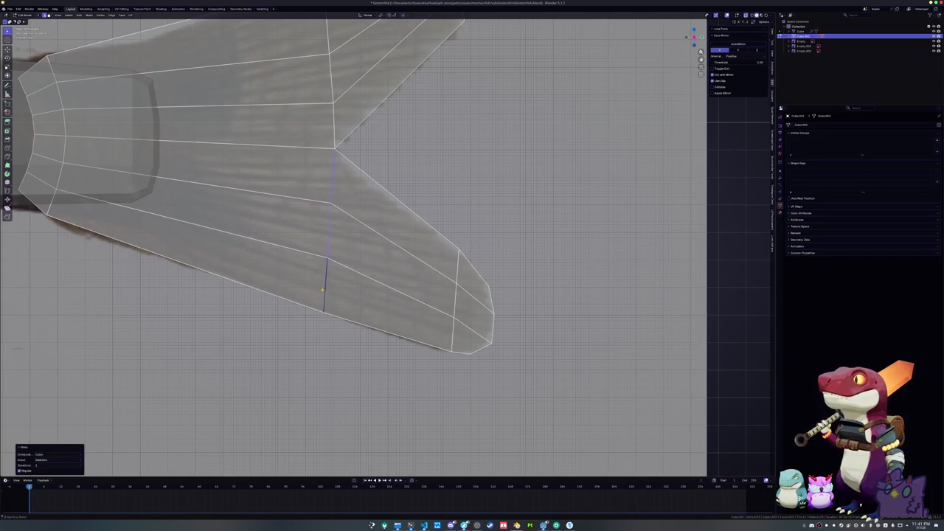
scroll(243, 229, "down", 2)
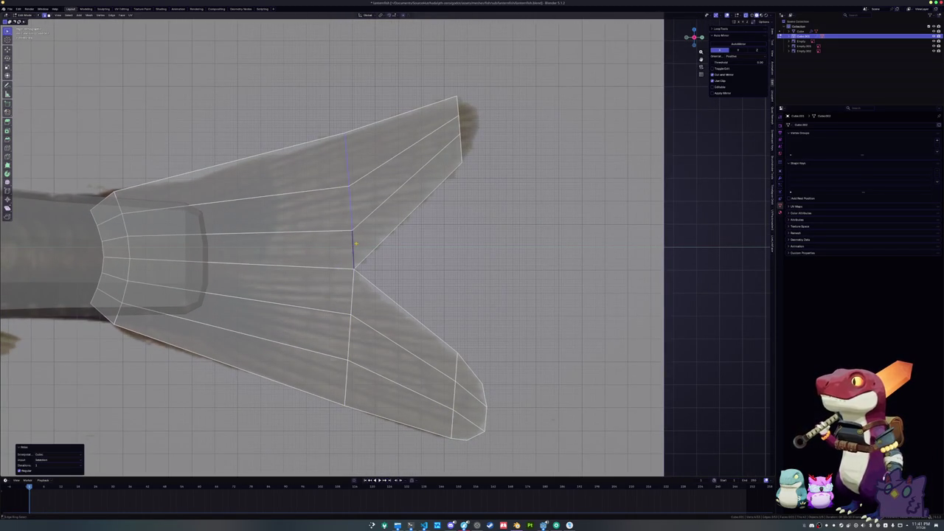
scroll(368, 241, "up", 2)
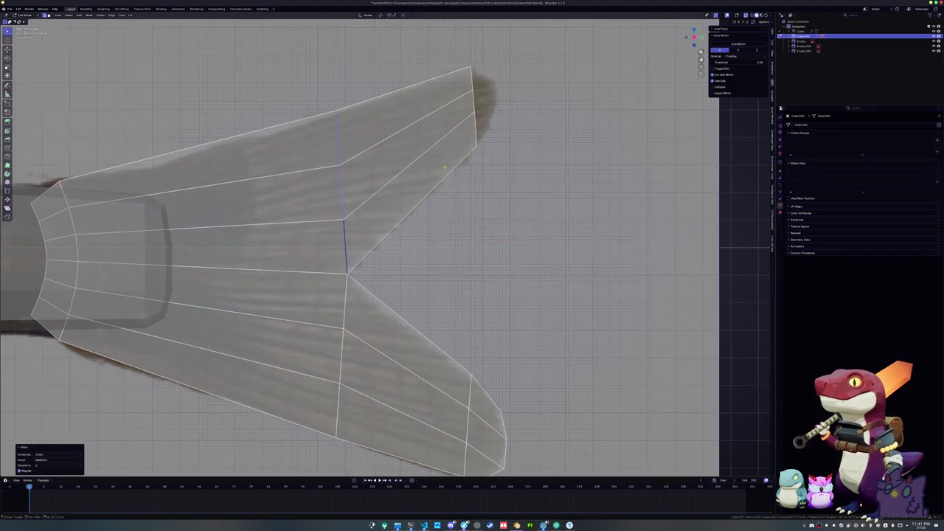
Lengthen the upper lobe tip and slide the nearby edge loop back toward the fin.
left_click(425, 228, "alt")
key("g")
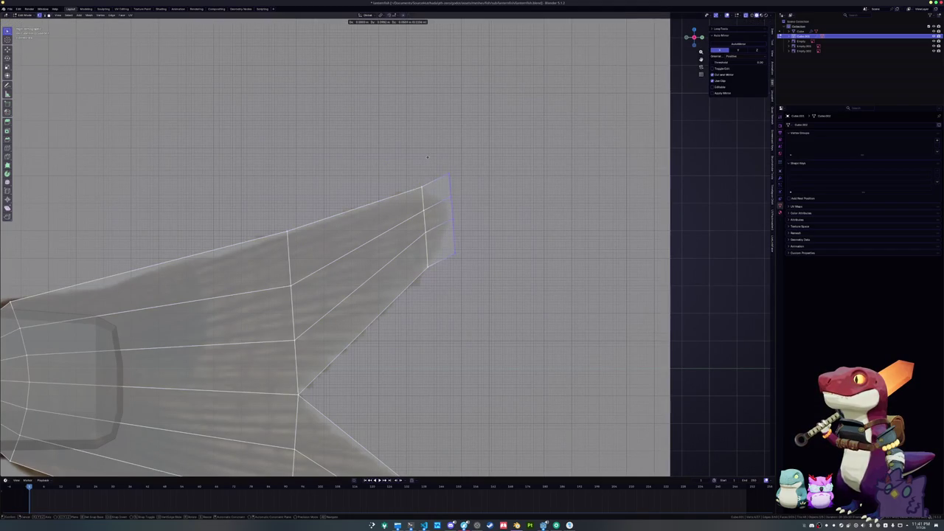
left_click(425, 163)
left_click(426, 258, "alt")
key("g")
key("g")
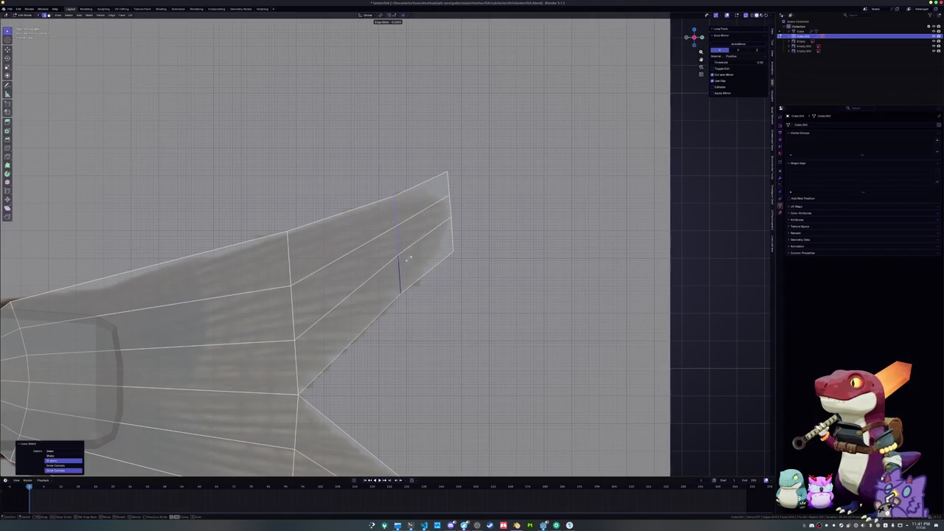
left_click(407, 265)
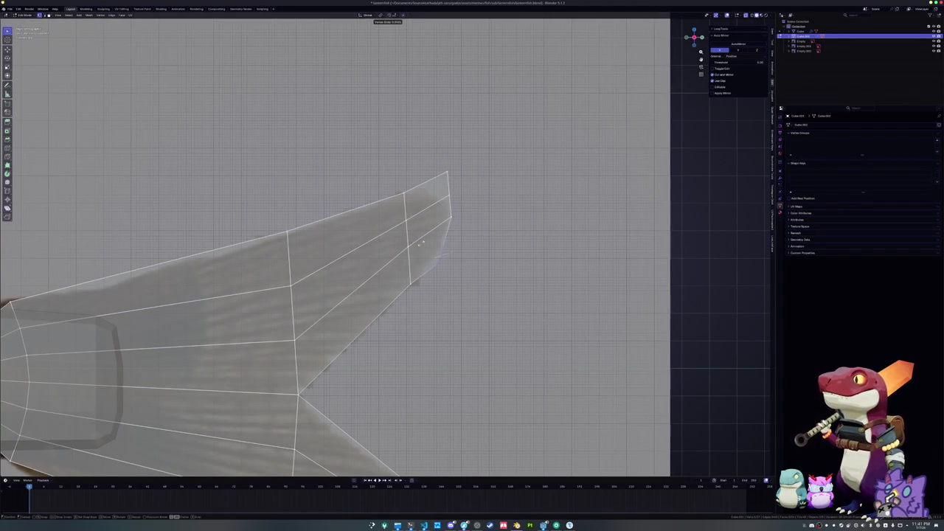
left_click(426, 223)
Slide and reposition the upper fin-tip vertex to round the tip, then select the edge beside it.
key("shift+v")
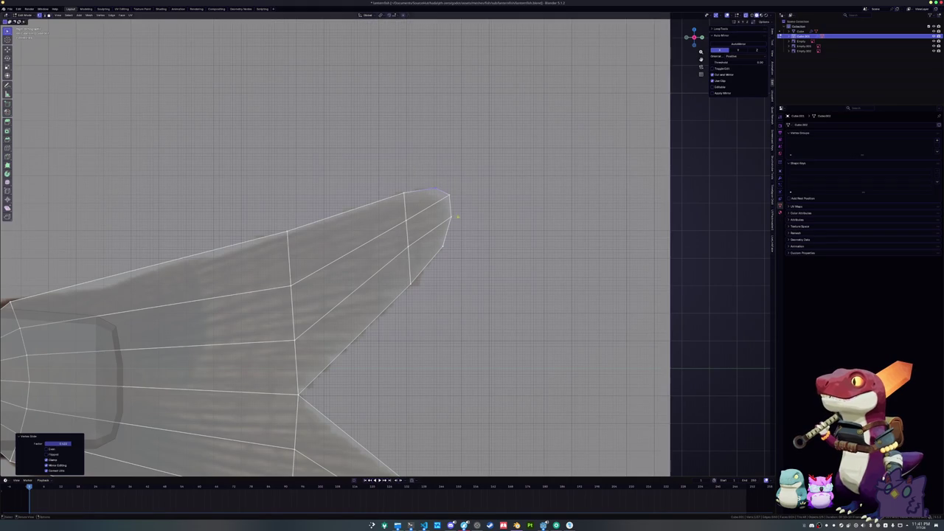
left_click(472, 155)
key("s")
key("y")
key("Escape")
key("g")
left_click(443, 209)
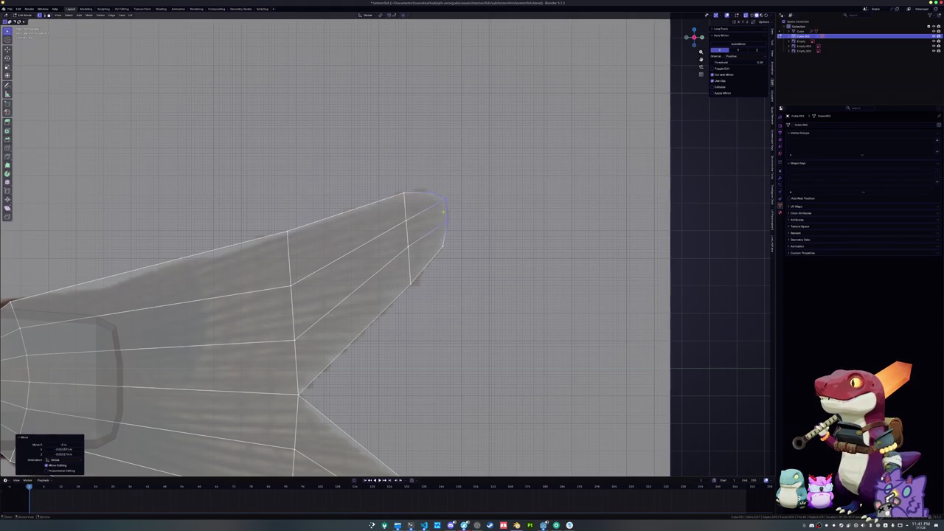
key("g")
left_click(418, 174)
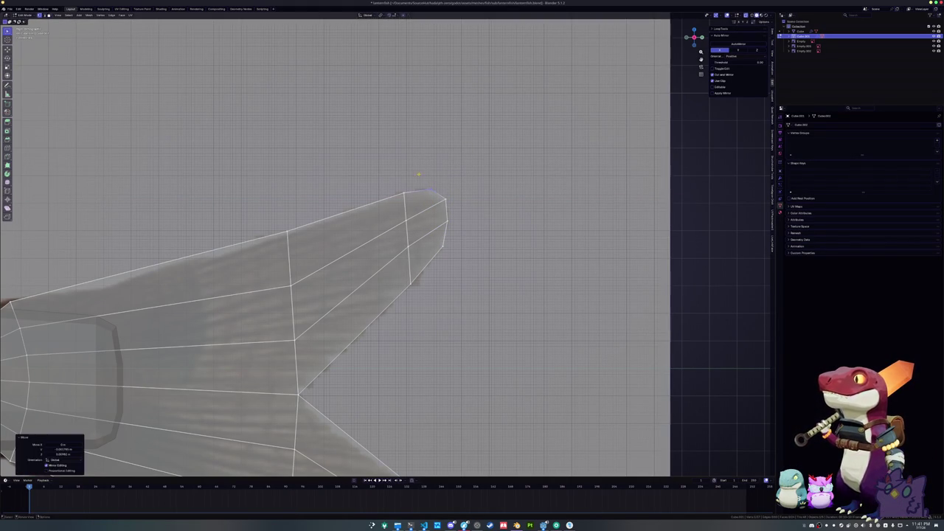
left_click(412, 233)
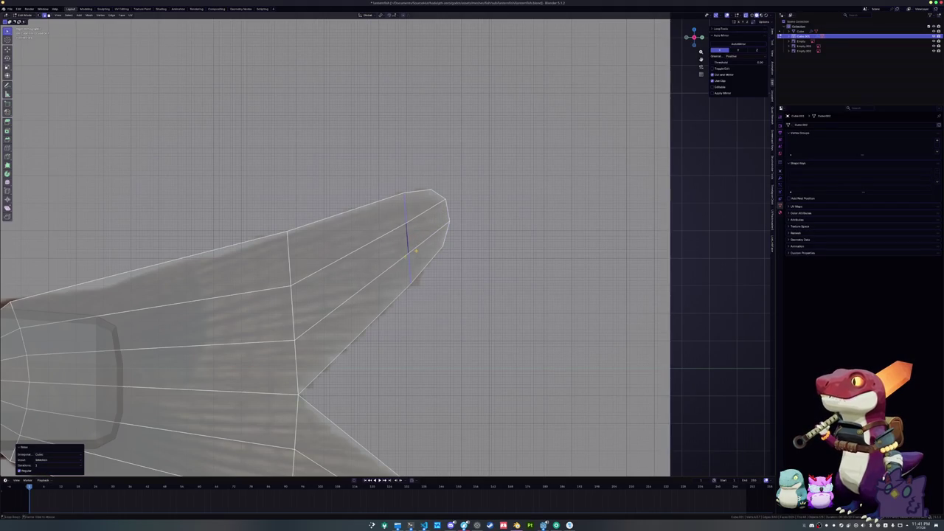
scroll(376, 258, "down", 3)
scroll(376, 258, "up", 1)
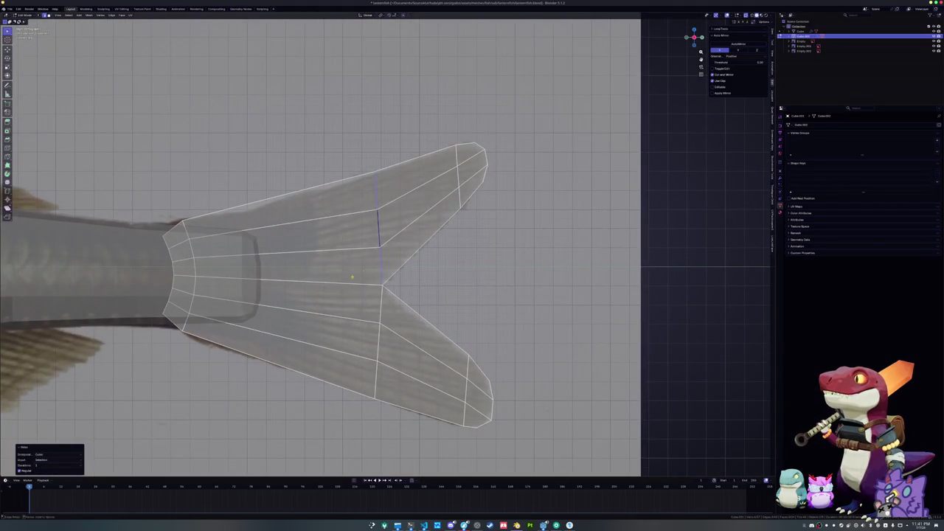
scroll(376, 258, "down", 3)
scroll(376, 259, "up", 1)
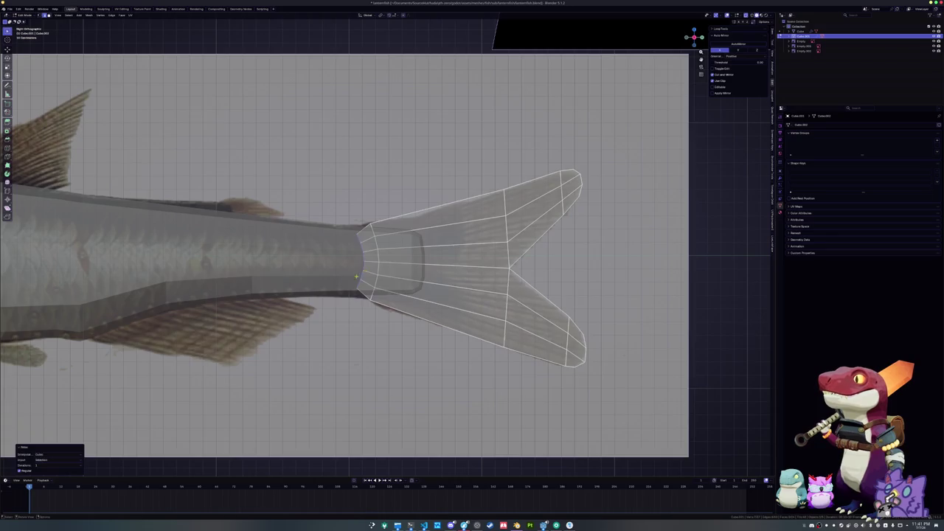
Leave the tail mesh and enter Edit Mode on the fish body.
key("Tab")
scroll(298, 288, "down", 3)
scroll(299, 288, "up", 2)
key("Tab")
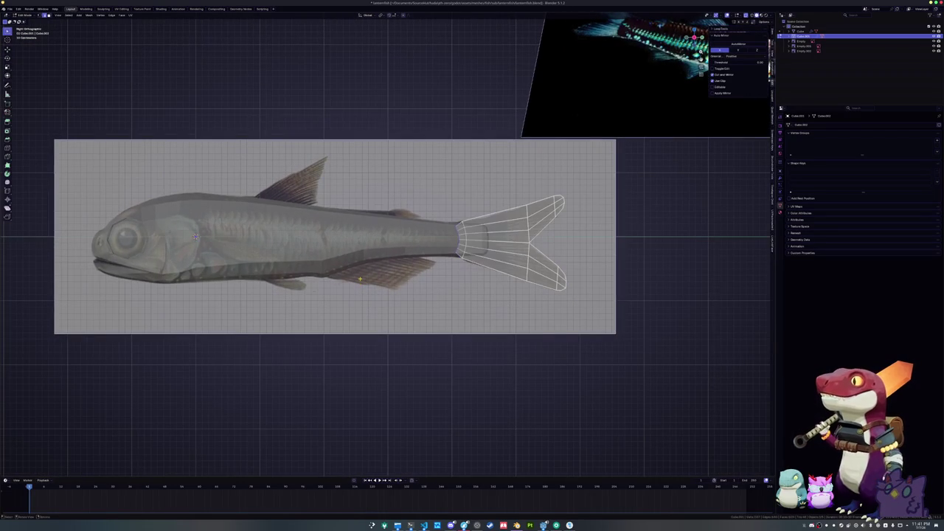
key("Tab")
scroll(369, 265, "up", 1)
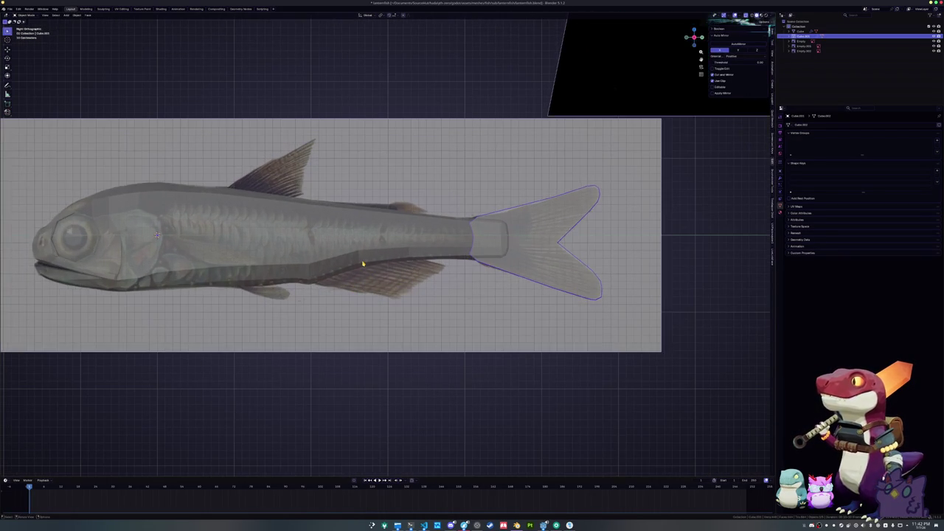
left_click(358, 263)
key("Tab")
Duplicate the belly edges, separate them into a new object, and select it.
key("shift+d")
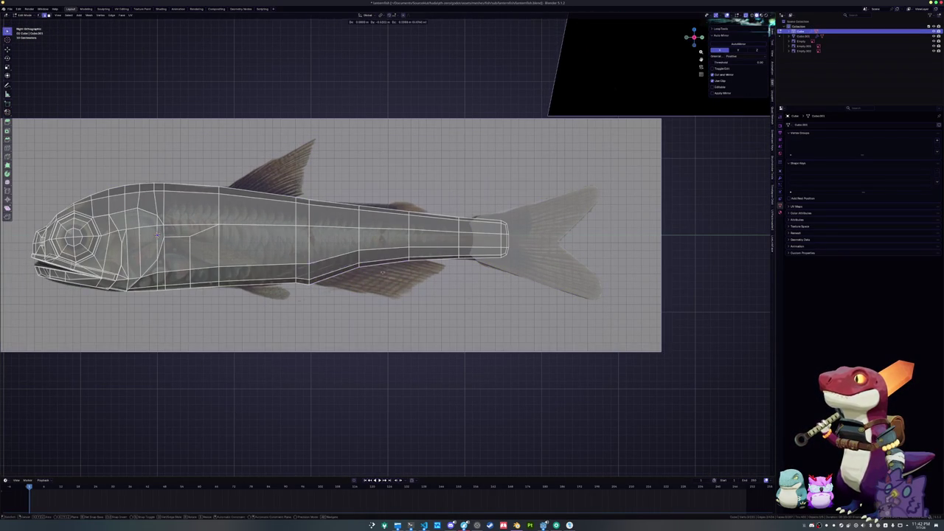
right_click(396, 284)
right_click(396, 284)
left_click(416, 281)
key("Tab")
left_click(380, 267)
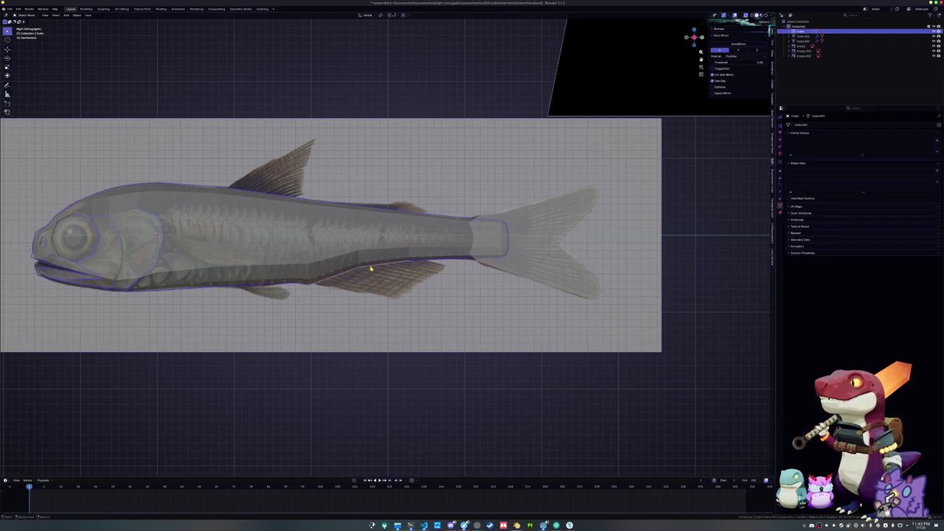
scroll(371, 267, "up", 2)
Extrude the new belly edge downward into a fin face and move its vertices toward the reference fin.
key("Tab")
scroll(470, 318, "left", 2)
key("e")
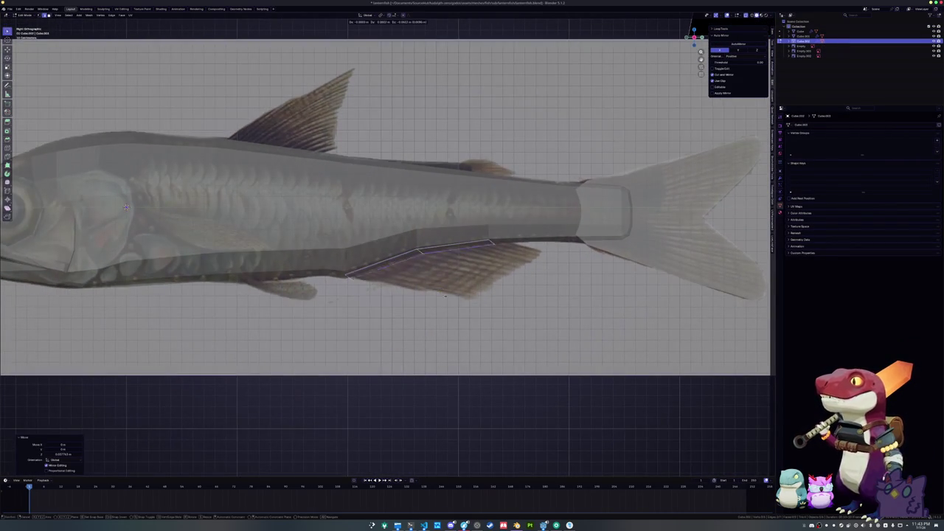
left_click(494, 305)
key("g")
left_click(435, 308)
key("g")
left_click(485, 292)
Move another fin vertex onto the reference outline and slide the diagonal fin edge.
key("alt+z")
key("alt+z")
key("g")
left_click(538, 247)
key("g")
left_click(533, 236)
left_click(506, 268)
key("g")
key("g")
left_click(505, 265)
Select the fin's middle edge loop and relax it with LoopTools.
left_click(566, 258)
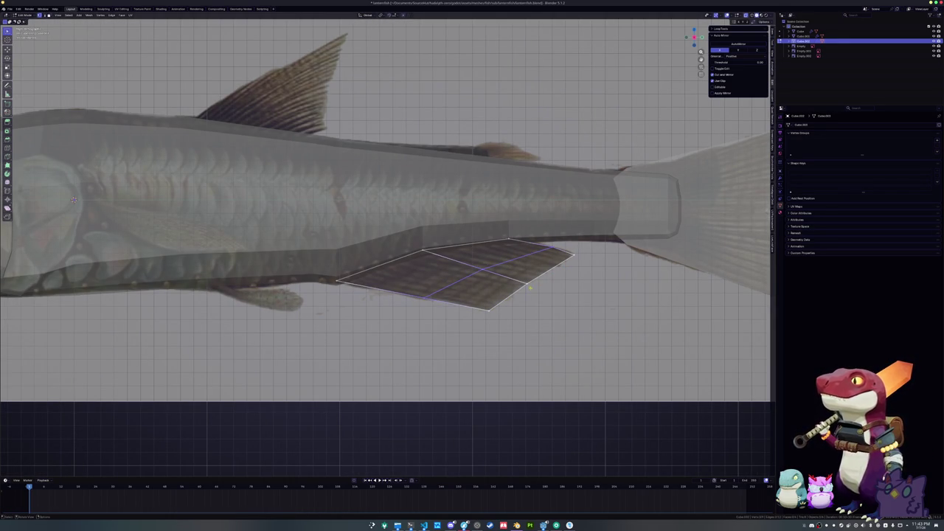
left_click(506, 304)
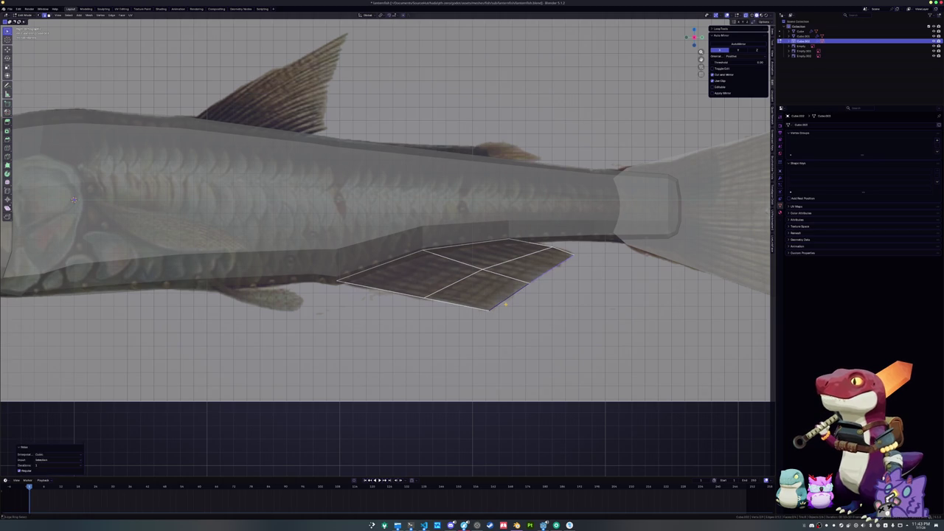
left_click(472, 319, "alt")
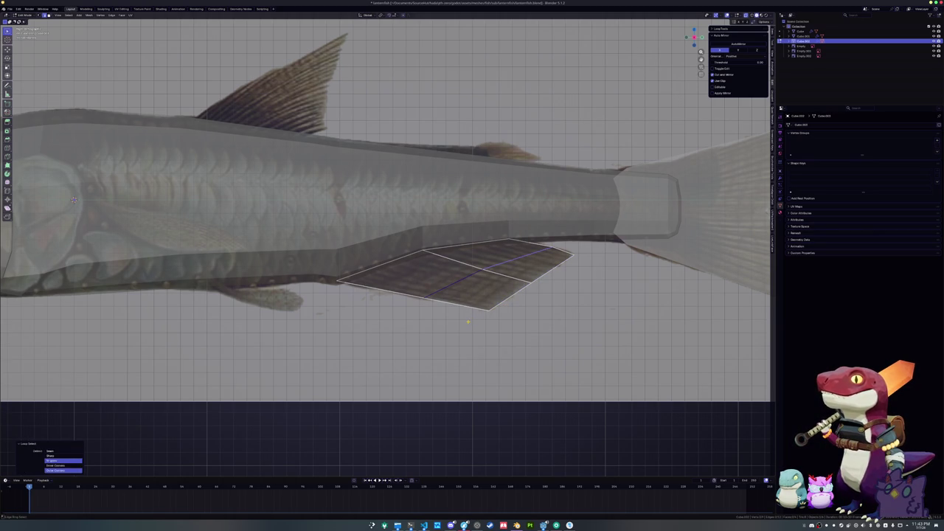
key("ctrl+b")
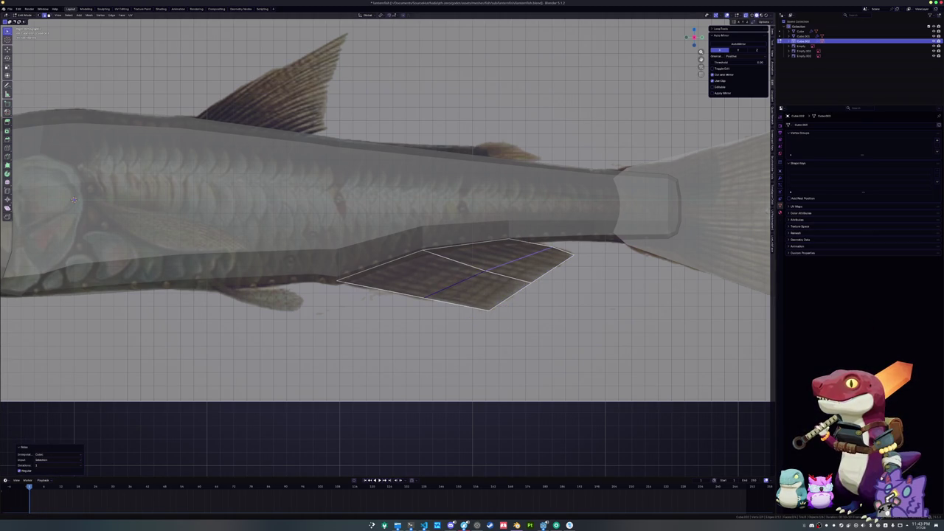
scroll(536, 305, "left", 3)
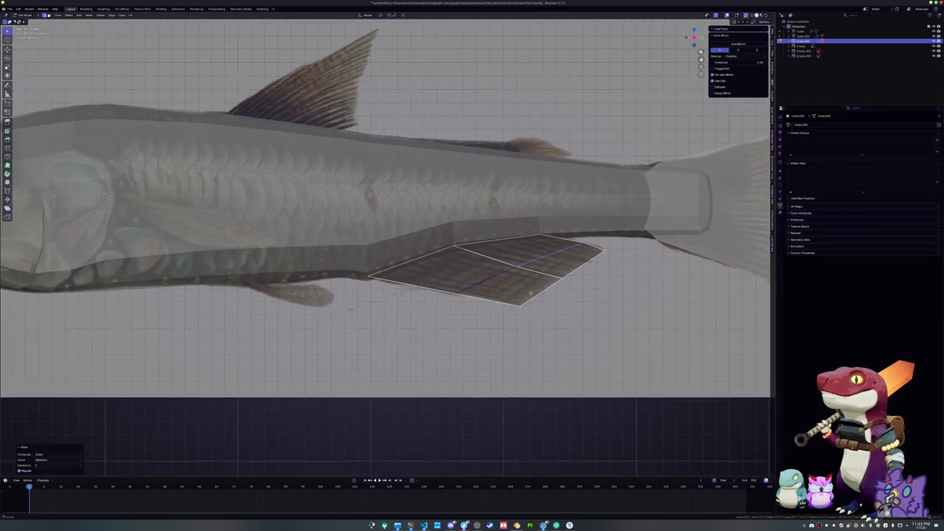
Slide the fin's top edge along the belly to finish the four-face anal fin.
left_click(451, 283, "alt")
scroll(455, 287, "up", 2)
key("g")
key("g")
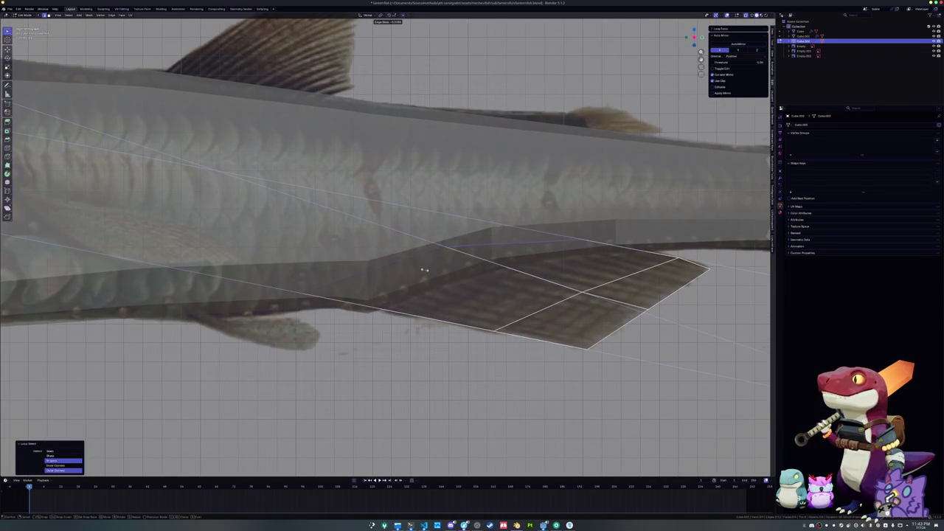
left_click(402, 313)
key("Tab")
scroll(413, 320, "down", 6)
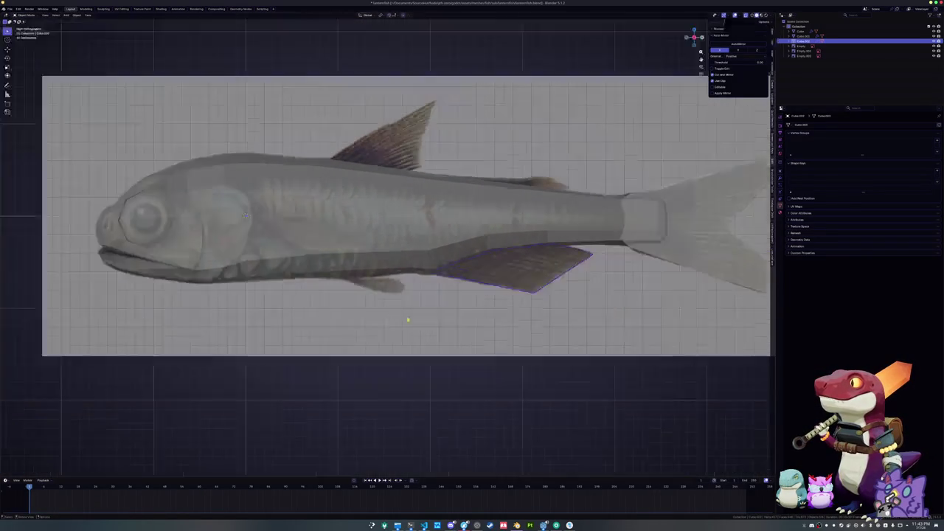
Insert a centred edge loop across the fish body's tail section.
key("Tab")
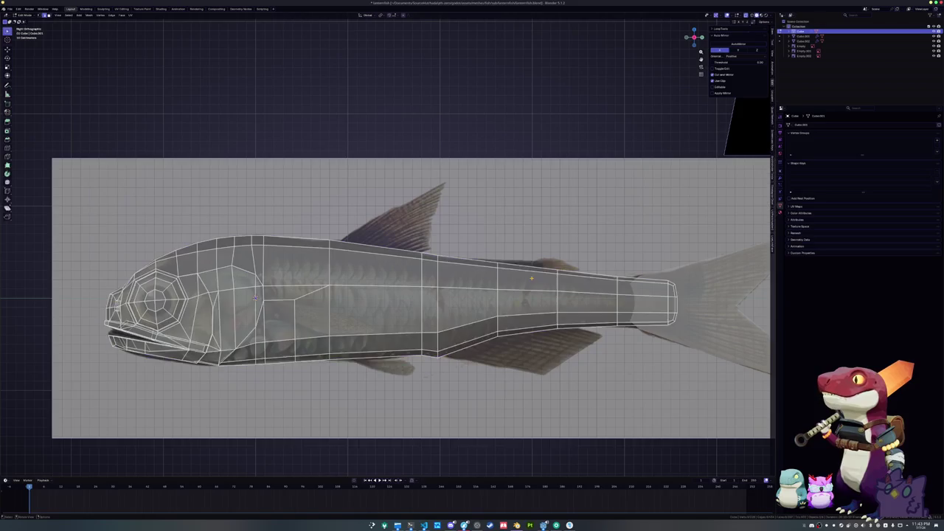
scroll(504, 293, "up", 5)
key("ctrl+r")
left_click(501, 285)
right_click(501, 285)
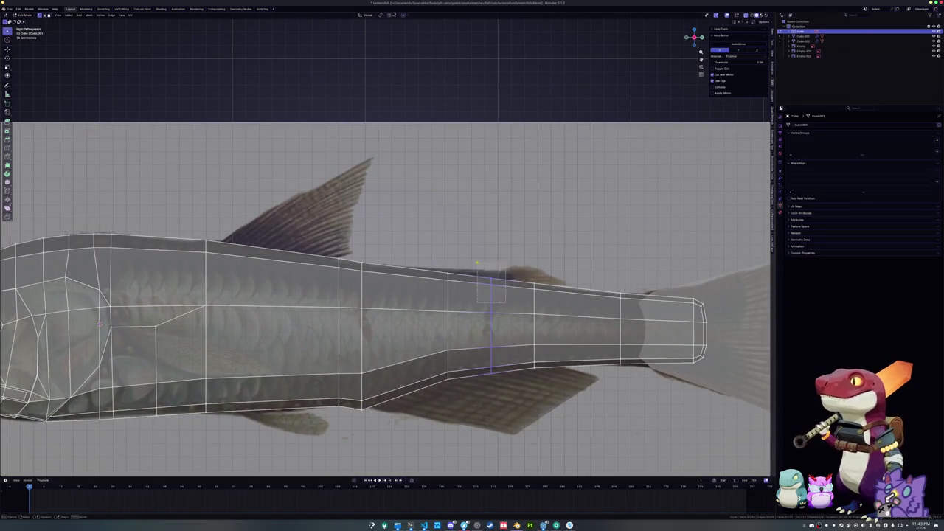
scroll(508, 286, "up", 2)
scroll(521, 287, "right", 5)
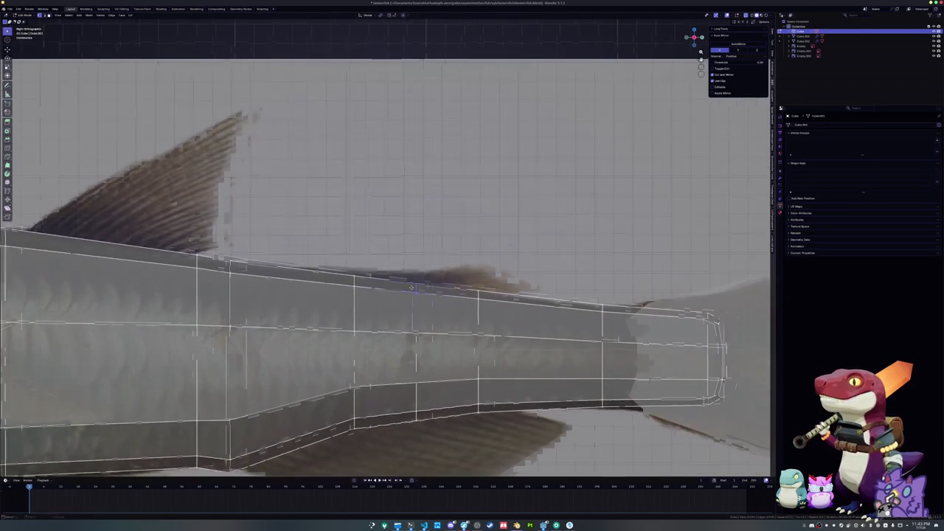
Move the new loop vertically and slide its top vertex onto the reference outline.
key("g")
key("z")
left_click(454, 285)
key("g")
key("g")
left_click(462, 285)
key("Tab")
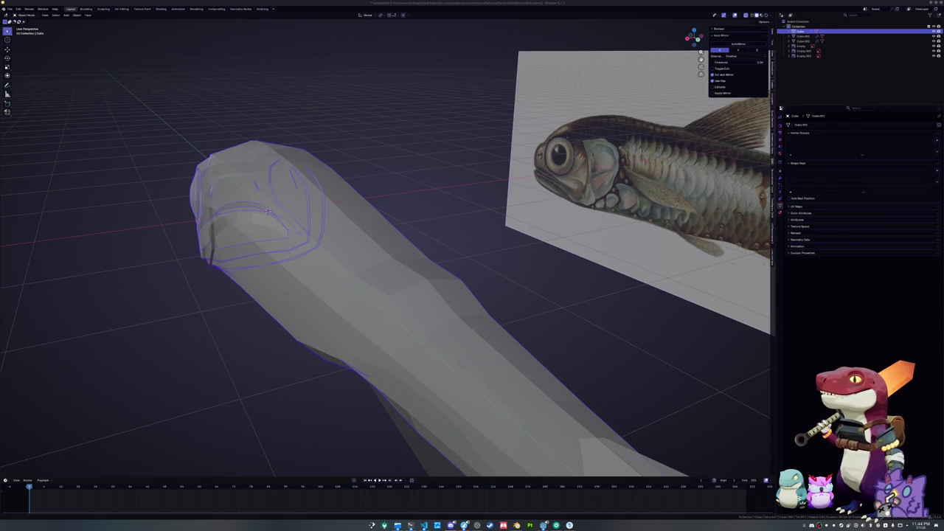
Reselect the fish body and slide one of its edges along the body surface.
left_click(568, 331)
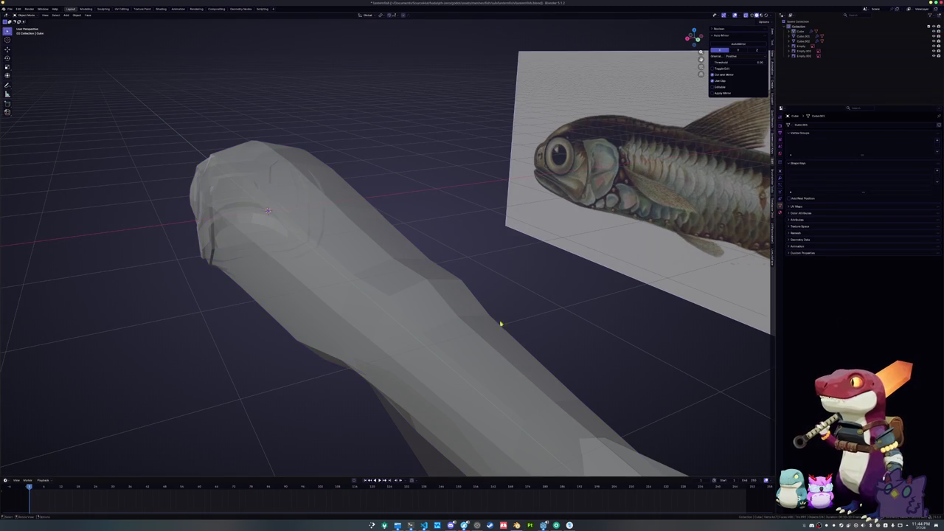
left_click(465, 325)
key("Tab")
key("KP_Decimal")
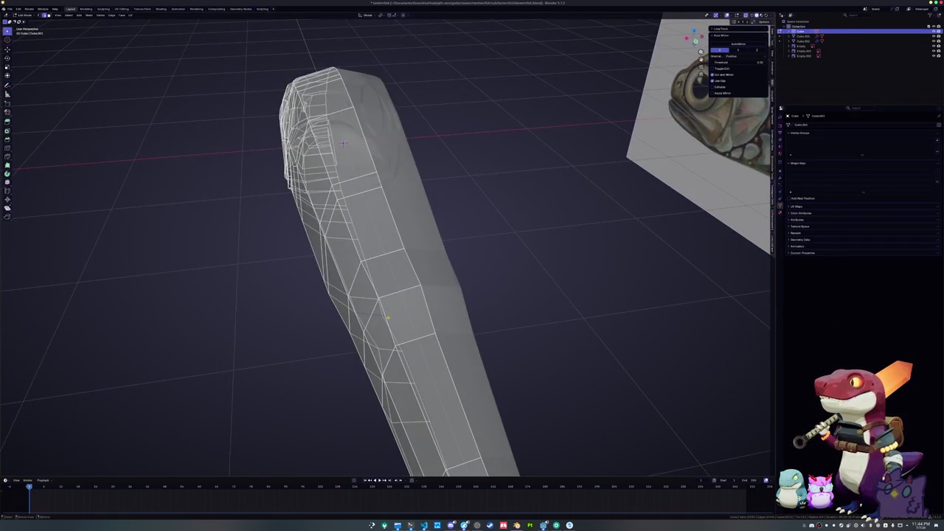
key("alt+z")
scroll(413, 335, "up", 1)
key("k")
left_click(441, 352)
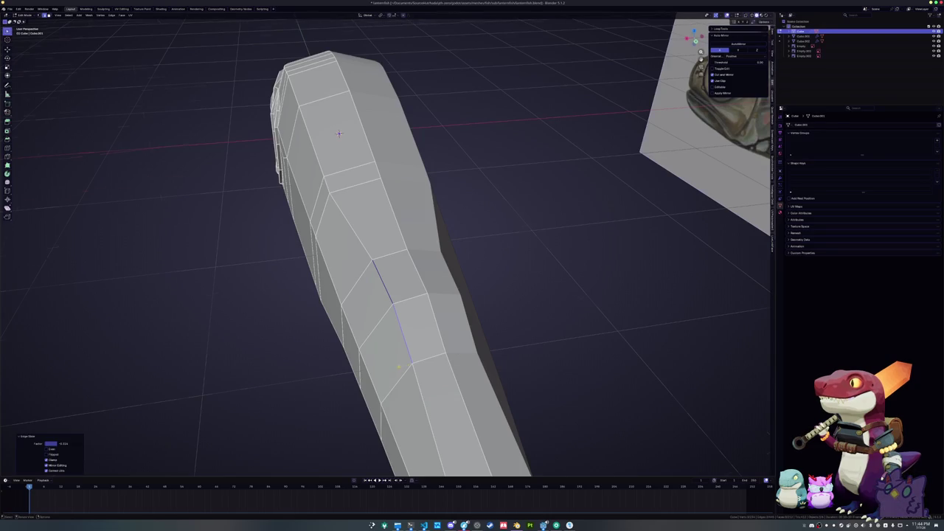
In side view with X-ray on, split the top edge near the small rear fin into its own object.
key("KP_3")
key("KP_3")
key("alt+z")
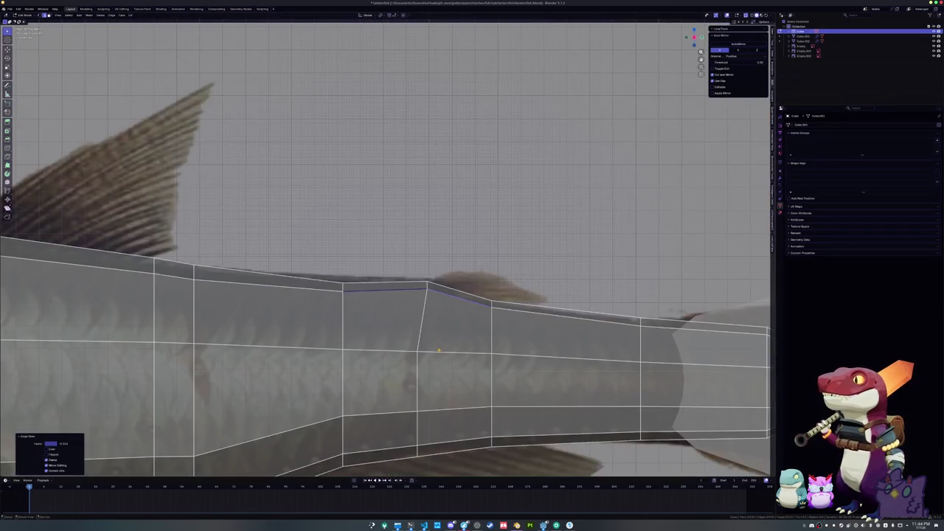
scroll(439, 278, "down", 2)
right_click(494, 284)
left_click(520, 281)
Select the separated rear-fin edge and extrude it upward into a fin face.
key("Tab")
left_click(508, 284)
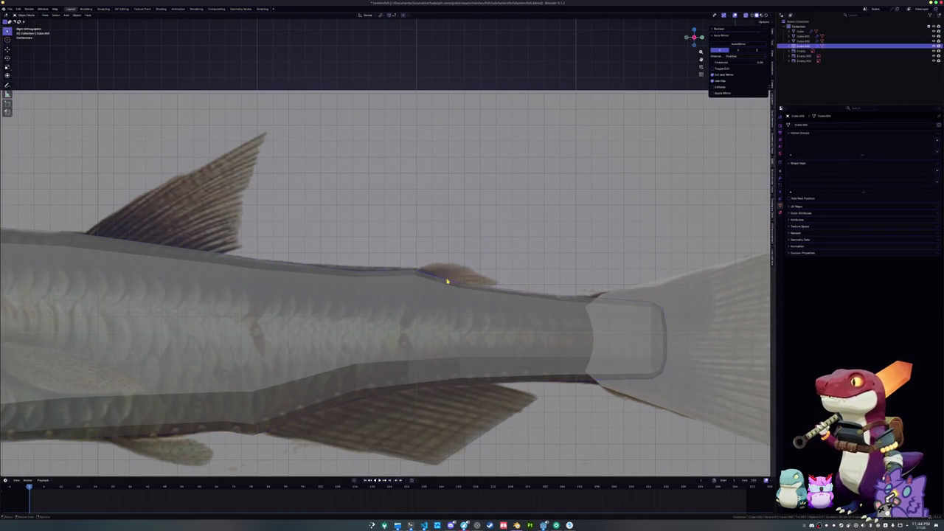
scroll(503, 286, "up", 2)
left_click(504, 286)
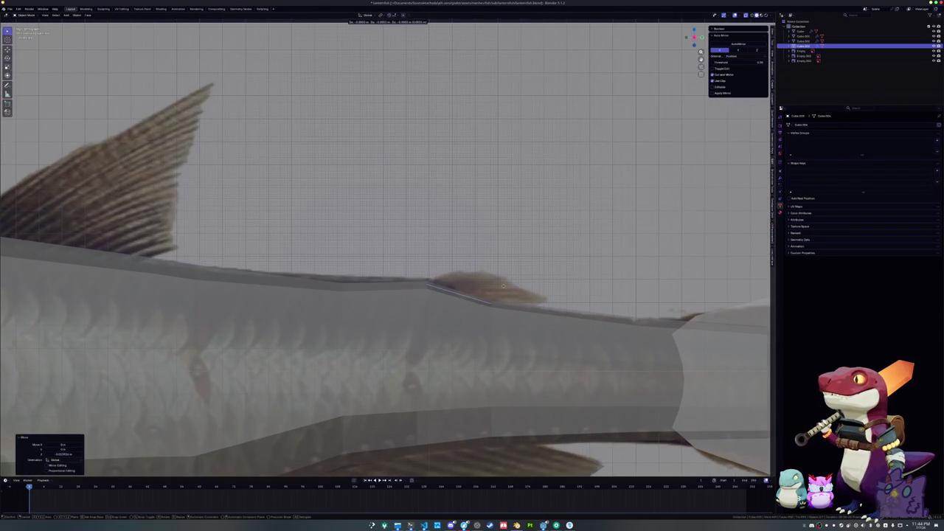
key("Tab")
key("g")
left_click(502, 288)
Slide the fin's vertices to match the small rear adipose fin in the reference.
key("3")
key("g")
left_click(541, 288)
key("g")
key("g")
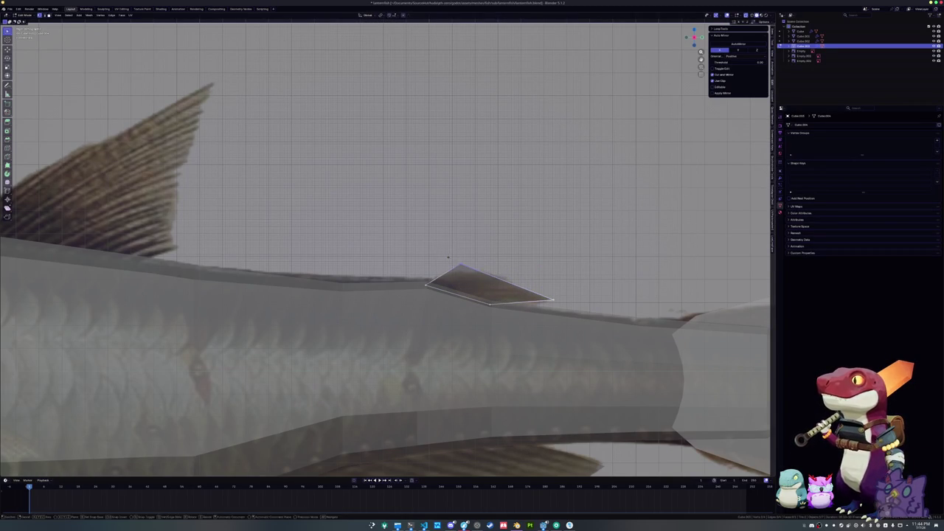
left_click(483, 280)
key("g")
left_click(433, 263)
key("g")
key("g")
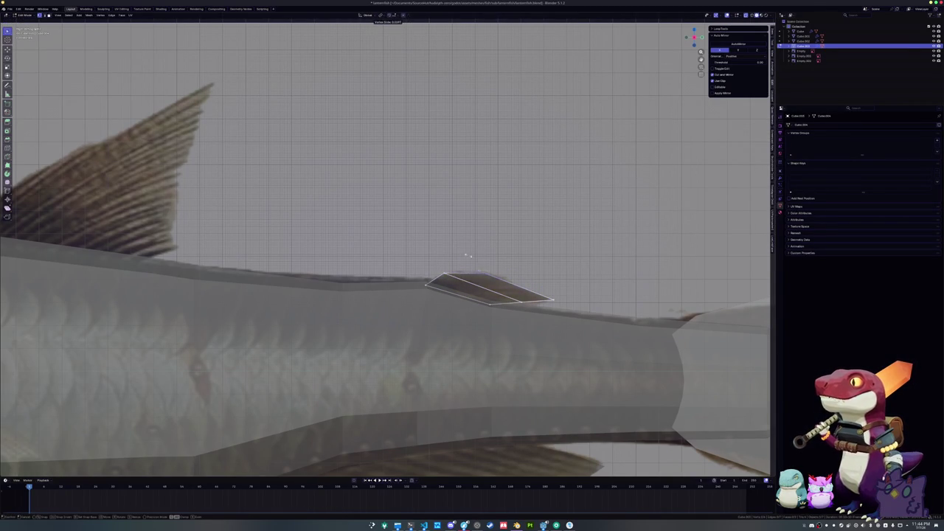
left_click(484, 275)
key("KP_3")
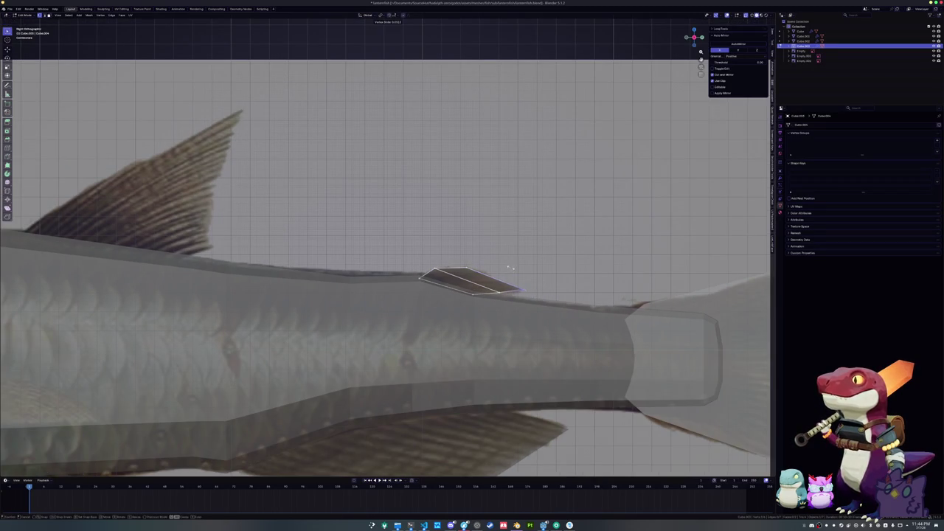
Leave the fin piece and reselect the fish body for editing with X-ray on.
key("Tab")
scroll(478, 288, "down", 4)
key("alt+z")
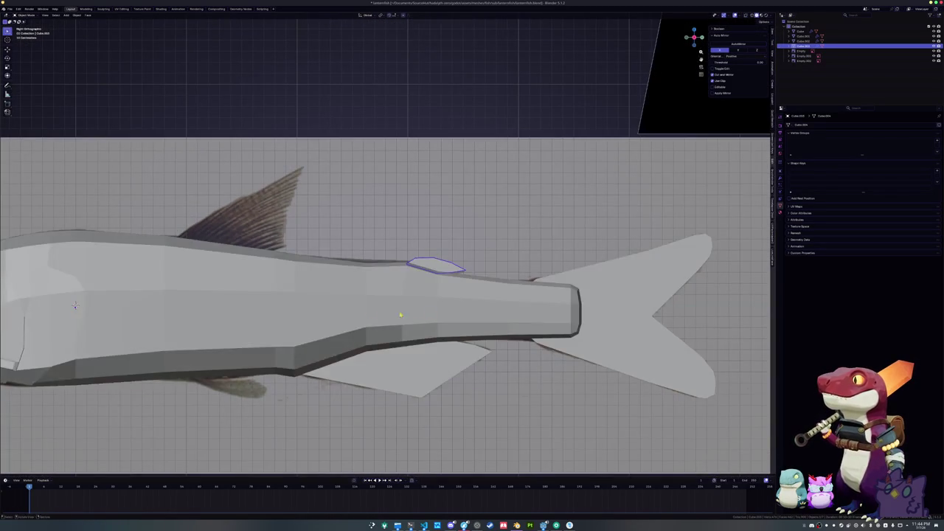
left_click(434, 303)
key("alt+z")
key("Tab")
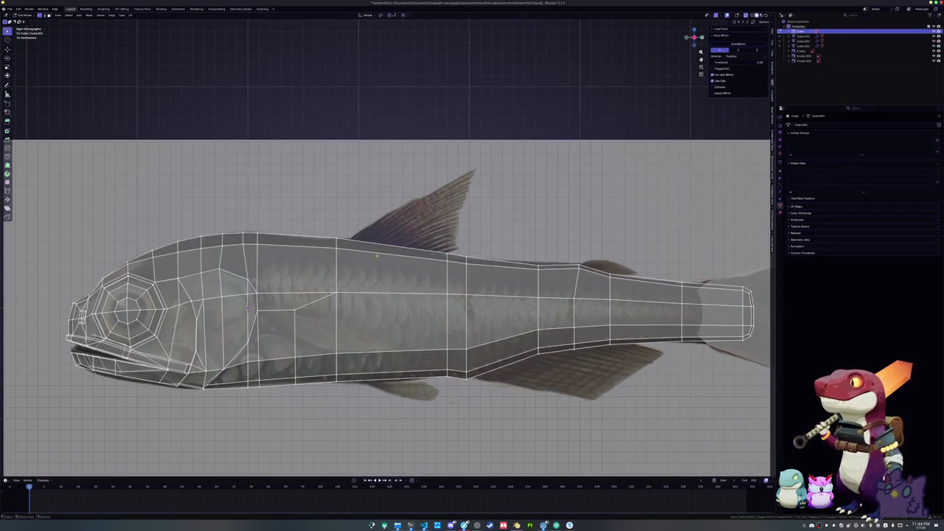
Duplicate the body's top edge under the large back fin and separate it into its own object.
key("shift+d")
key("Escape")
right_click(461, 274)
left_click(491, 275)
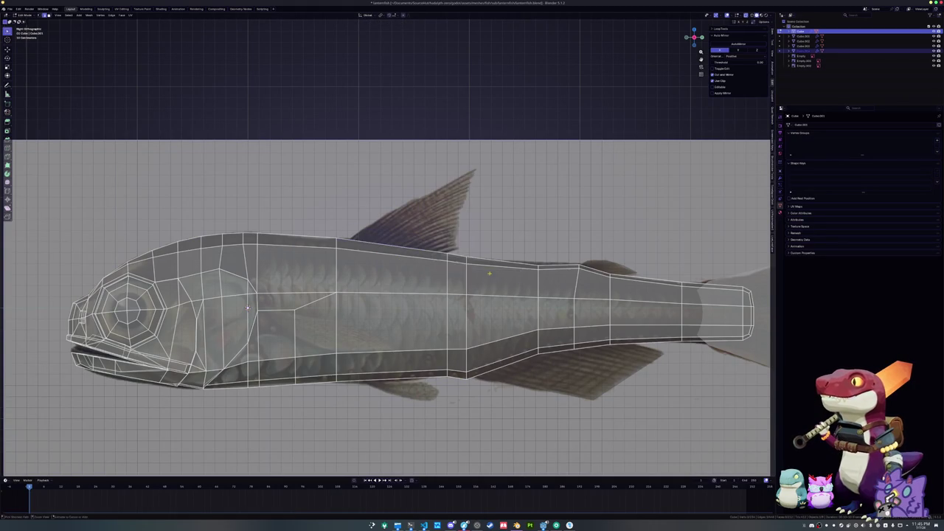
key("Tab")
left_click(406, 250)
key("Tab")
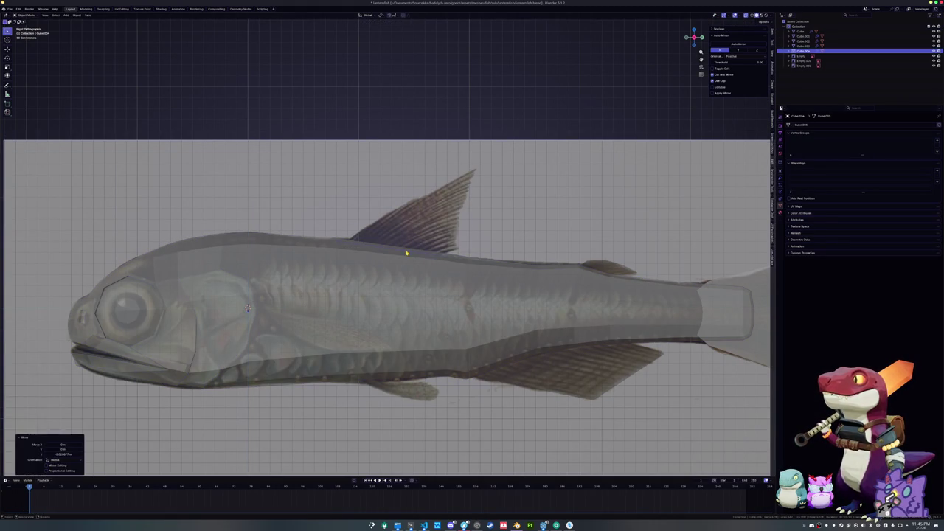
Extrude the back-fin edge upward into a fin face and adjust its top vertices.
key("alt+z")
key("alt+z")
key("1")
key("shift+v")
left_click(400, 261)
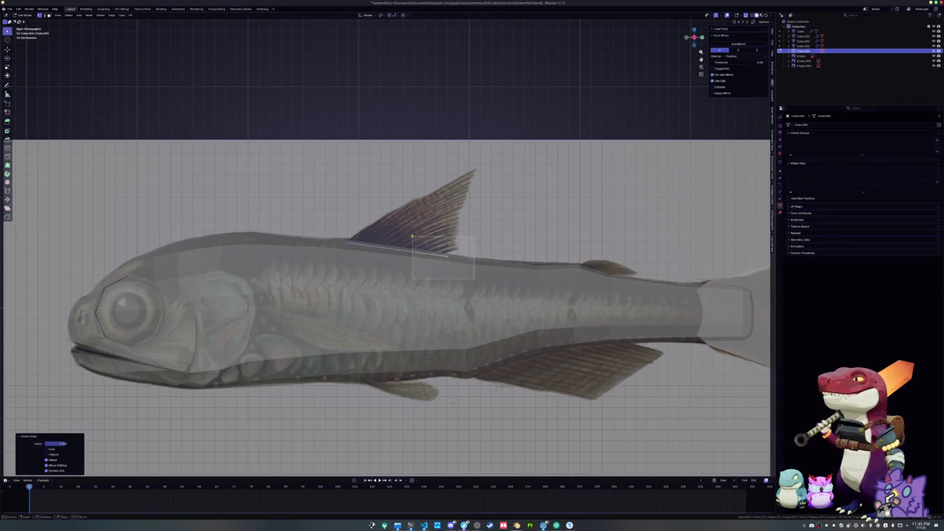
key("e")
left_click(466, 208)
key("shift+v")
left_click(363, 191)
Move the fin tip and extend the fin vertices toward the reference fin's tip.
key("g")
left_click(362, 192)
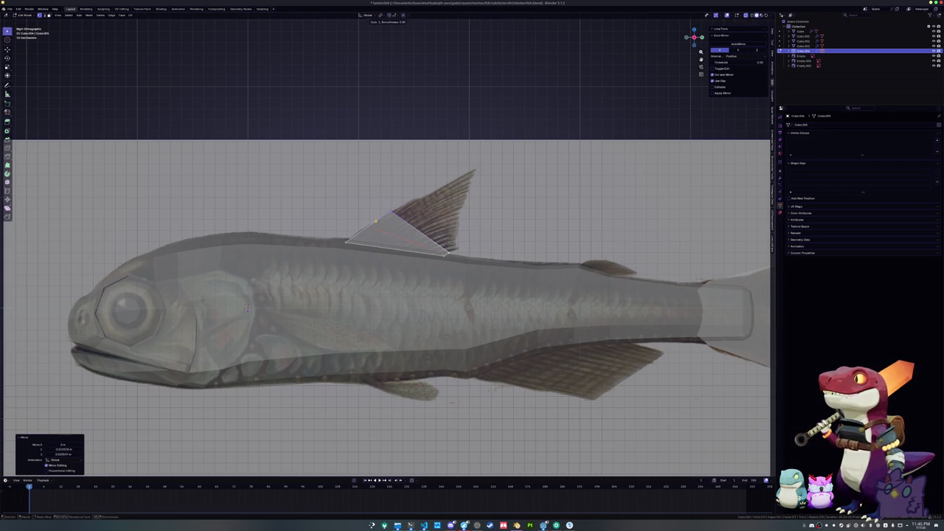
key("g")
left_click(349, 216)
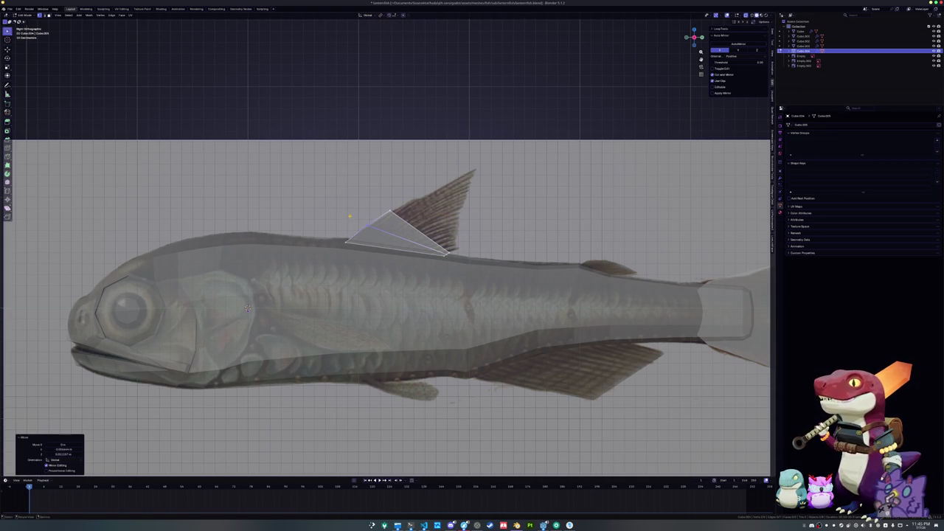
scroll(420, 252, "up", 4)
key("g")
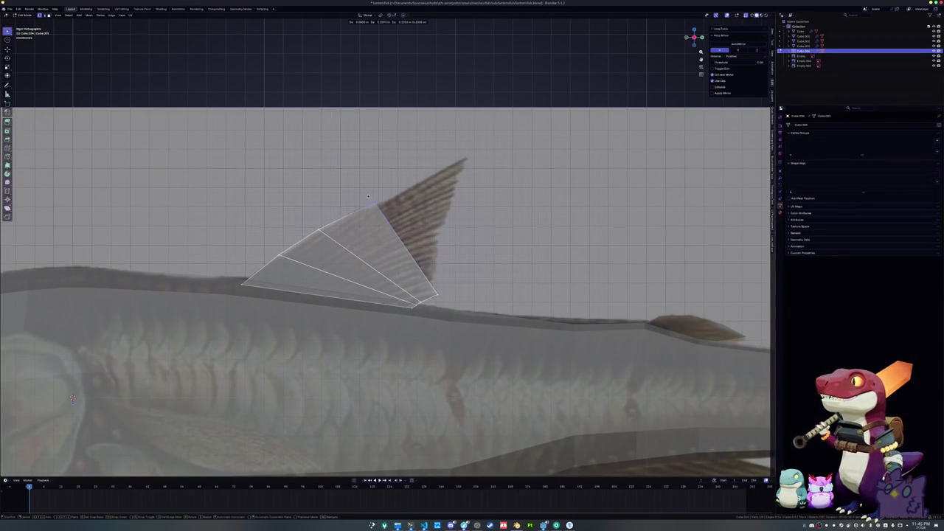
left_click(377, 199)
key("g")
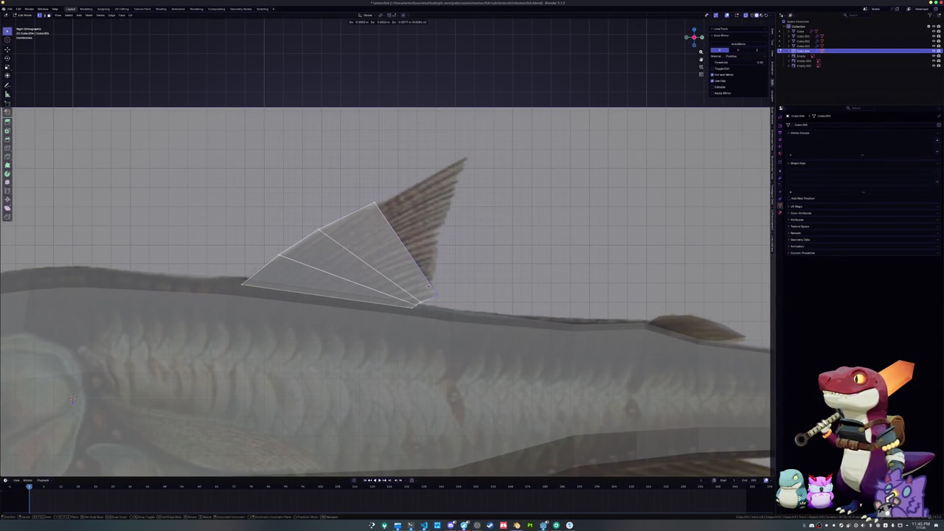
left_click(507, 215)
Slide the fin's vertices along their edges to follow the reference fin outline.
key("g")
key("g")
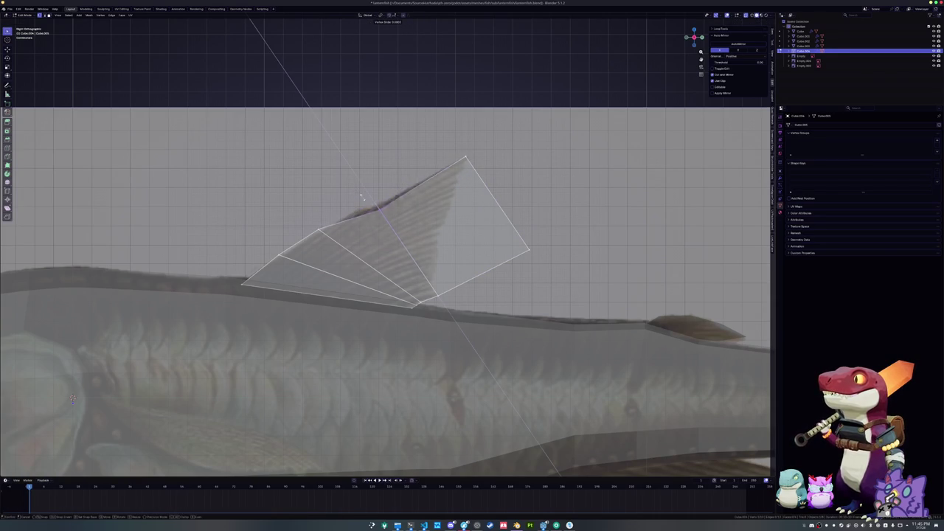
left_click(357, 189)
key("g")
key("g")
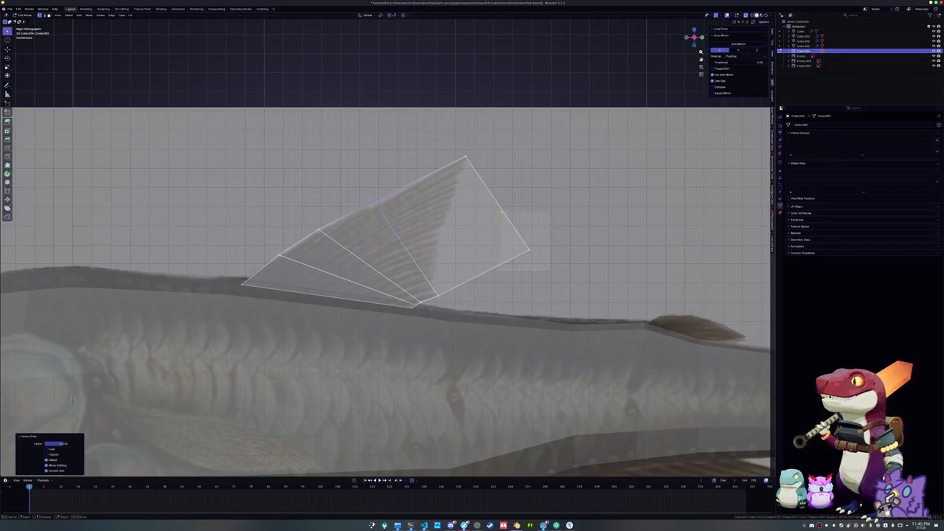
left_click(446, 222)
key("g")
key("g")
left_click(418, 195)
key("g")
key("g")
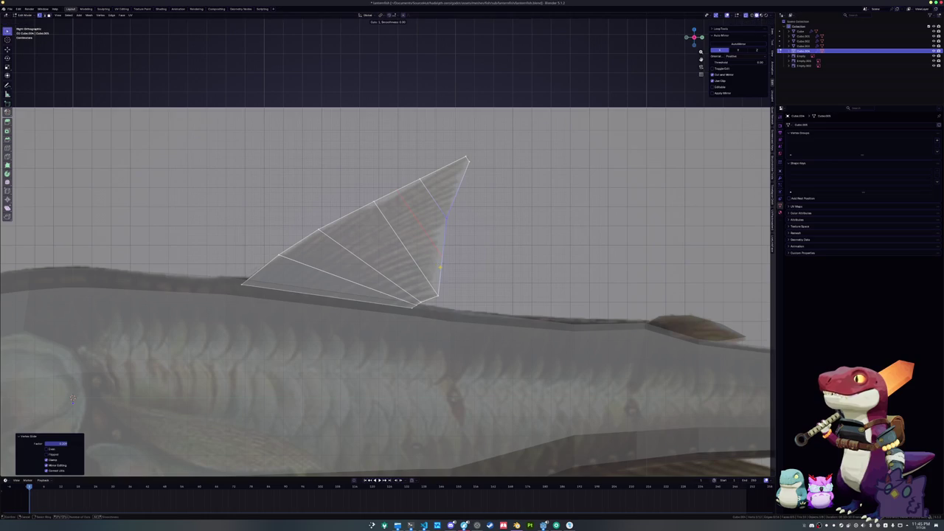
left_click(424, 236)
key("g")
key("g")
left_click(417, 232)
key("g")
key("g")
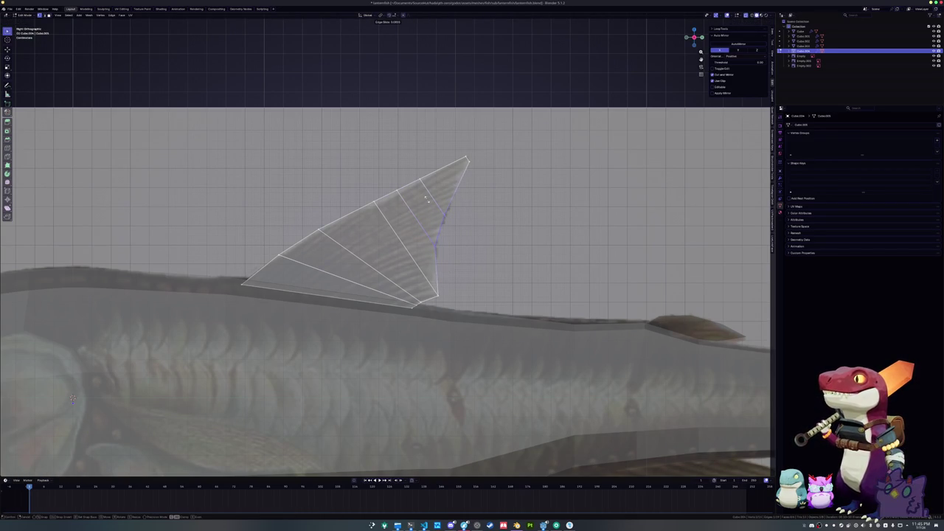
left_click(427, 198)
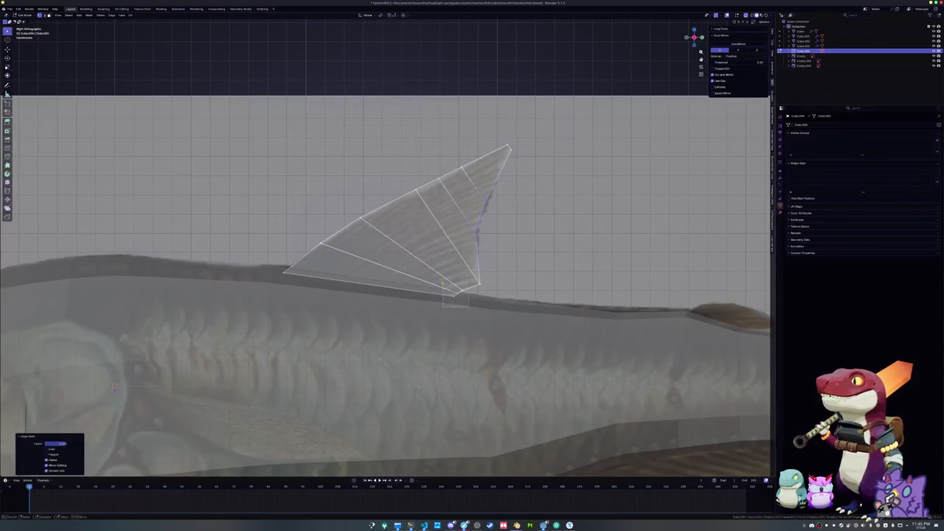
Slide a fin edge and reposition the trailing edge into a curved outline.
key("g")
key("g")
left_click(446, 284)
key("g")
left_click(466, 272)
left_click(435, 181, "alt")
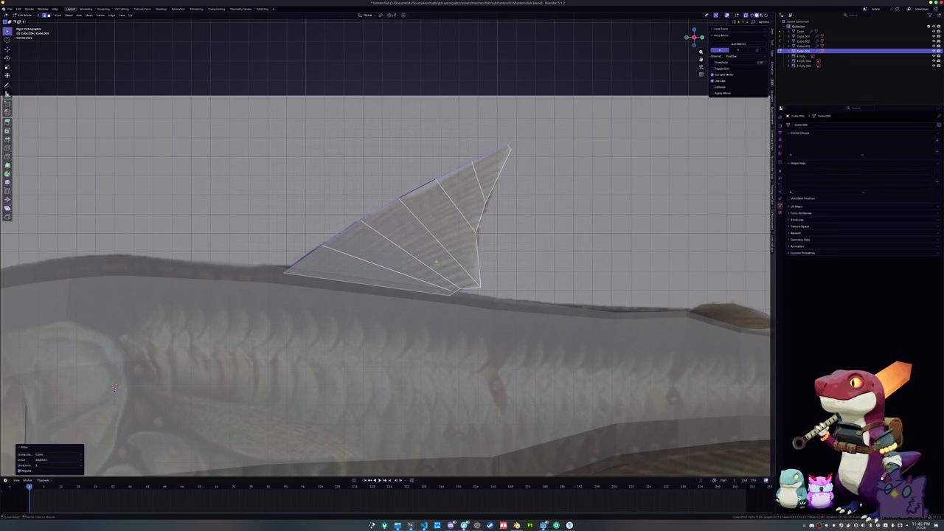
left_click(468, 288)
left_click(476, 255)
key("Tab")
key("Tab")
left_click(494, 200, "alt")
key("Tab")
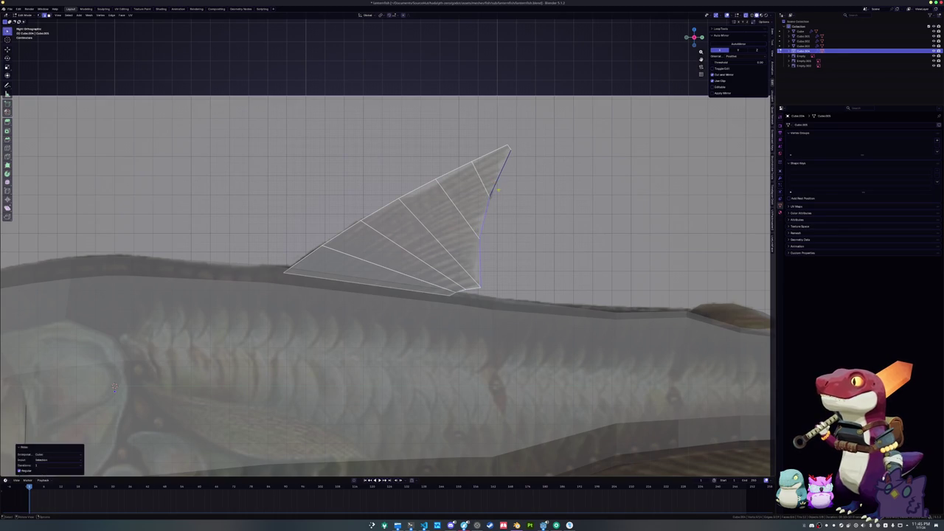
scroll(425, 262, "down", 2)
key("alt+z")
key("alt+z")
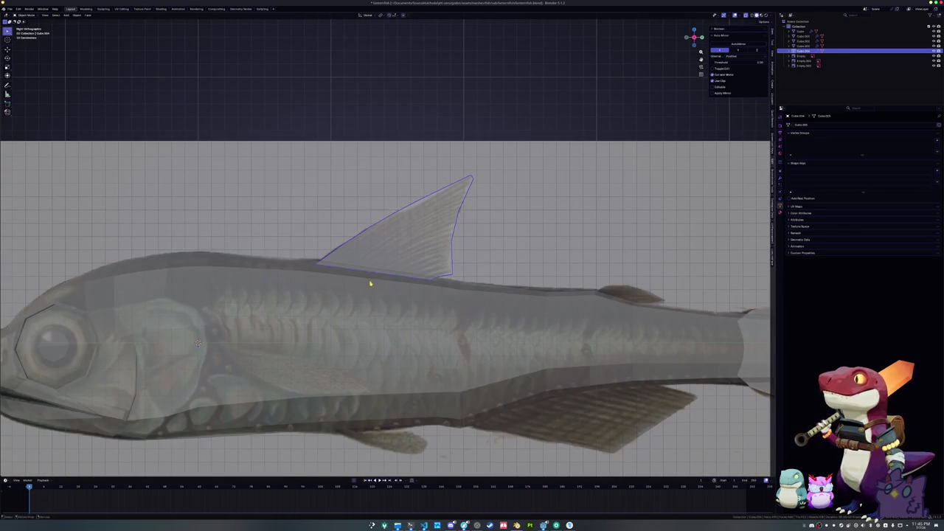
Duplicate the vertical edge behind the fish's gills and separate the copy into its own object.
left_click_drag(373, 280, 437, 237)
scroll(437, 236, "down", 3)
left_click(417, 290)
scroll(399, 302, "up", 2)
key("Tab")
scroll(322, 310, "up", 2)
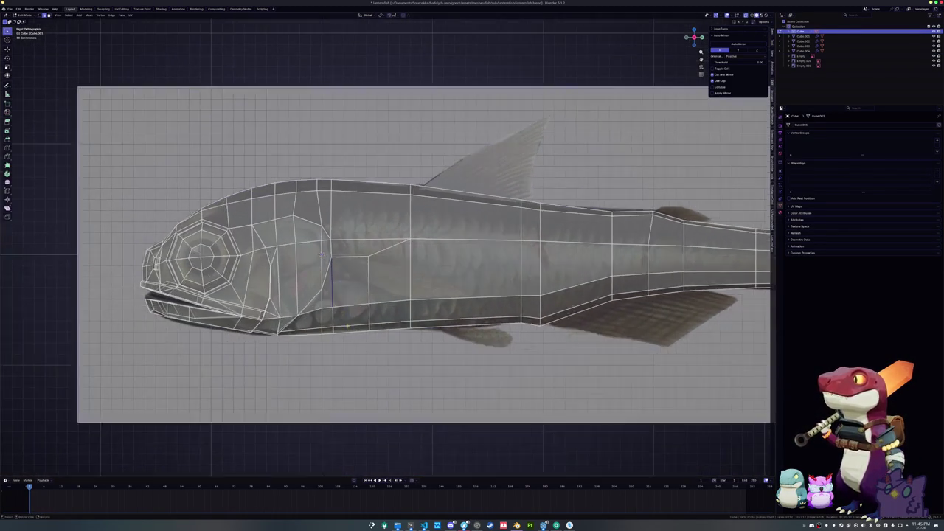
key("shift+d")
right_click(347, 342)
right_click(347, 343)
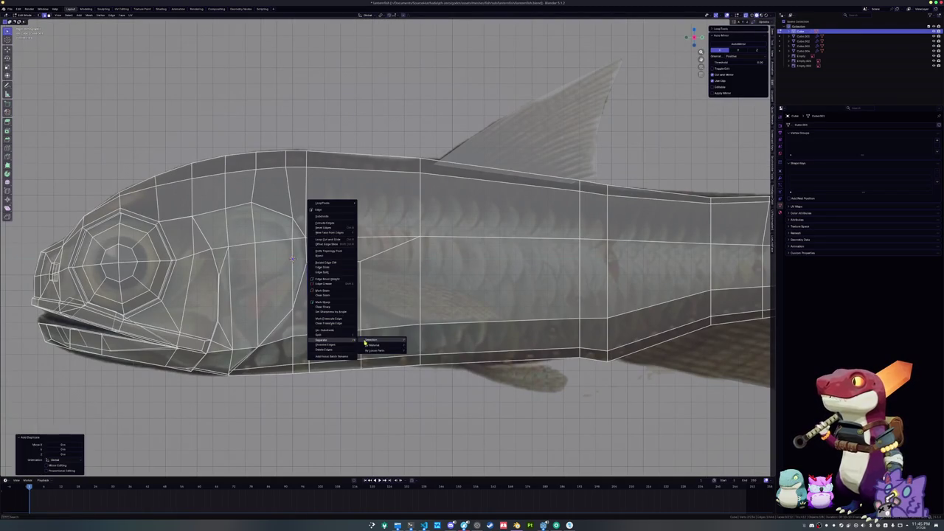
left_click(368, 340)
Edit the separated edge object and slide its end vertex inward to shorten the edge.
key("Tab")
left_click(310, 318)
left_click(310, 318)
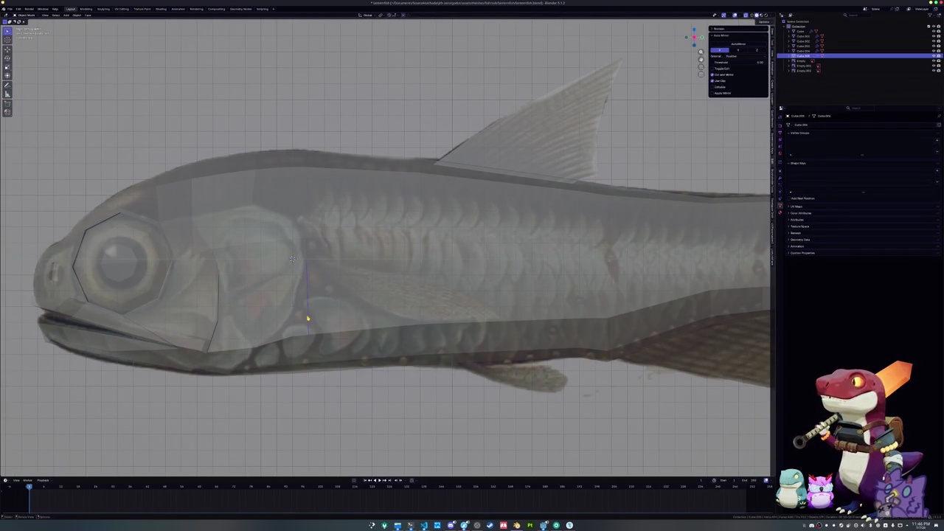
key("Tab")
scroll(310, 320, "up", 3)
key("1")
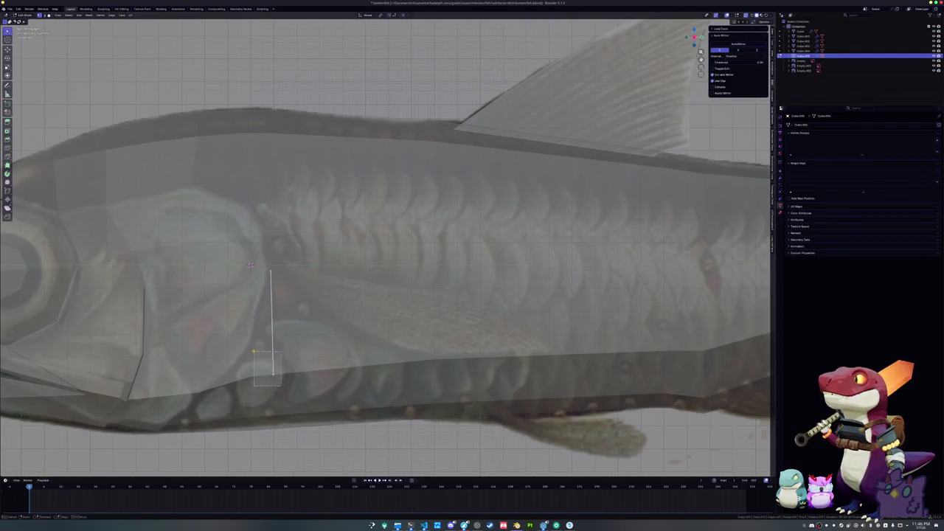
key("shift+v")
left_click(303, 313)
key("alt+z")
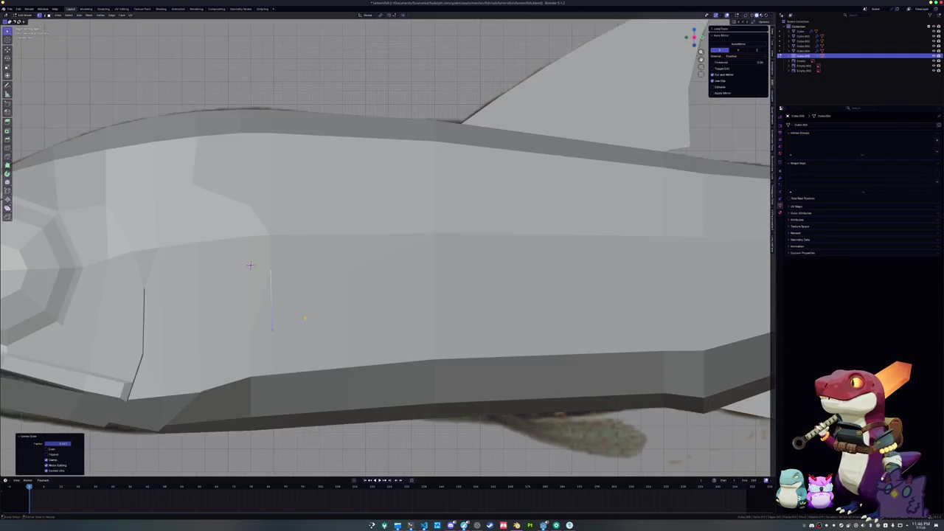
scroll(306, 317, "down", 2)
key("alt+z")
Extrude the edge along X into a fin face, angled away from the body and swept back over the reference.
left_click_drag(292, 258, 295, 269)
left_click(295, 269)
scroll(296, 273, "up", 3)
key("e")
key("x")
left_click(455, 367)
scroll(455, 367, "down", 3)
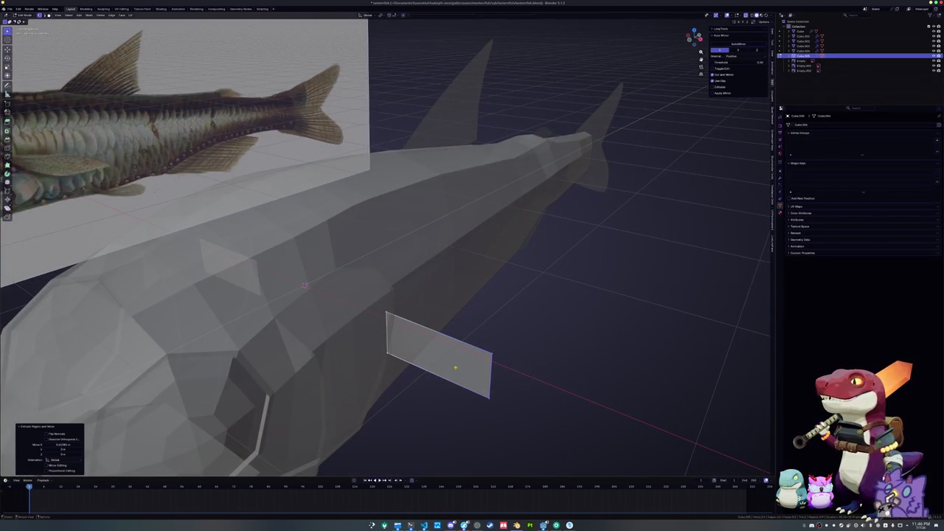
key("KP_7")
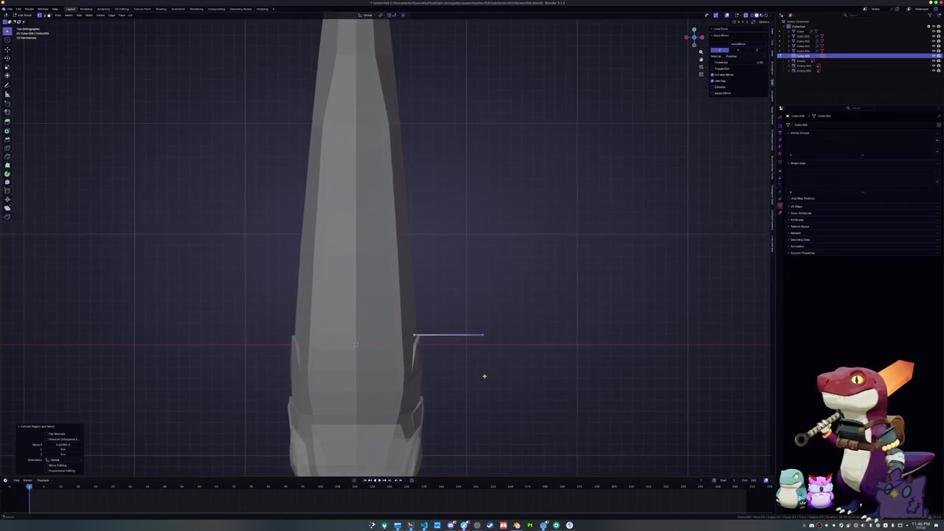
key("g")
left_click(501, 273)
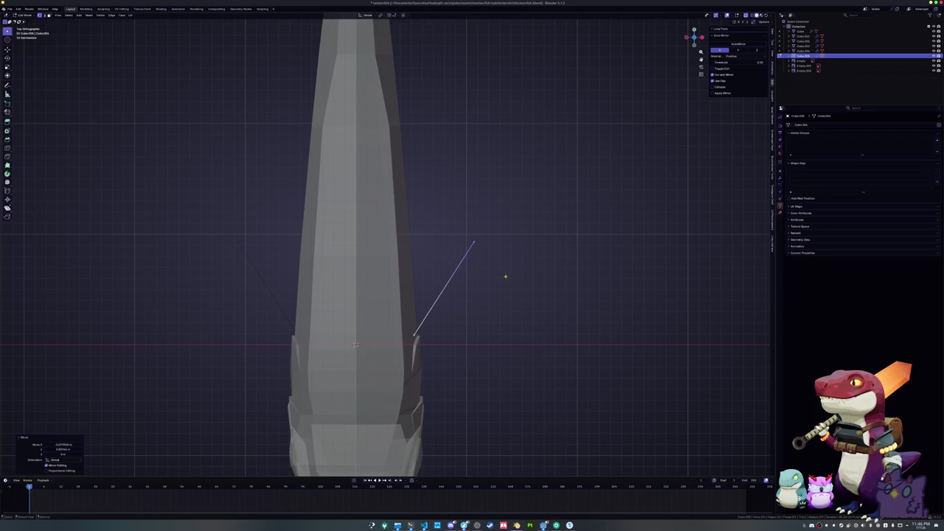
key("KP_3")
key("g")
left_click(460, 288)
Loop-cut the fin through its middle, then lower the bottom vertex and adjust the top-right vertex height.
key("ctrl+r")
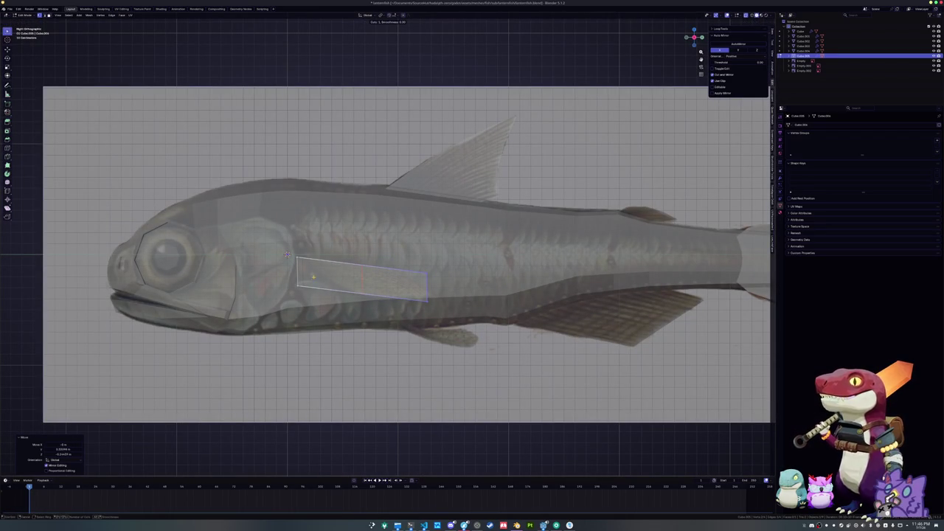
left_click(337, 274)
left_click(361, 295)
key("g")
key("z")
left_click(435, 314)
left_click(426, 275)
key("g")
key("z")
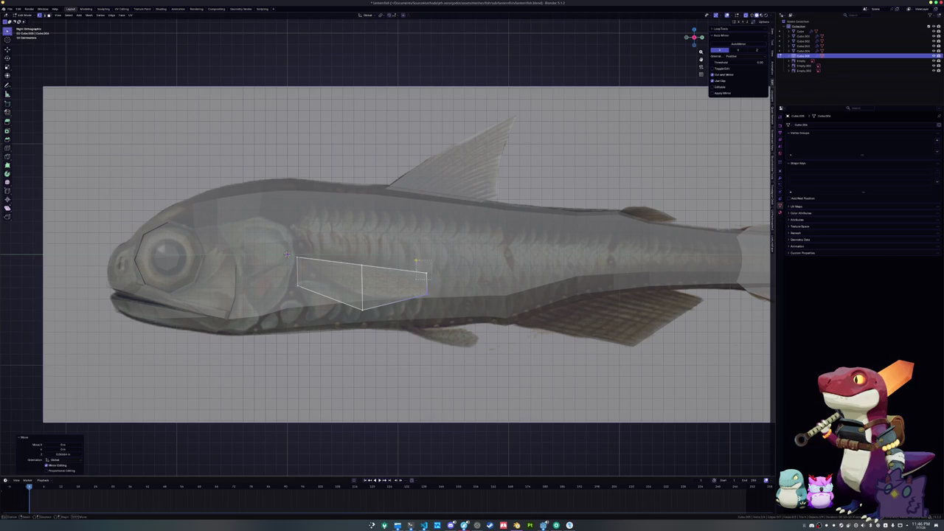
left_click(286, 255)
scroll(258, 257, "up", 1)
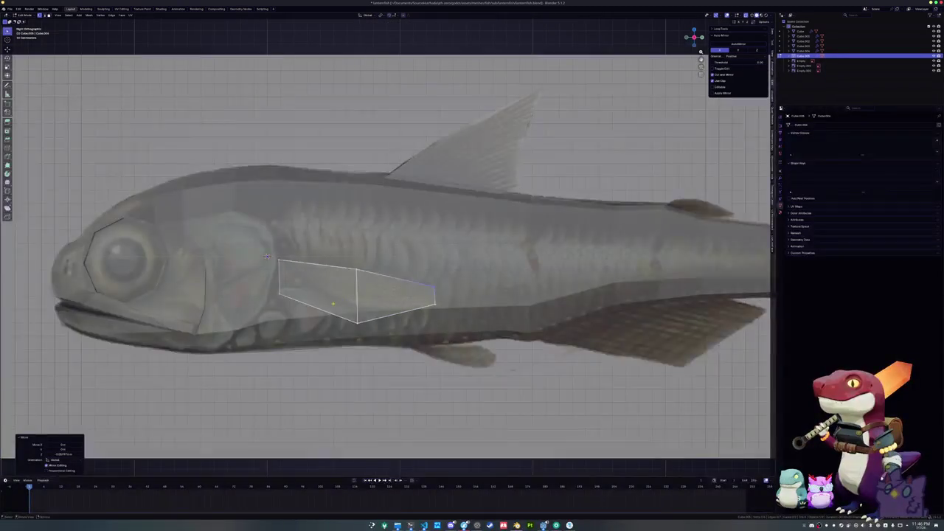
scroll(243, 259, "up", 1)
Add a centred cut through the fin's front section and raise its lower vertex to the outline.
key("ctrl+r")
left_click(270, 247)
right_click(270, 247)
key("g")
key("g")
left_click(270, 247)
key("g")
key("g")
left_click(270, 247)
key("g")
key("z")
left_click(270, 247)
Add a cut through the fin's back section and move its vertex vertically to shape the outline.
key("ctrl+r")
left_click(424, 295)
key("g")
key("z")
left_click(451, 318)
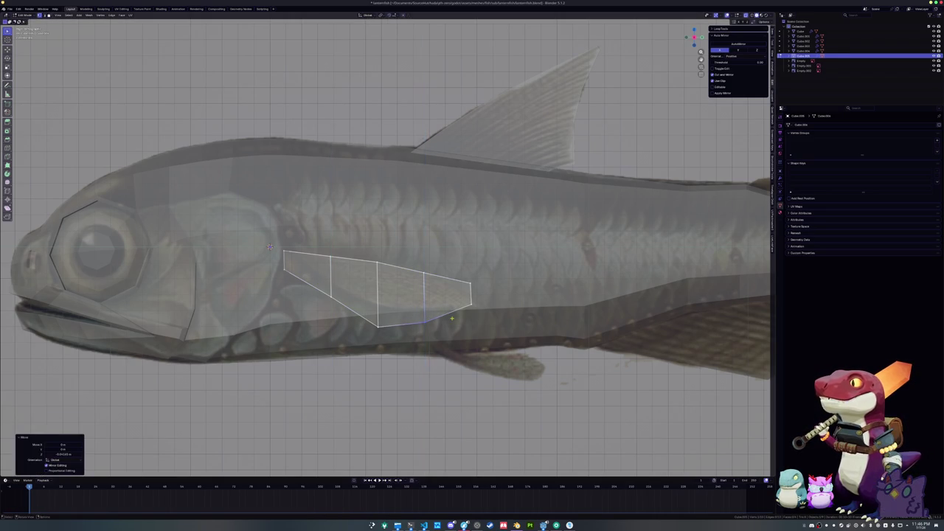
scroll(270, 247, "up", 2)
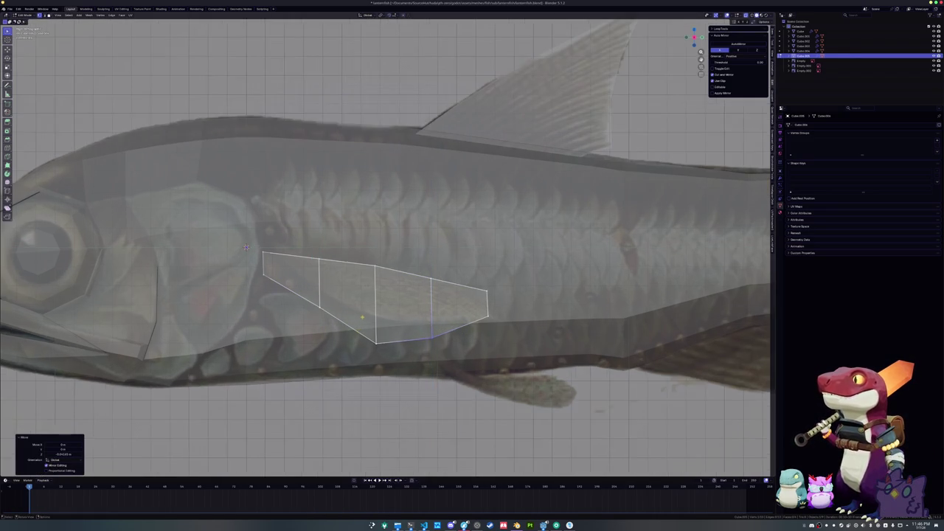
key("ctrl+z")
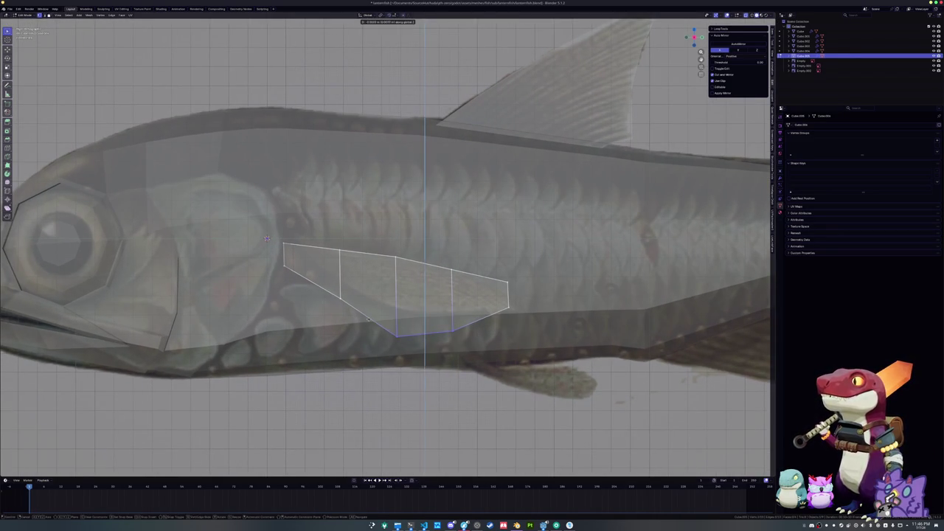
key("ctrl+shift+z")
Relax the fin's top edge with LoopTools and move its bottom edge vertically to follow the reference.
left_click_drag(267, 238, 232, 244)
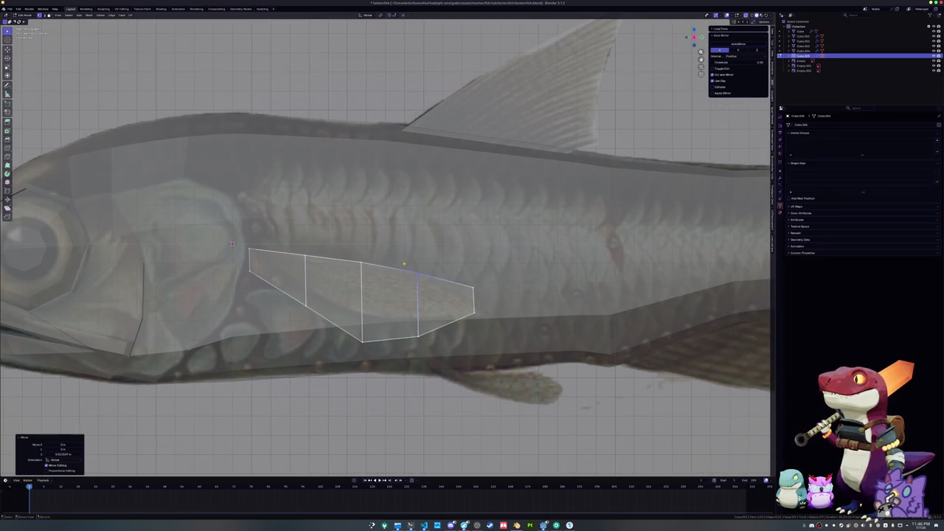
scroll(232, 244, "down", 1)
left_click_drag(472, 273, 258, 243)
key("shift+r")
left_click(425, 315, "alt")
key("g")
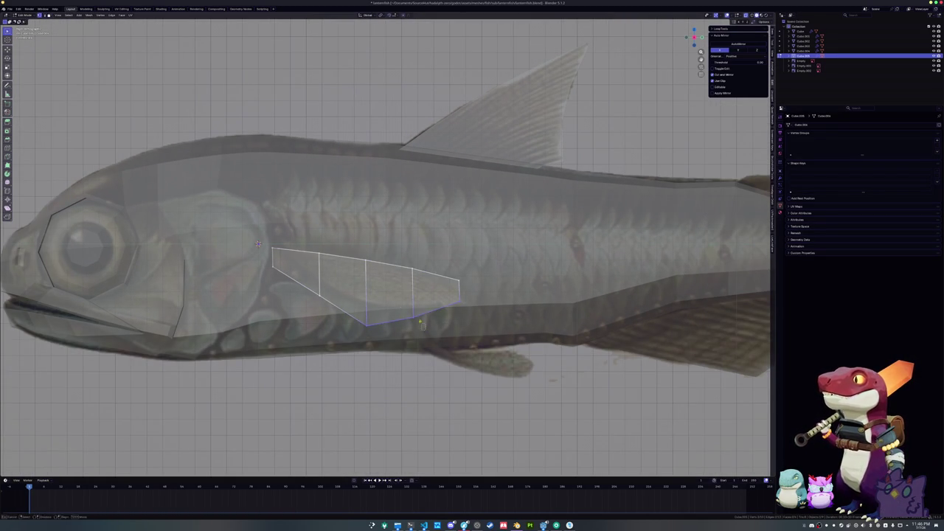
key("z")
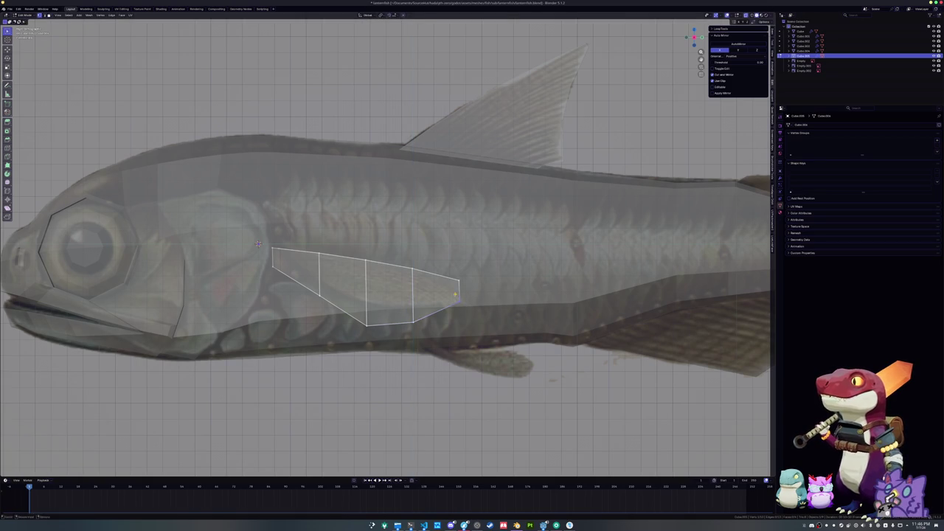
mouse_move(469, 308)
left_mouse_down()
mouse_move(411, 327)
mouse_move(353, 292)
left_mouse_up()
key("Tab")
key("alt+z")
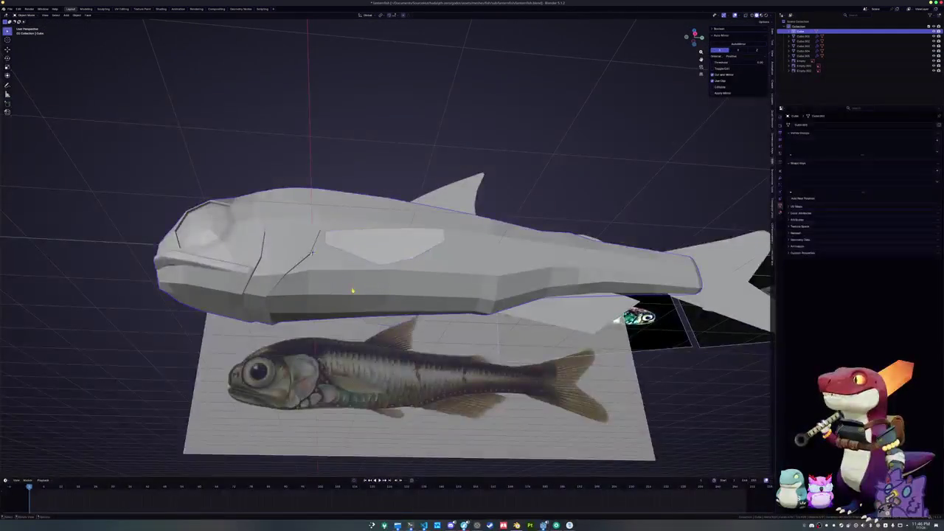
key("Tab")
key("KP_3")
key("alt+z")
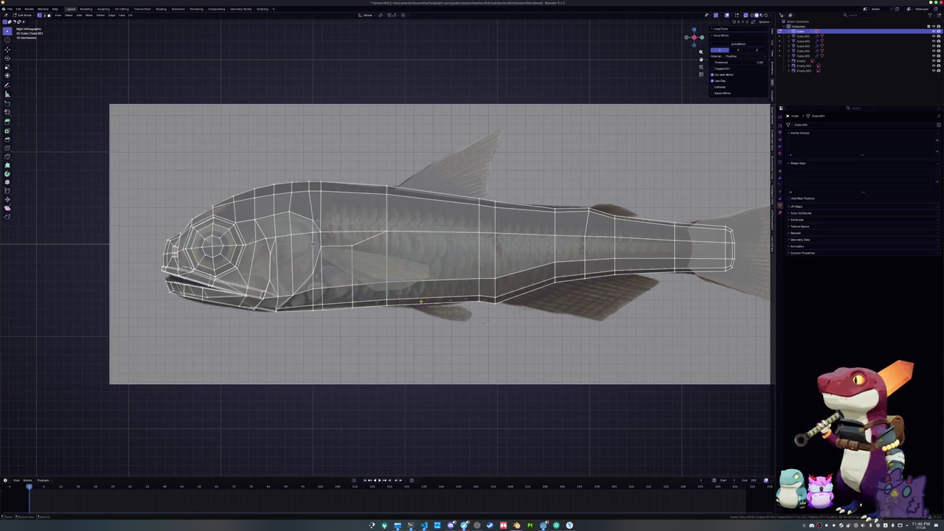
Separate a belly edge into its own object and slide both its end vertices in to shorten it.
scroll(422, 298, "up", 2)
left_click(443, 321)
right_click(445, 321)
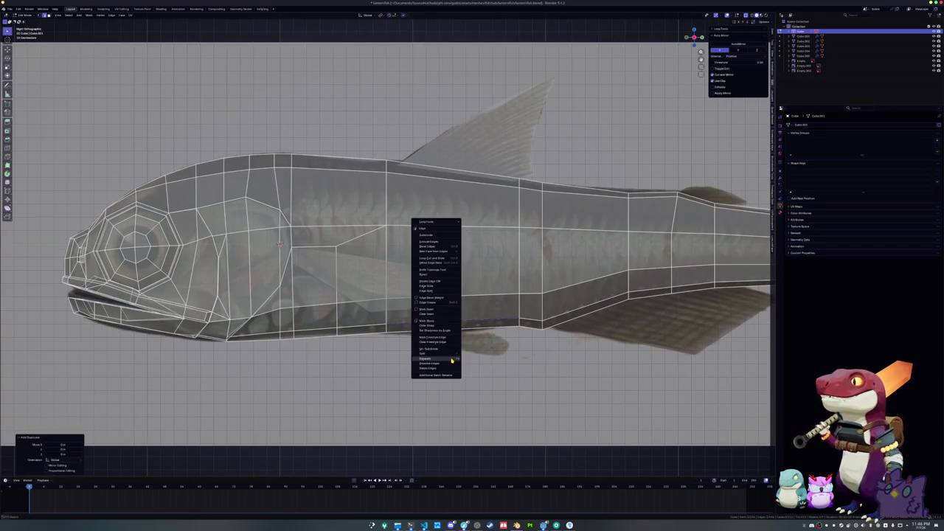
left_click(472, 359)
left_click(444, 322)
key("Tab")
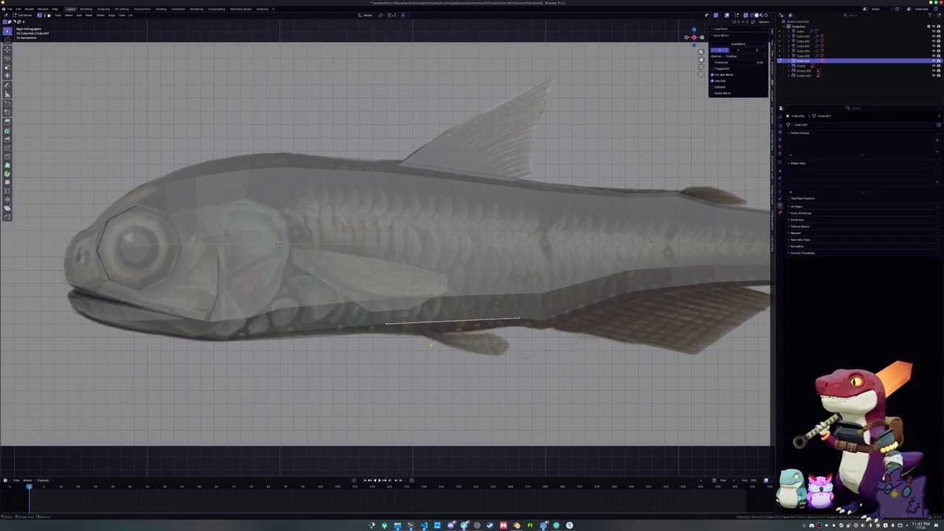
key("shift+v")
left_click(405, 302)
key("shift+v")
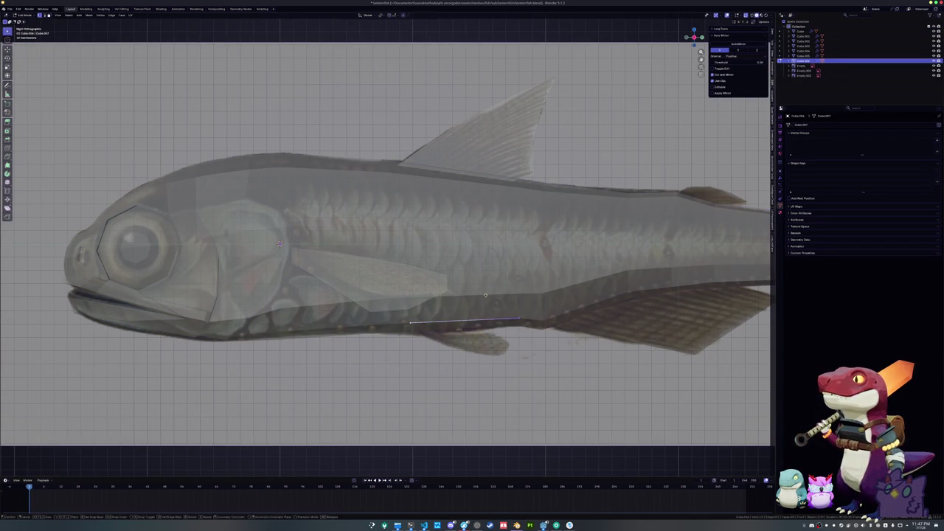
left_click(279, 243)
scroll(278, 243, "down", 2)
Push the belly edge outward along X and lower it to the reference fin in side view.
left_click_drag(279, 244, 282, 193)
left_click_drag(454, 310, 467, 314)
key("g")
key("x")
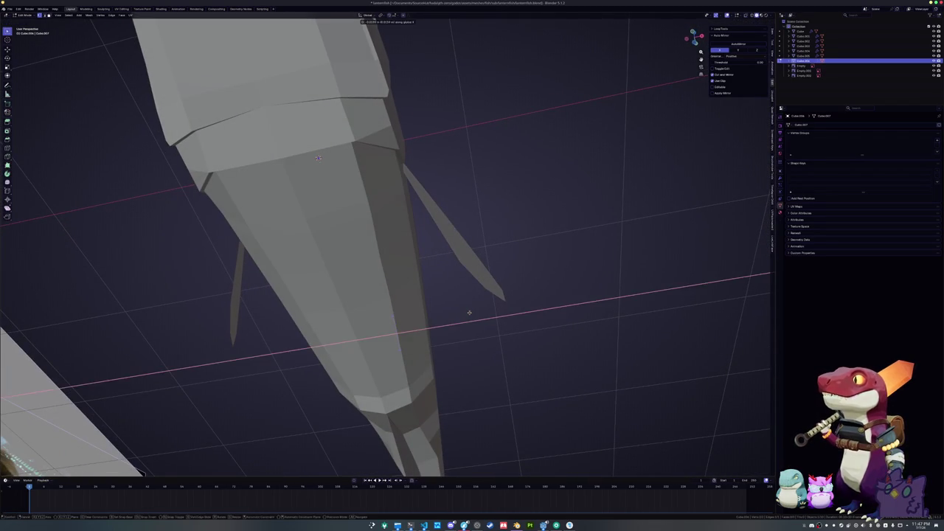
left_click(467, 312)
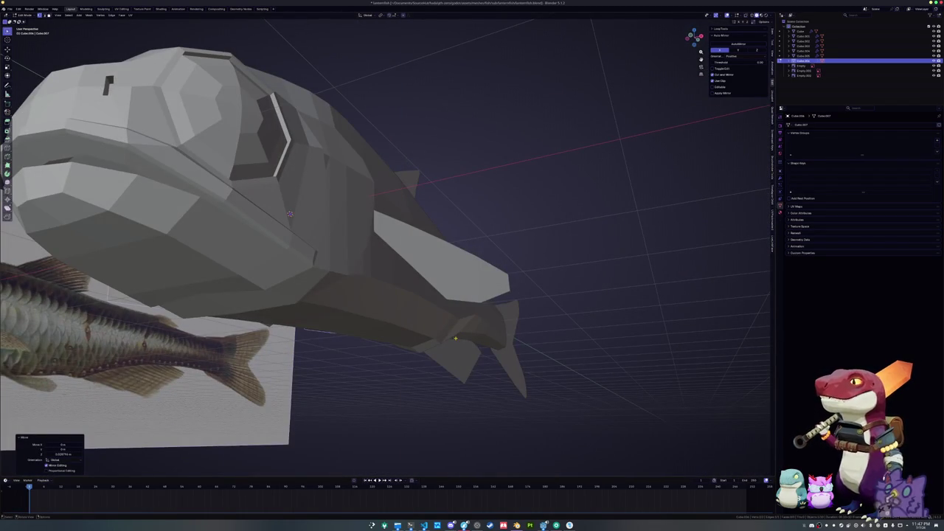
key("KP_3")
key("alt+z")
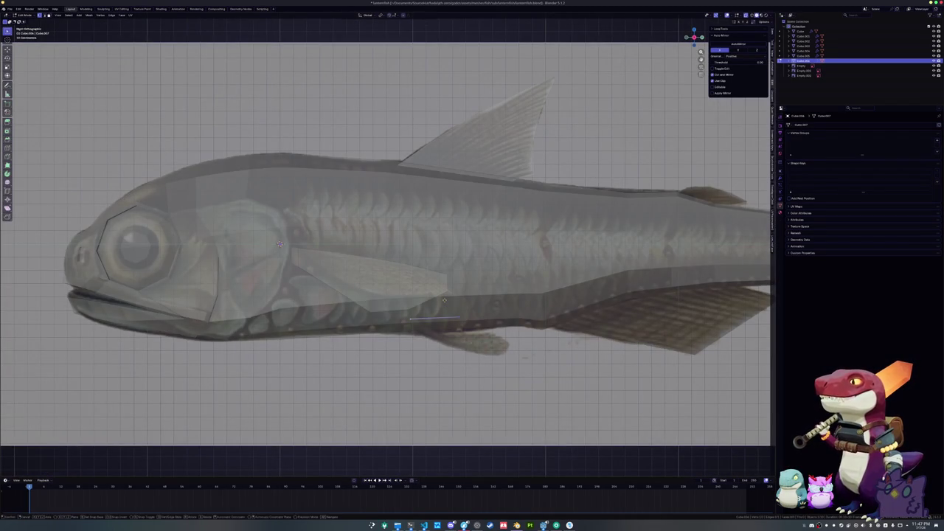
left_click(434, 299)
key("g")
key("z")
left_click(398, 306)
Extrude the belly edge into a pelvic fin face and position it over the reference fin.
key("e")
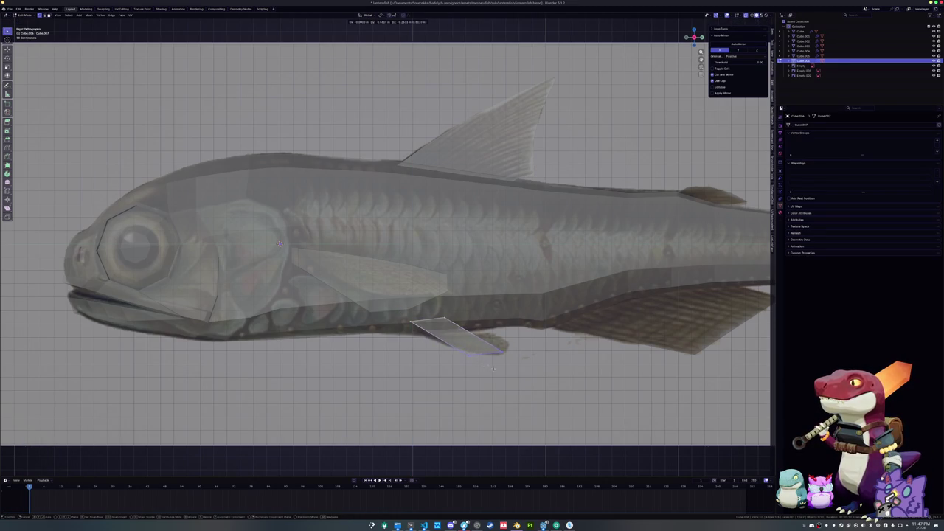
left_click(474, 355)
key("g")
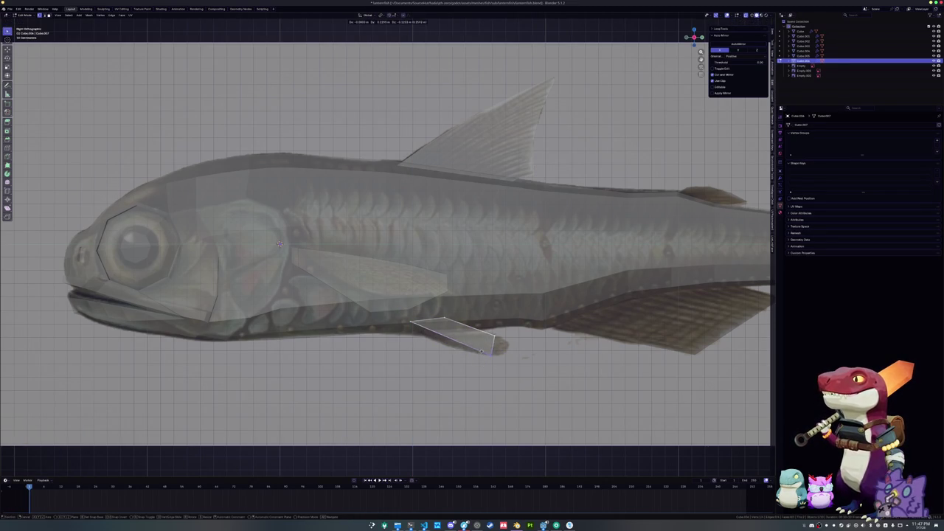
left_click(481, 352)
scroll(464, 346, "up", 2)
Slide a pelvic fin vertex toward the fin tip and reposition the fin-end vertex.
key("g")
key("g")
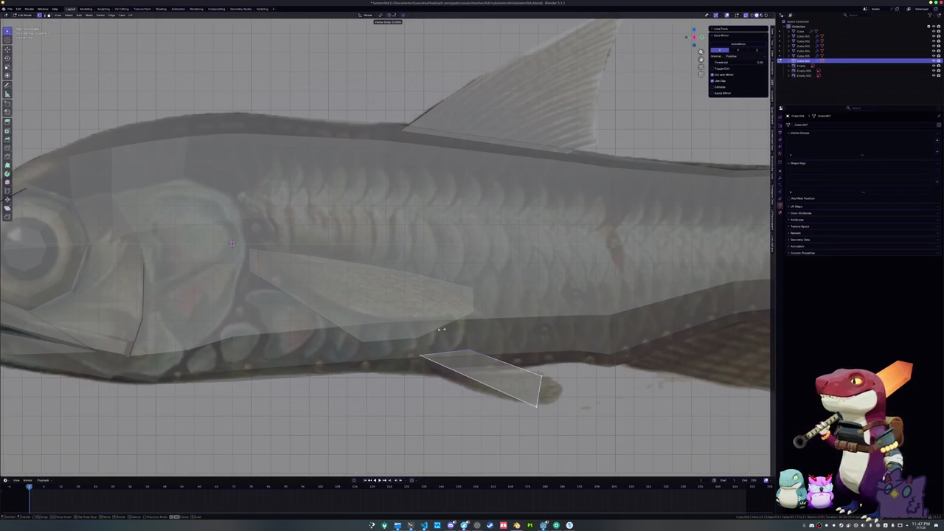
left_click(417, 332)
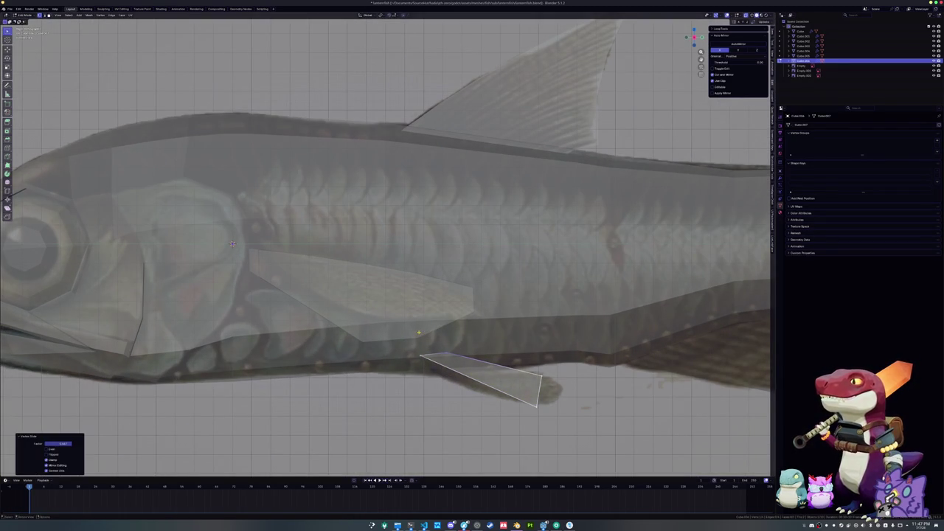
key("g")
key("Return")
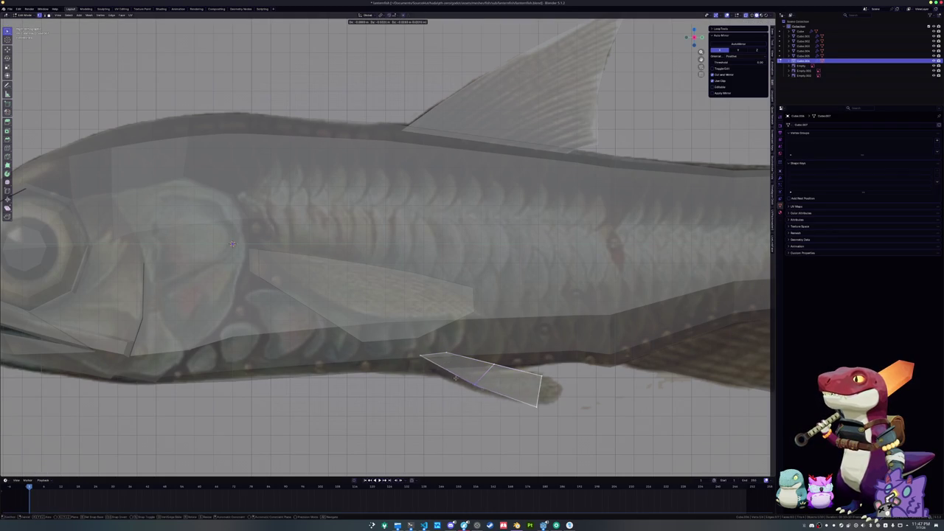
key("ctrl+z")
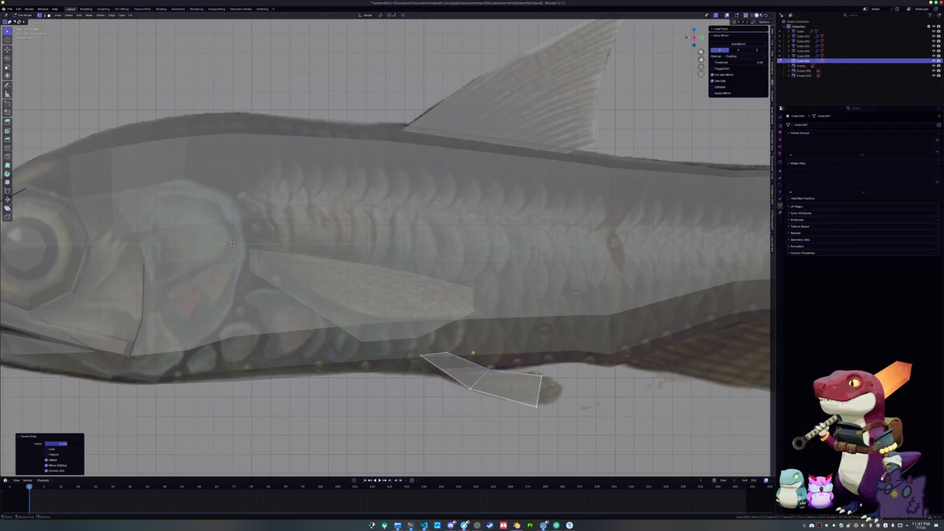
key("g")
key("z")
key("Escape")
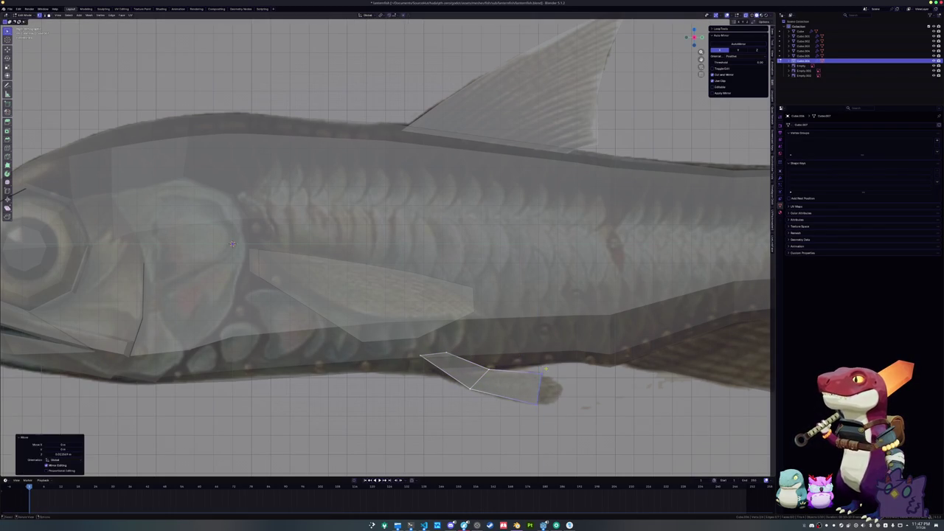
key("shift+v")
left_click(541, 400)
key("g")
left_click(542, 359)
Slide the fin-tip vertex along its edge several times, then lower it vertically to match the reference.
key("g")
key("g")
left_click(570, 422)
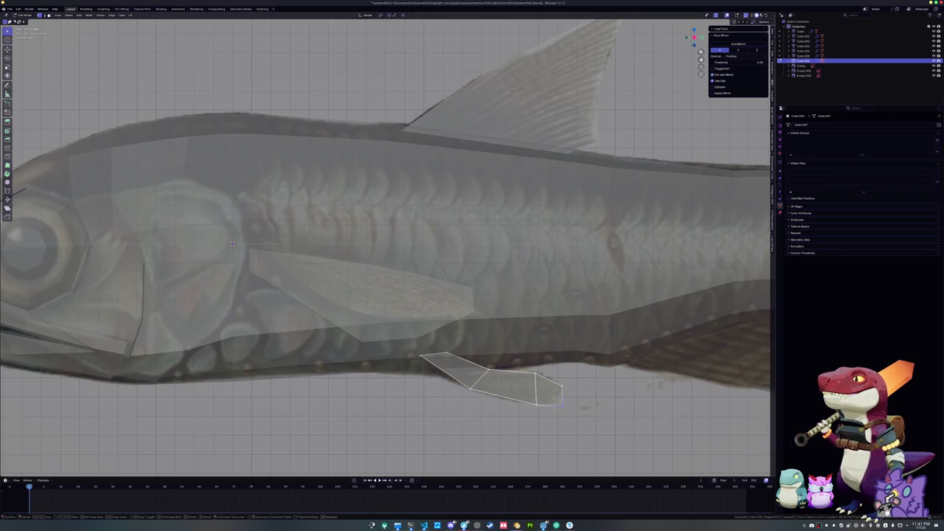
key("g")
key("g")
left_click(550, 384)
key("g")
key("g")
left_click(549, 384)
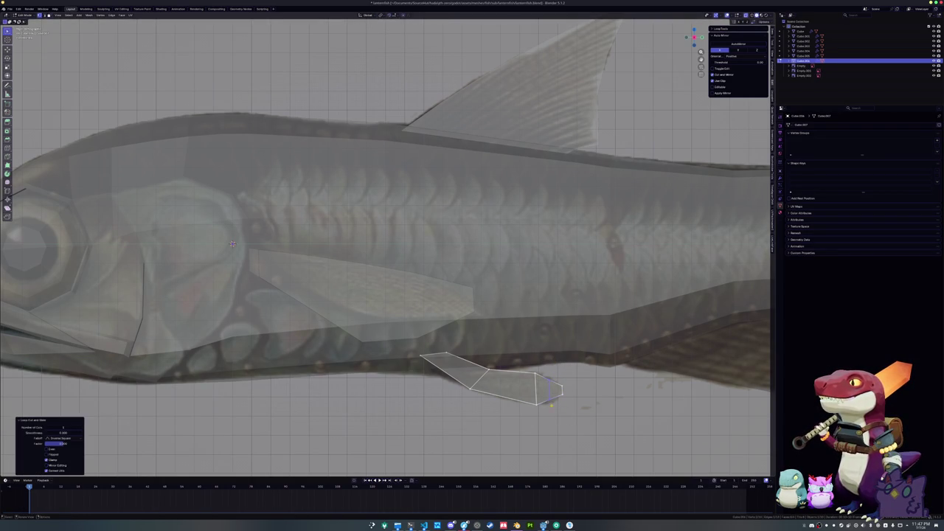
key("g")
key("z")
left_click(548, 380)
key("g")
key("z")
left_click(548, 380)
scroll(549, 380, "down", 3)
mouse_move(549, 379)
left_mouse_down()
mouse_move(514, 364)
mouse_move(524, 359)
left_mouse_up()
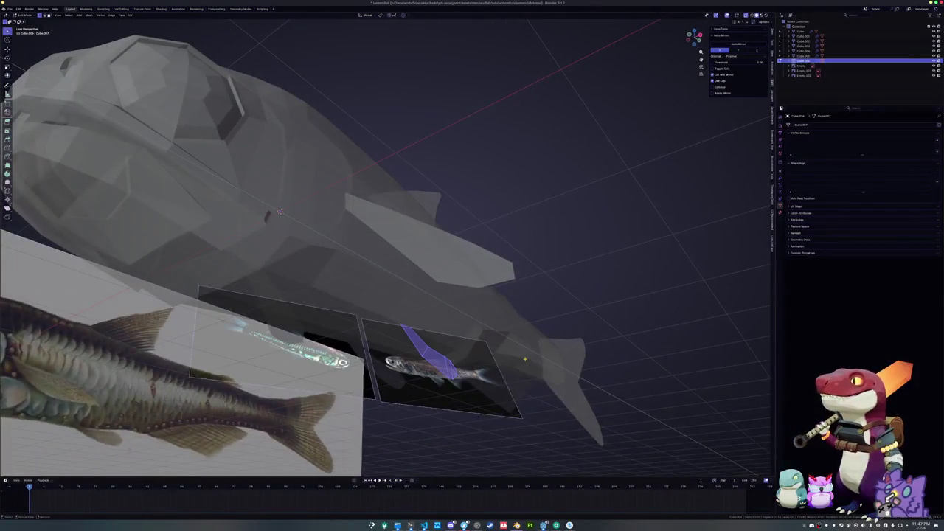
Angle the lower fins outward in front view, then shift the fin slightly in side view.
key("KP_1")
scroll(524, 359, "up", 2)
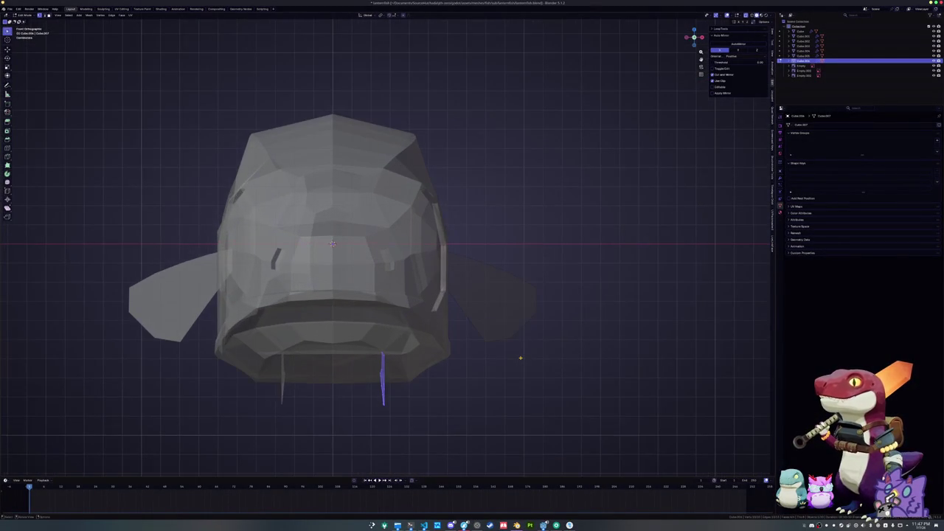
key("r")
left_click(506, 306)
key("KP_3")
key("g")
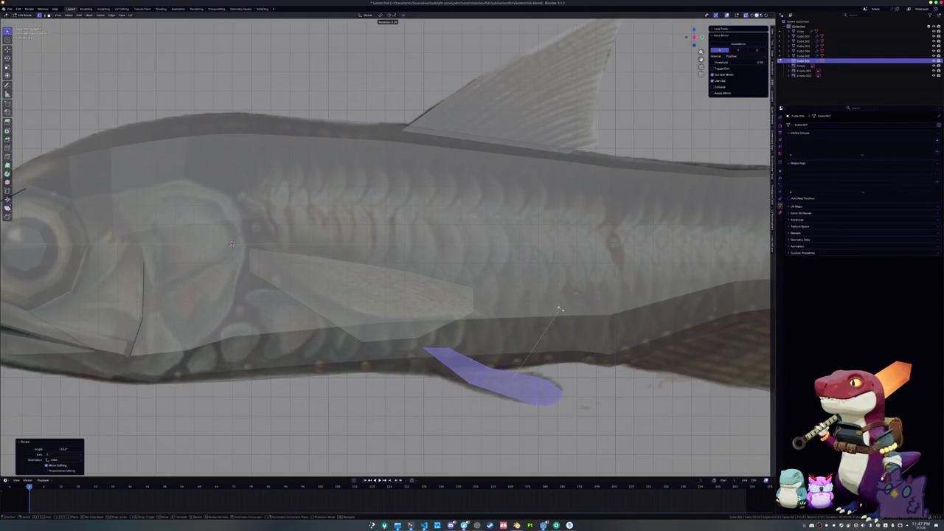
left_click(493, 354)
From below, rotate the fin slightly and move its edge along the X axis.
key("alt+z")
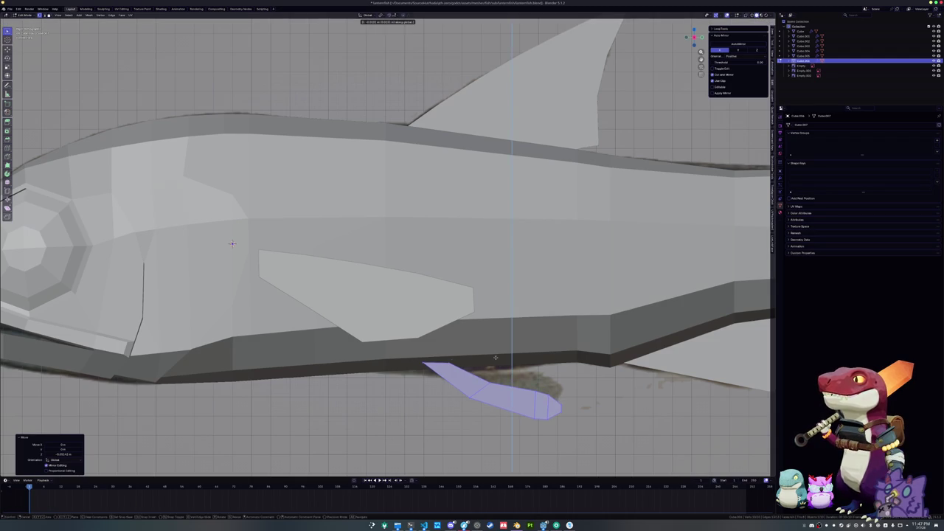
mouse_move(493, 355)
left_mouse_down()
mouse_move(530, 341)
mouse_move(510, 330)
left_mouse_up()
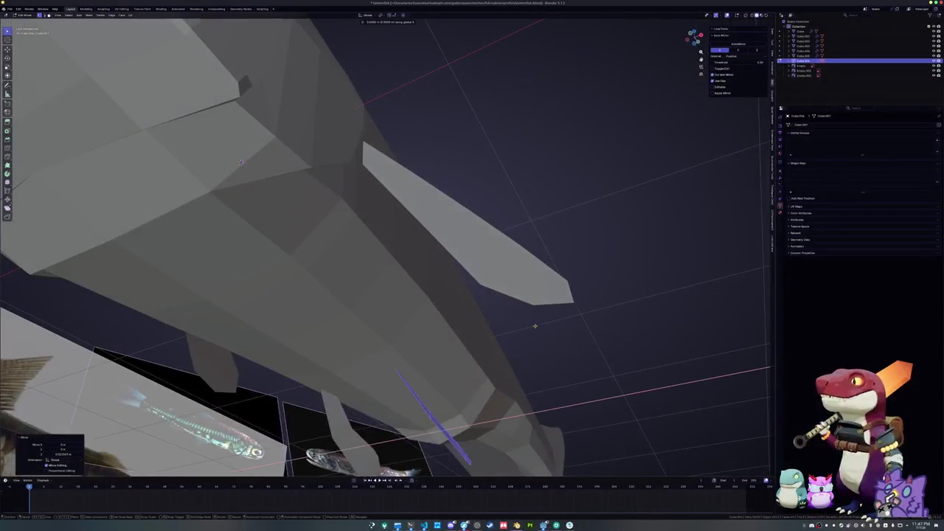
key("KP_1")
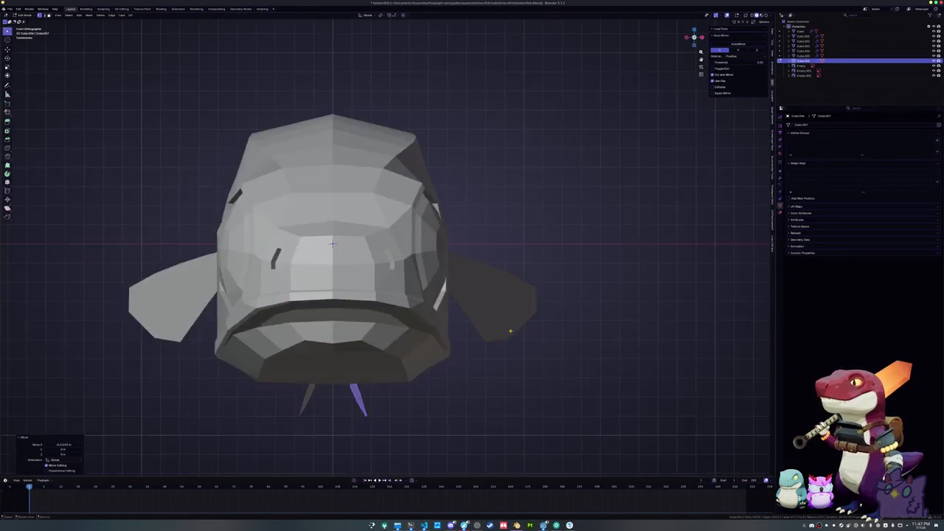
key("ctrl+KP_7")
key("r")
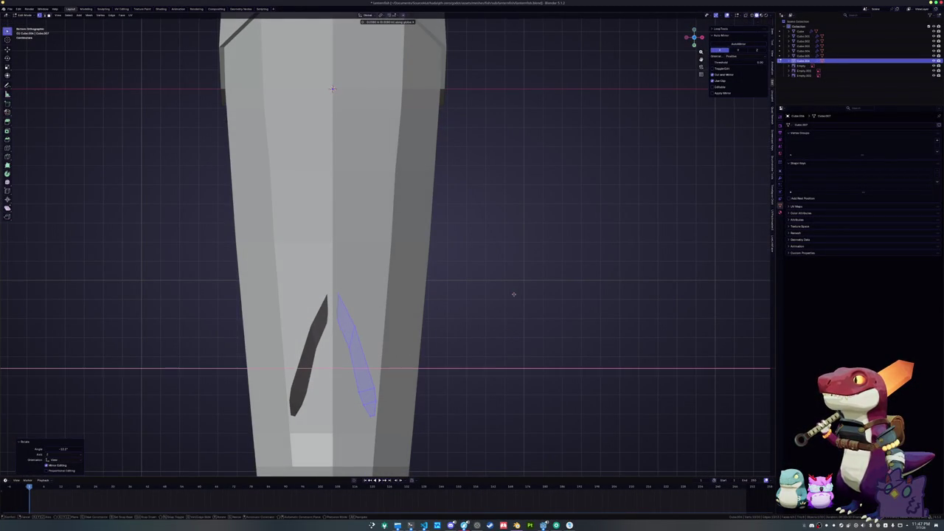
mouse_move(514, 290)
left_mouse_down()
mouse_move(482, 330)
mouse_move(443, 310)
mouse_move(484, 337)
mouse_move(501, 320)
mouse_move(470, 329)
left_mouse_up()
key("alt+z")
Rotate the fin around the Z axis and nudge it into place.
key("alt+z")
key("g")
key("z")
key("x")
left_click(497, 317)
key("alt+z")
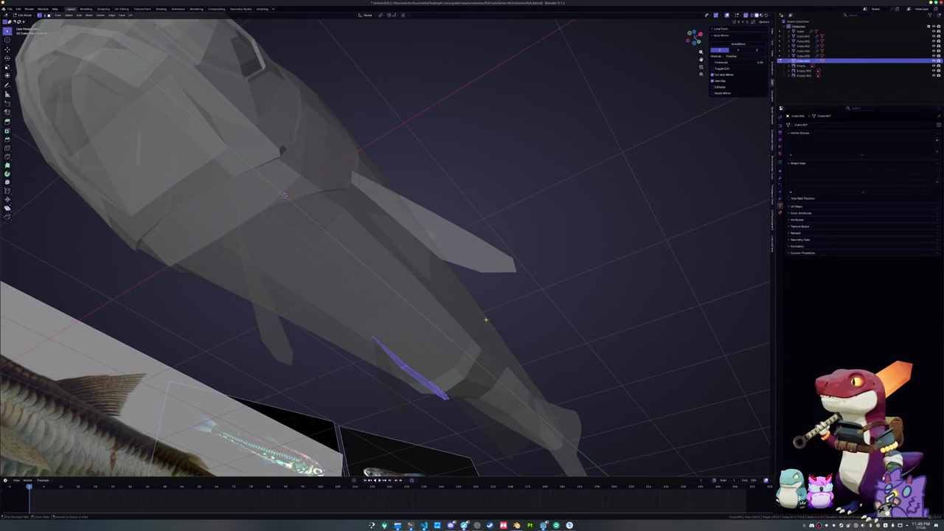
scroll(464, 325, "up", 3)
key("r")
key("z")
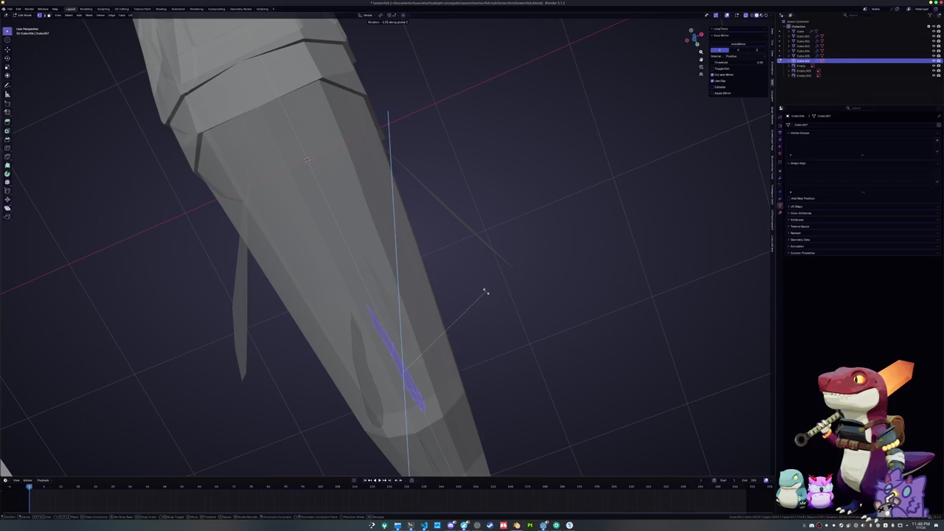
left_click(494, 262)
key("g")
left_click(499, 263)
Compare the fin against the reference in see-through mode and nudge it into position.
key("alt+z")
scroll(465, 315, "down", 5)
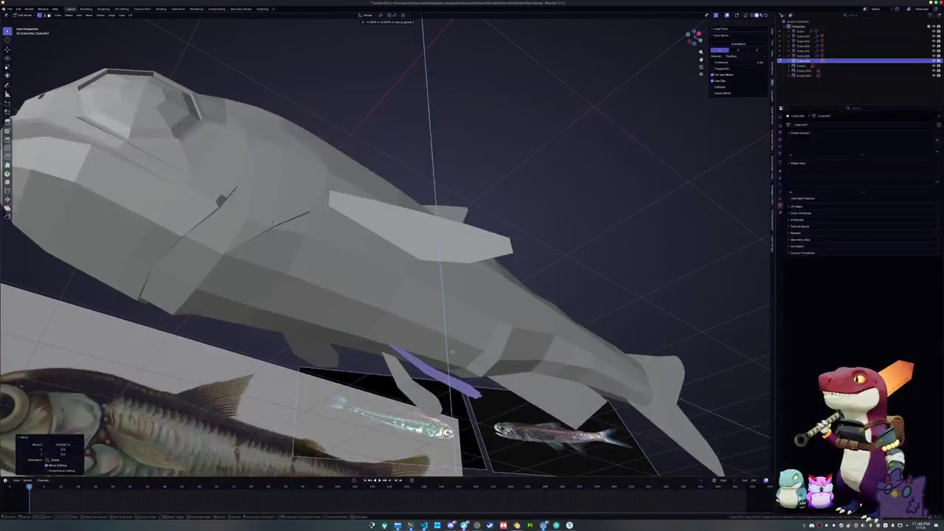
key("alt+z")
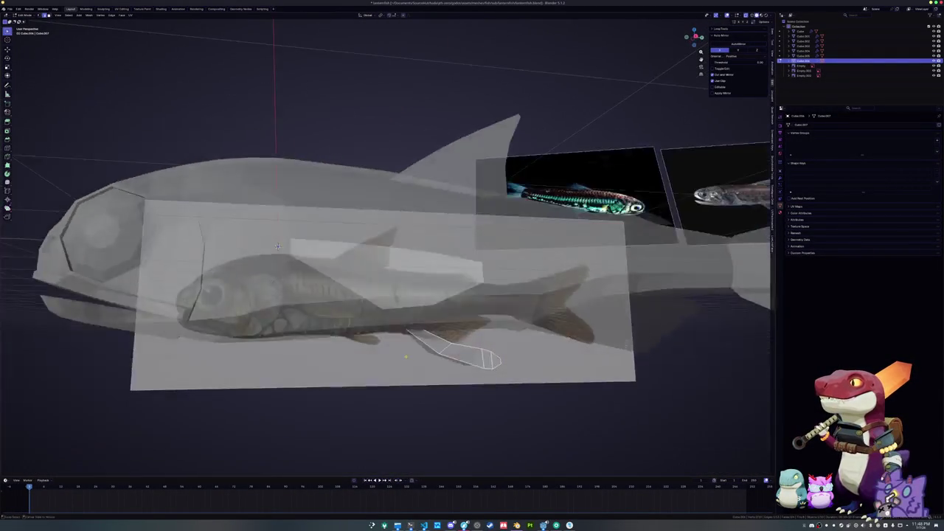
key("alt+z")
key("g")
left_click(295, 249)
Bevel the edges of the whole linked small fin and return to Object Mode.
key("ctrl+l")
key("ctrl+b")
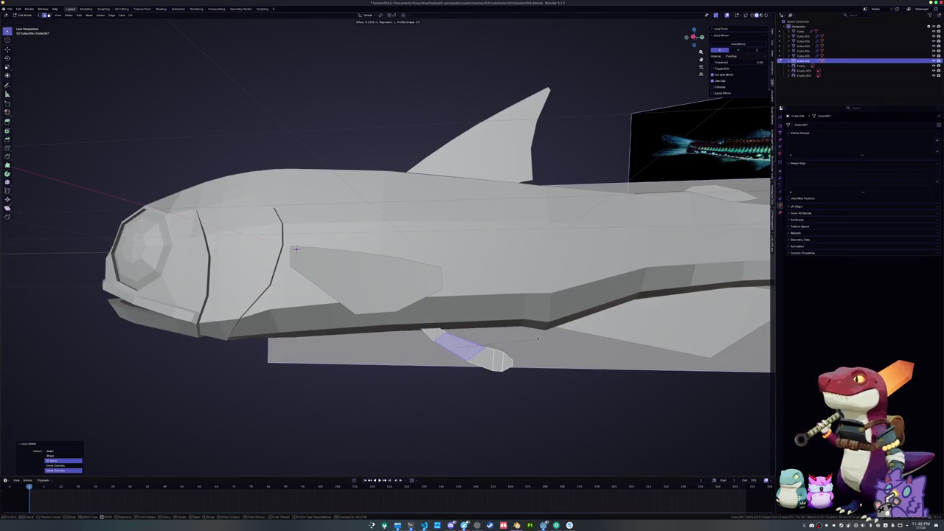
left_click(531, 339)
key("Tab")
mouse_move(531, 340)
left_mouse_down()
mouse_move(425, 297)
mouse_move(427, 184)
mouse_move(613, 231)
left_mouse_up()
left_click(426, 309)
Select the fin objects with the dorsal fin active and add a Solidify modifier.
left_click(442, 325, "shift")
left_click(428, 184, "shift")
left_click(781, 178)
left_click(834, 128)
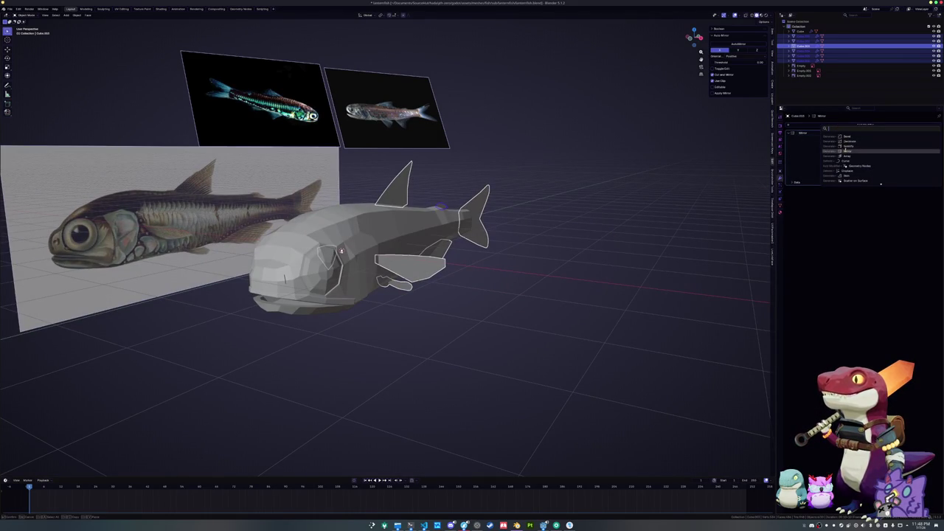
left_click(848, 146)
Apply the fins' scale and adjust the Solidify offset.
key("ctrl+a")
left_click(617, 216)
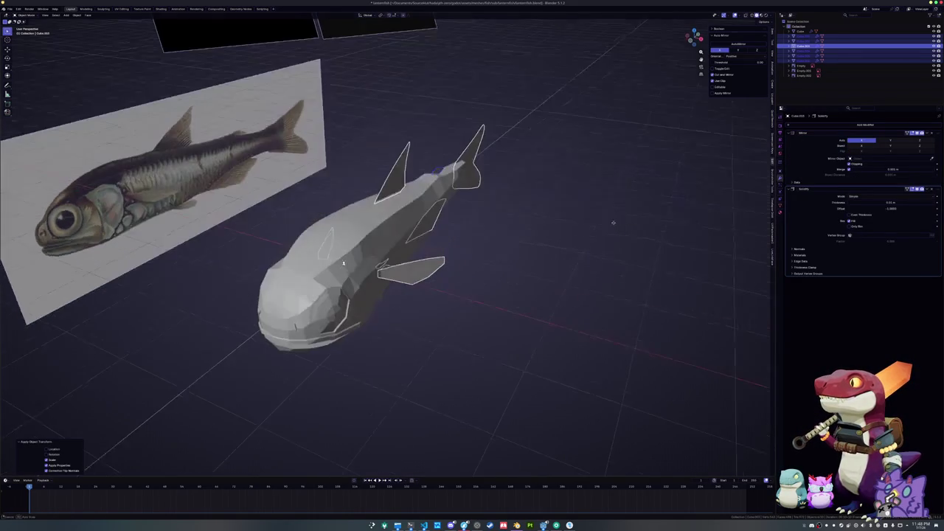
key("KP_Decimal")
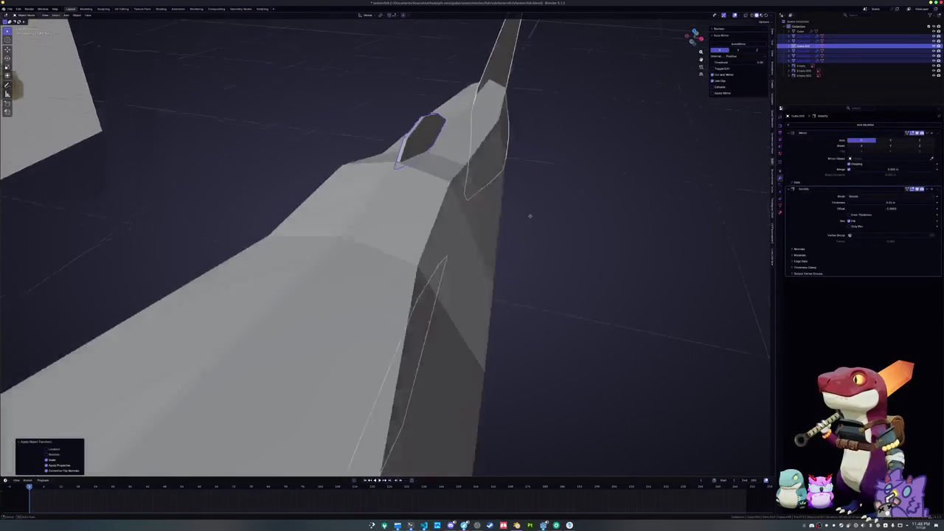
right_click(627, 199)
key("Escape")
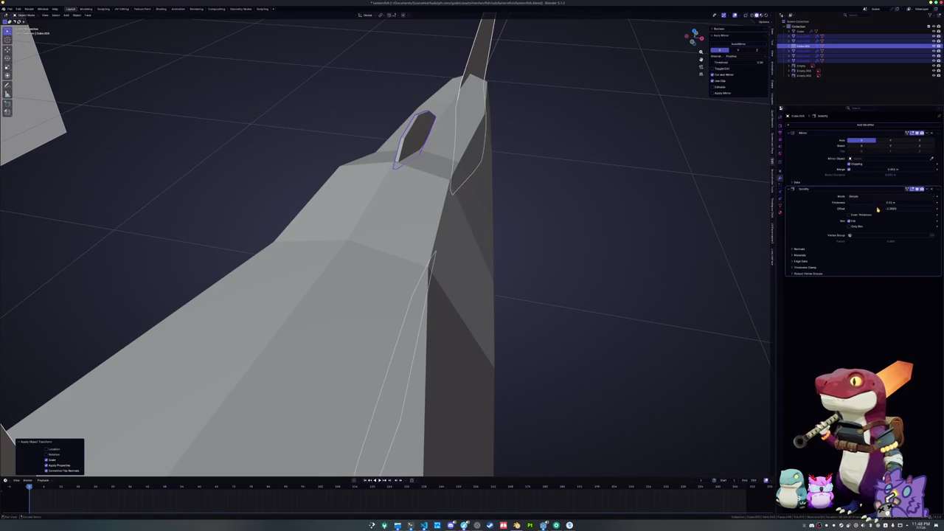
mouse_move(877, 207)
left_mouse_down()
mouse_move(894, 203)
mouse_move(880, 202)
left_mouse_up()
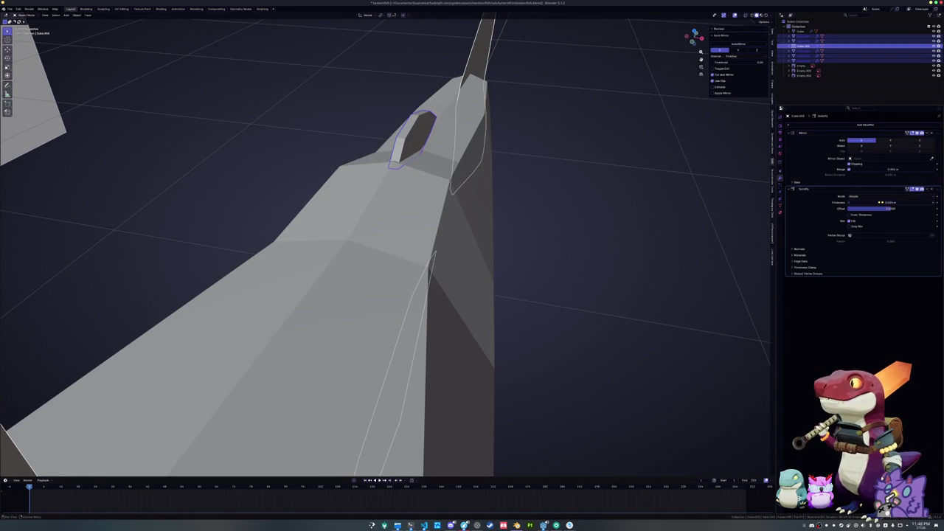
scroll(611, 270, "down", 10)
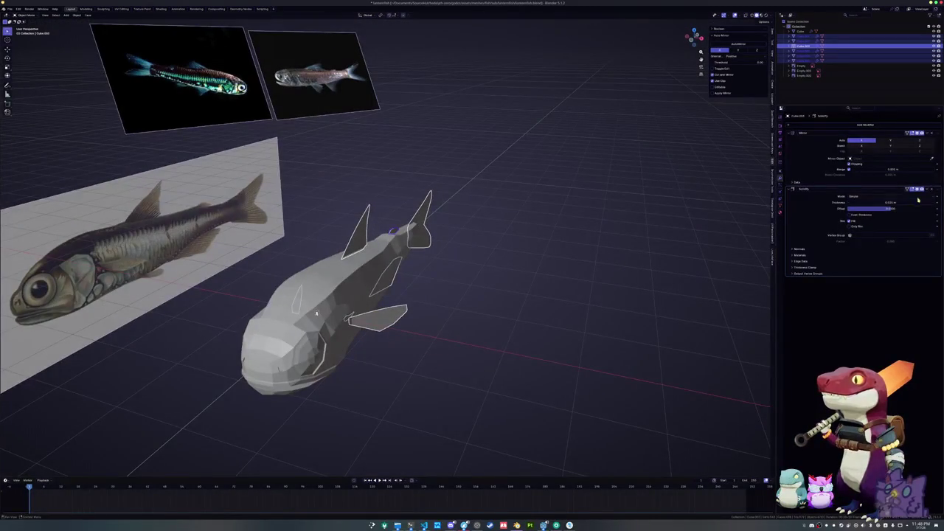
Apply the fins' scale again and enter a new Solidify thickness.
scroll(564, 302, "up", 3)
key("ctrl+a")
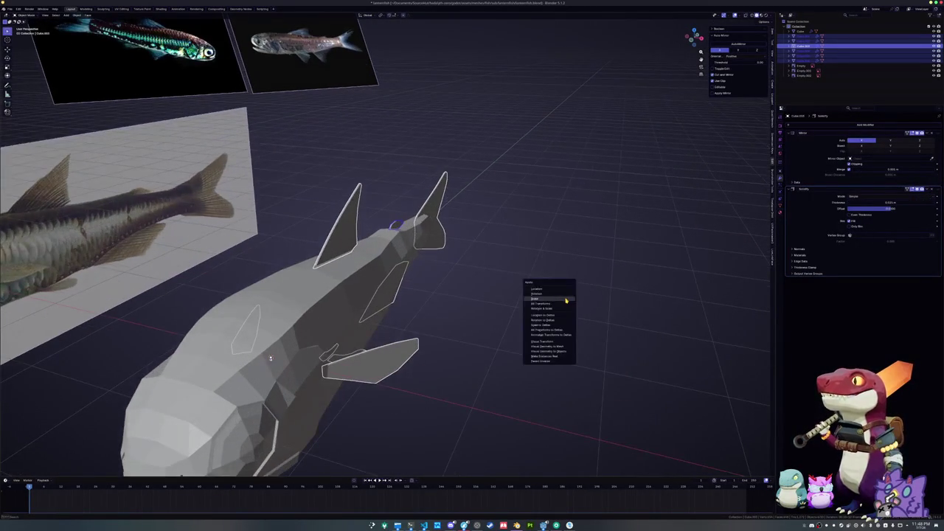
left_click(553, 295)
scroll(600, 290, "up", 4)
left_click(874, 202)
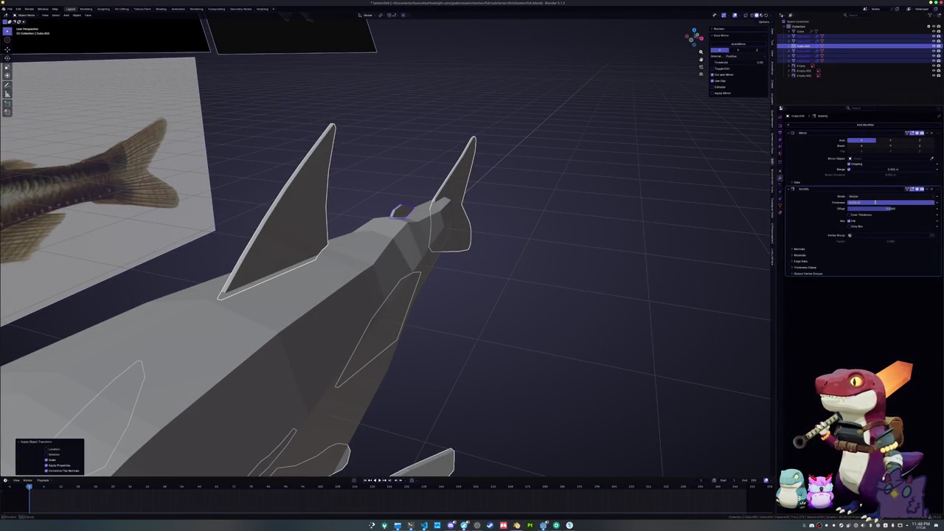
key("Return")
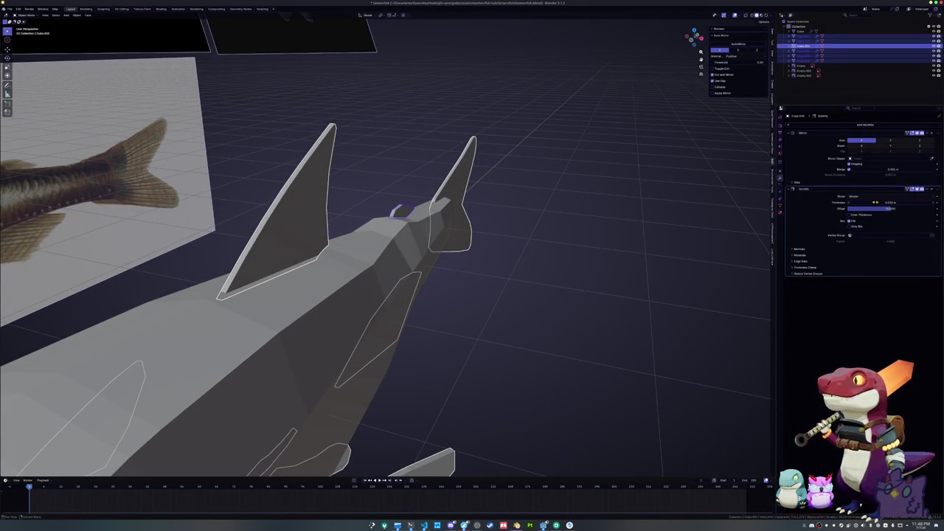
scroll(501, 270, "down", 5)
Give the fish body smooth shading and enter Edit Mode on its mesh.
right_click(468, 298)
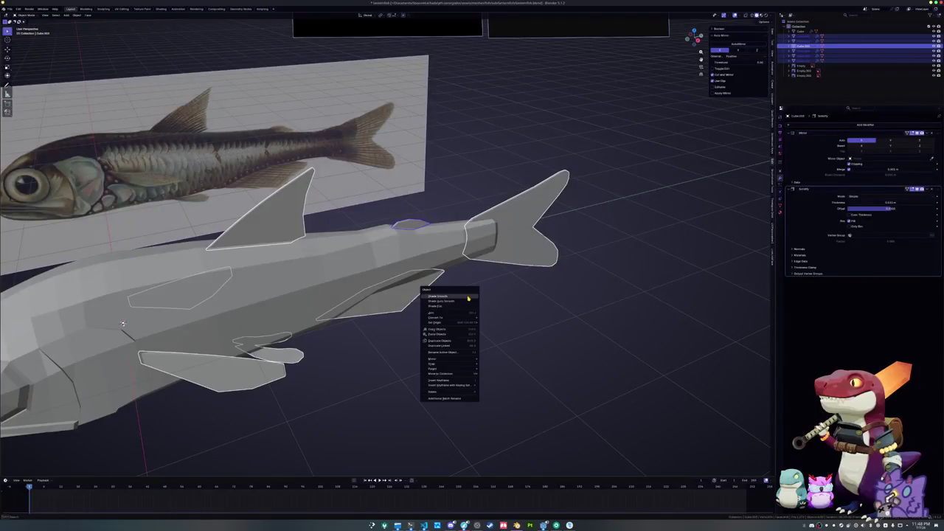
key("Escape")
scroll(533, 299, "left", 5)
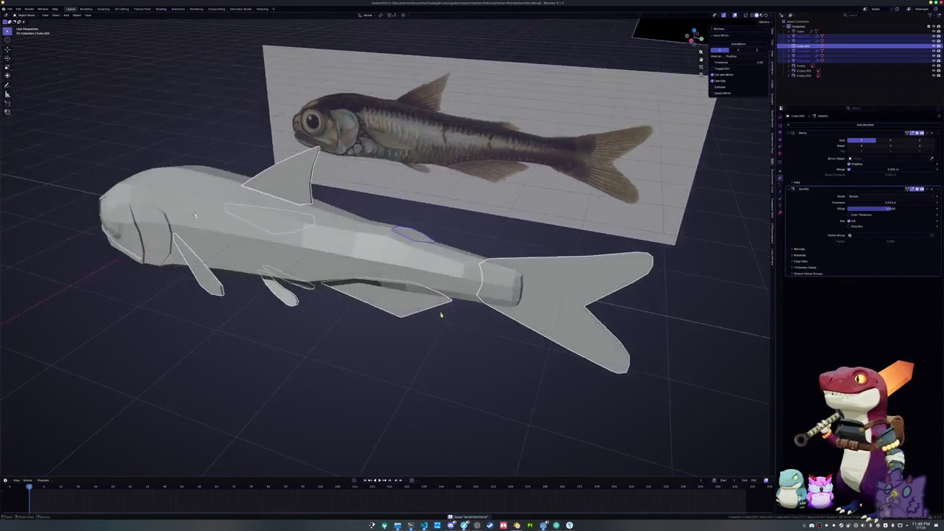
right_click(407, 308)
key("Escape")
left_click(453, 284)
right_click(458, 282)
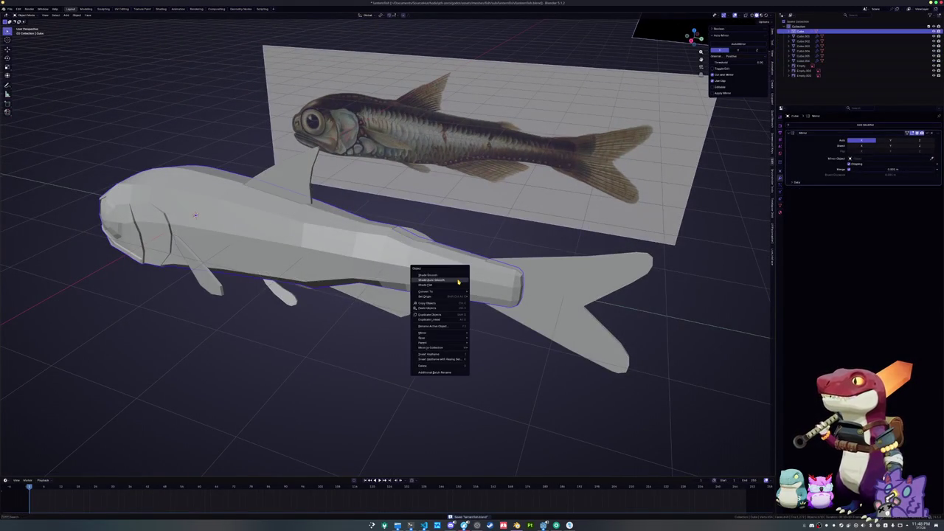
left_click(458, 275)
scroll(458, 276, "left", 4)
scroll(368, 295, "up", 5)
key("Tab")
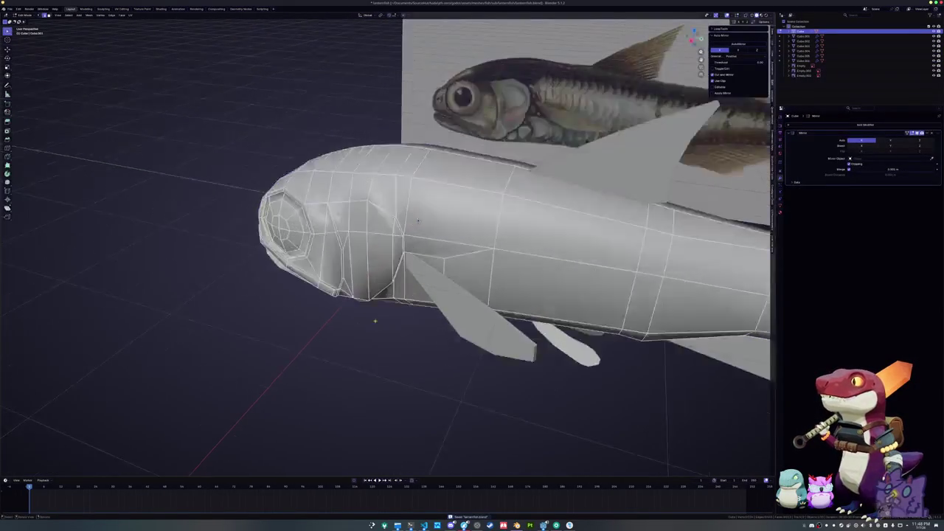
Mark the first head edge loop as sharp.
left_click(442, 295, "alt")
scroll(457, 317, "left", 5)
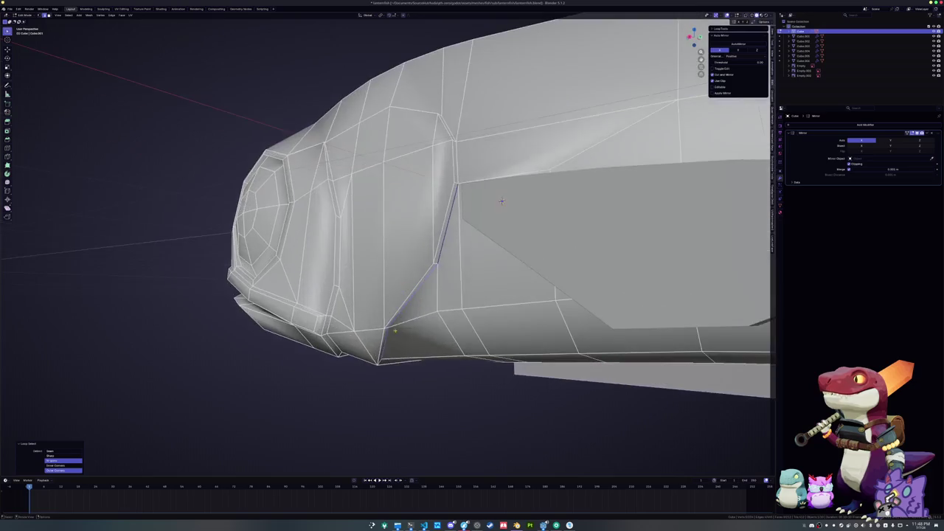
scroll(471, 353, "up", 3)
scroll(471, 353, "down", 3)
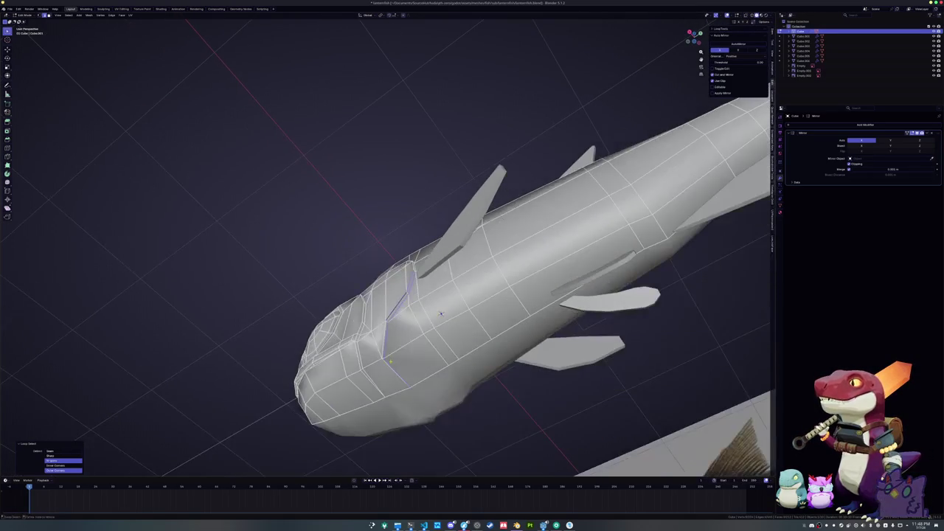
scroll(440, 313, "left", 4)
scroll(379, 362, "up", 3)
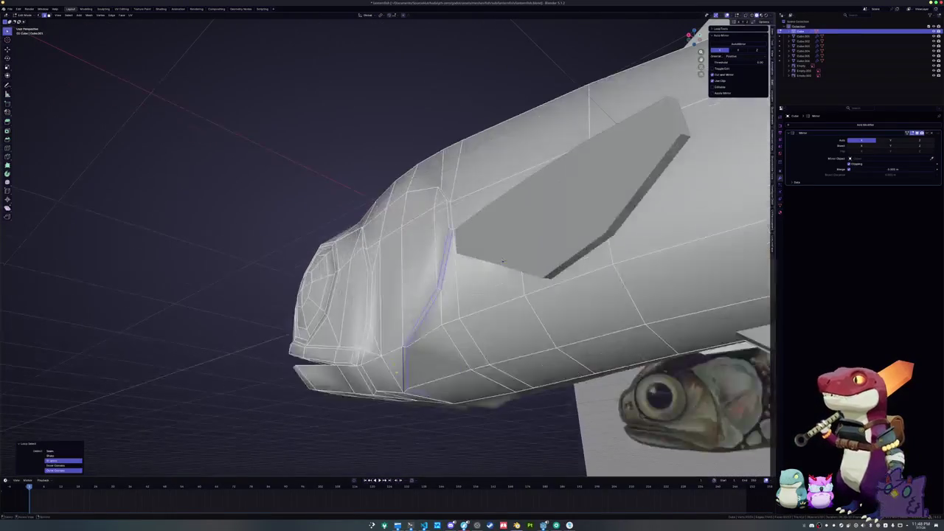
right_click(390, 288)
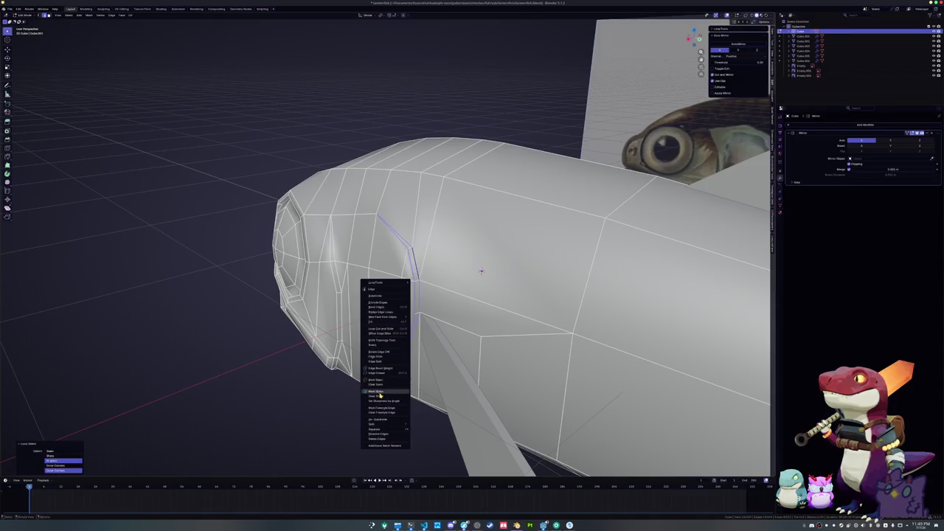
left_click(390, 376)
scroll(443, 295, "left", 4)
scroll(390, 384, "up", 3)
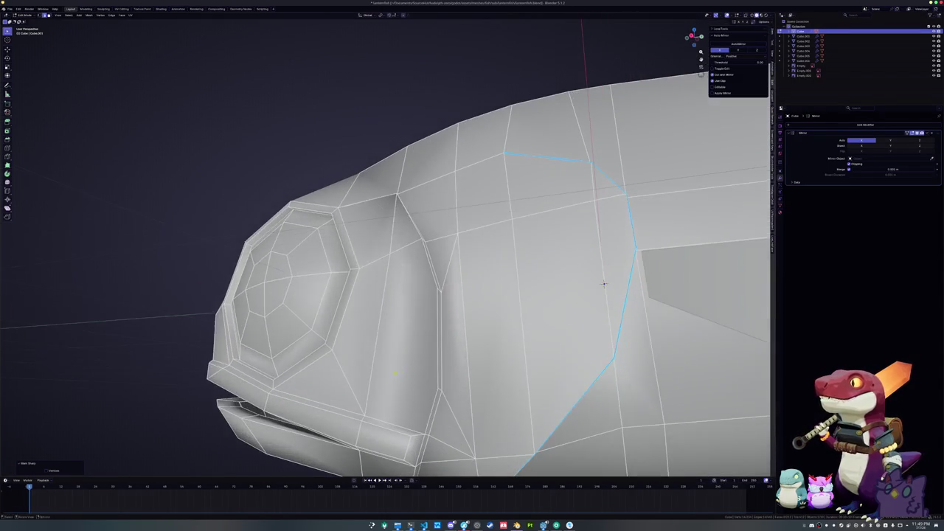
Select the edge loop behind the eye.
left_click(436, 357, "alt")
scroll(603, 284, "down", 2)
scroll(626, 250, "left", 3)
scroll(651, 215, "down", 2)
scroll(651, 215, "up", 3)
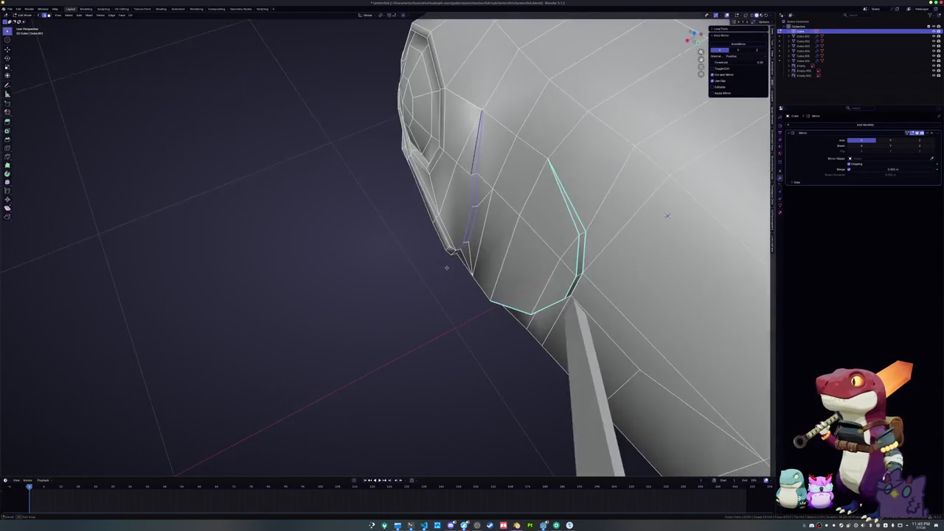
scroll(670, 217, "left", 3)
scroll(436, 280, "left", 2)
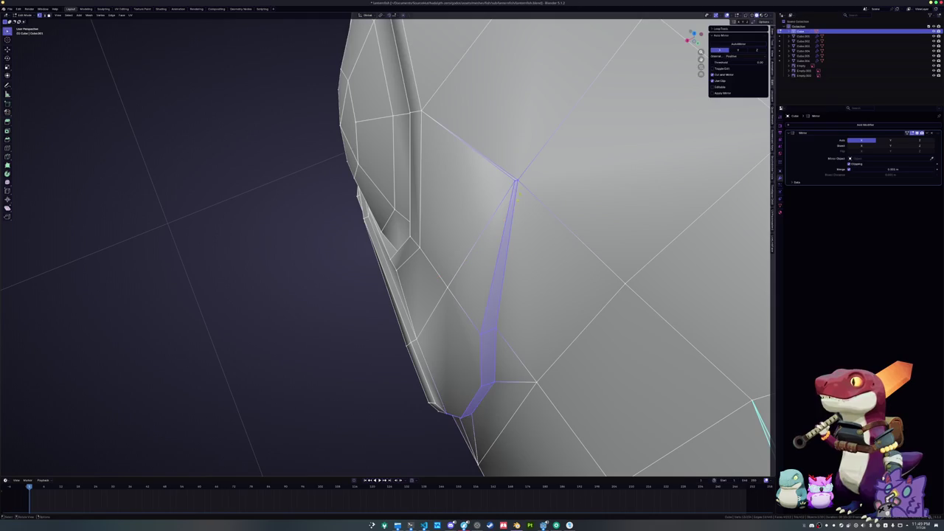
Switch to edge select mode and mark the selected head loops sharp.
left_click(515, 180)
key("ctrl+Tab")
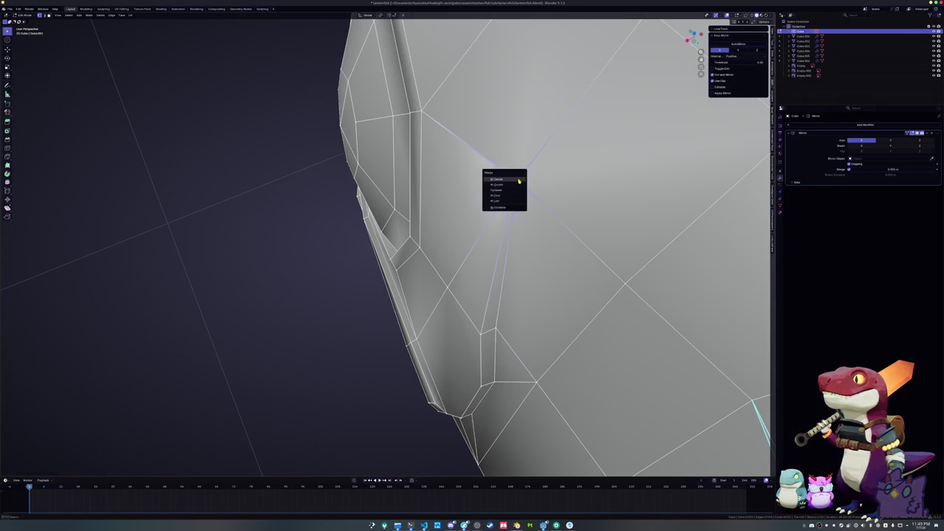
left_click(507, 193)
scroll(507, 193, "left", 3)
scroll(500, 258, "down", 3)
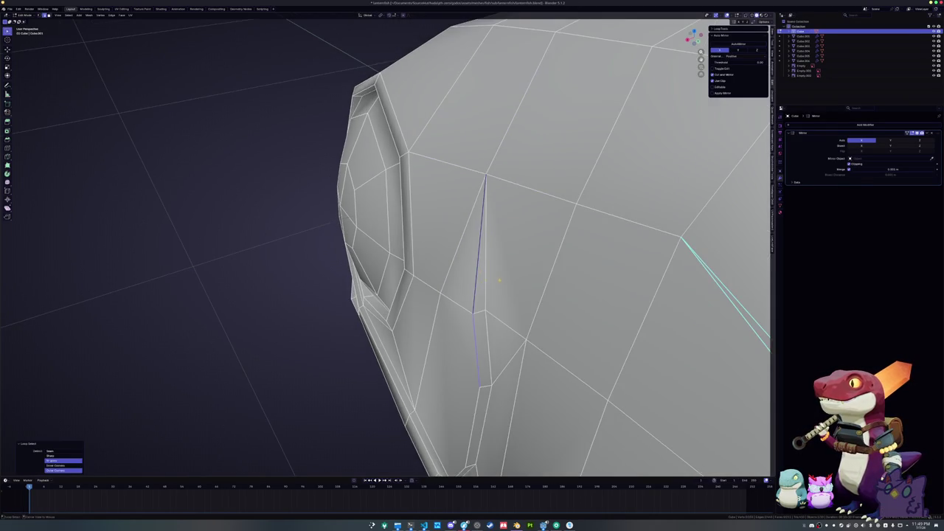
scroll(516, 266, "left", 3)
scroll(597, 269, "left", 3)
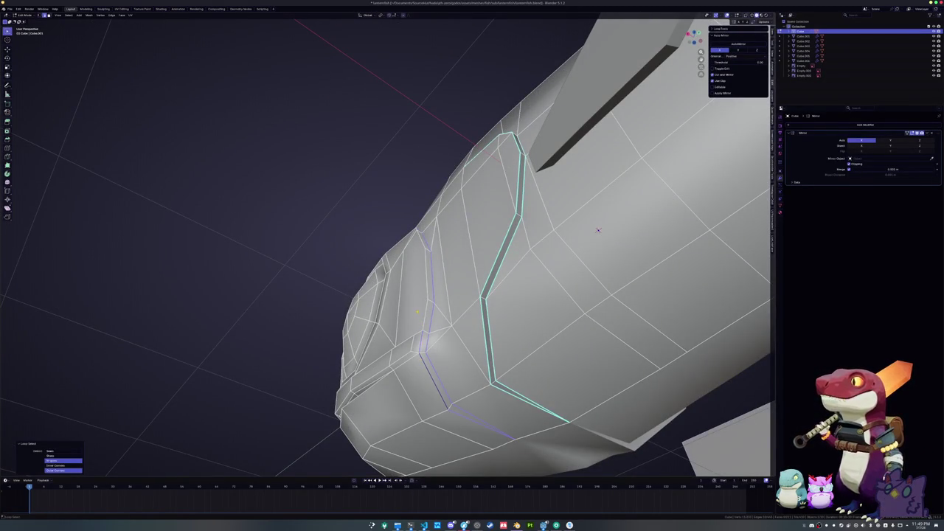
scroll(598, 230, "up", 3)
key("ctrl+e")
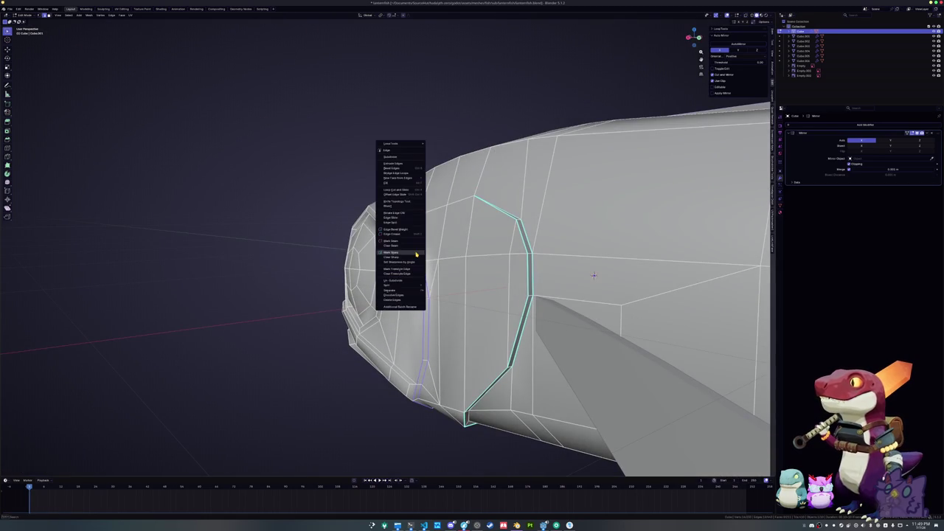
left_click(417, 254)
Select the jaw edge loop and mark the lip loops as sharp.
scroll(416, 254, "up", 10)
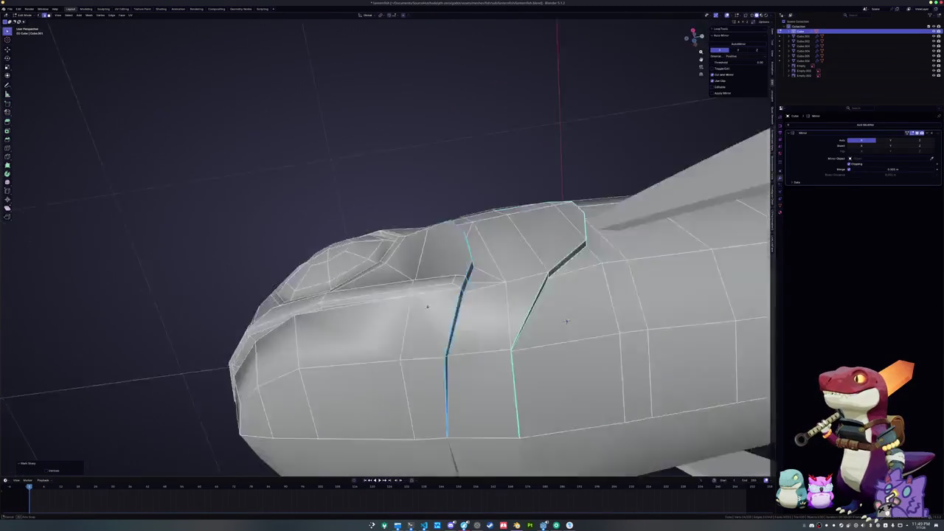
scroll(310, 295, "up", 2)
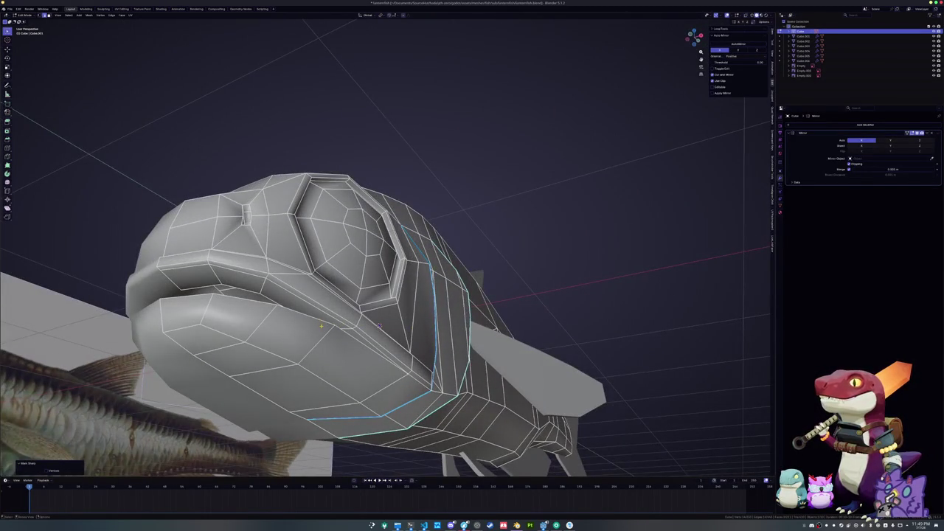
scroll(378, 324, "up", 8)
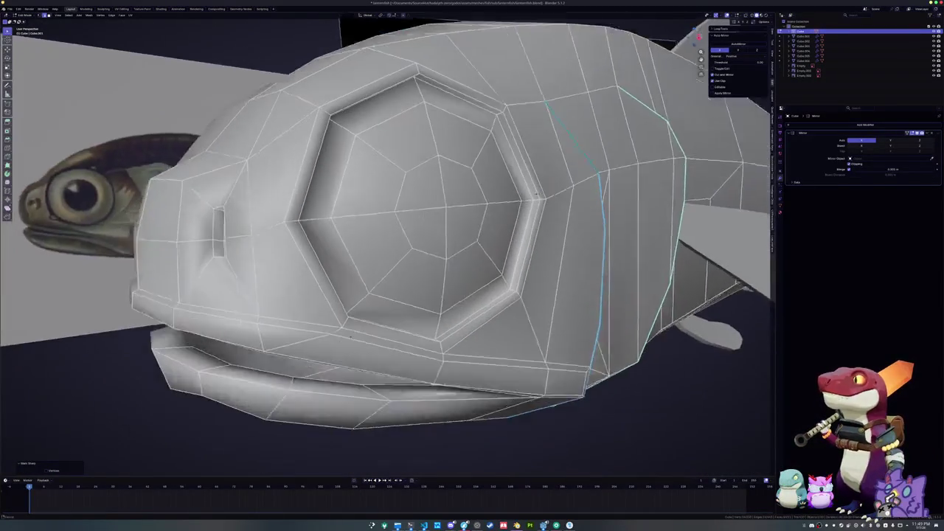
scroll(536, 195, "down", 3)
left_click(611, 221, "alt")
scroll(364, 341, "up", 8)
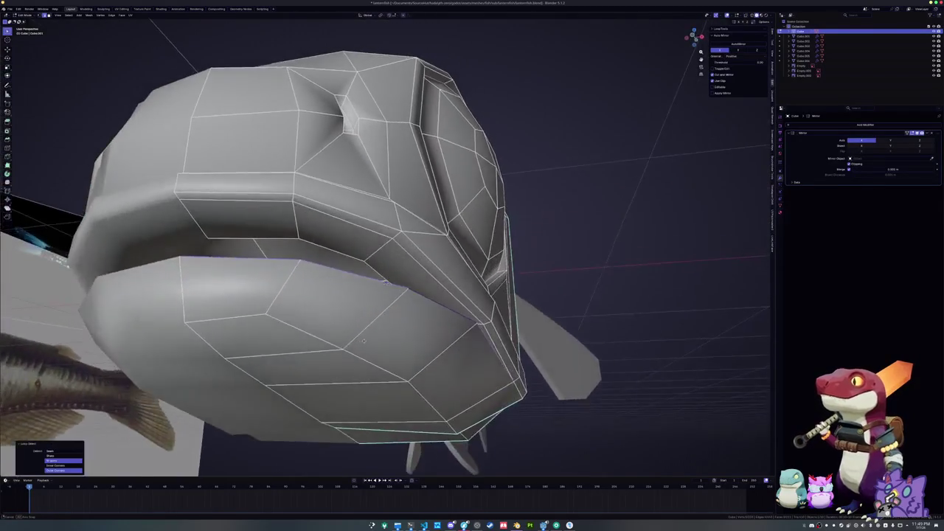
scroll(364, 341, "up", 5)
scroll(452, 151, "down", 5)
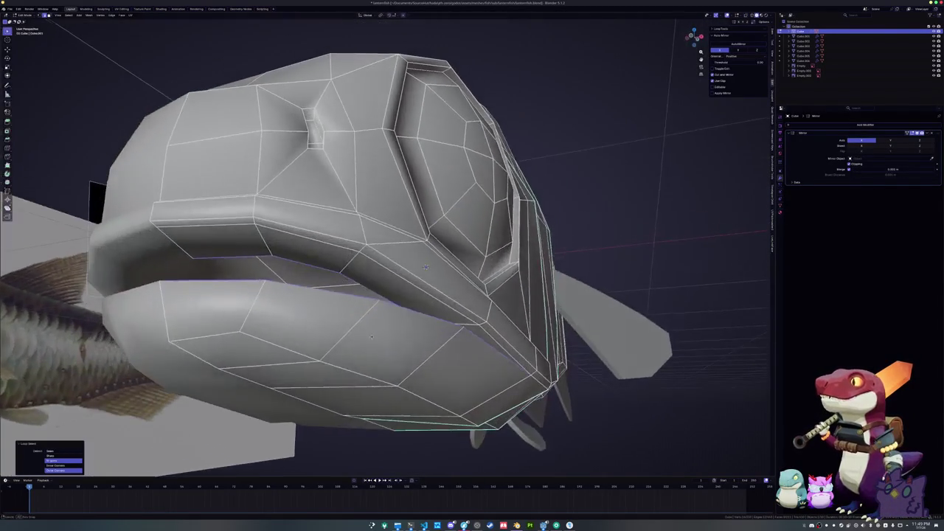
scroll(680, 184, "up", 8)
scroll(681, 184, "down", 3)
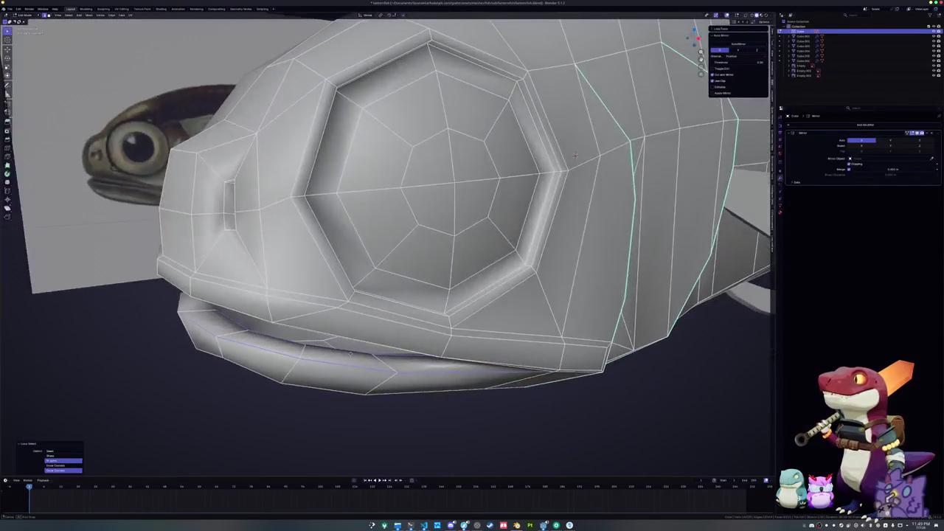
scroll(334, 325, "up", 5)
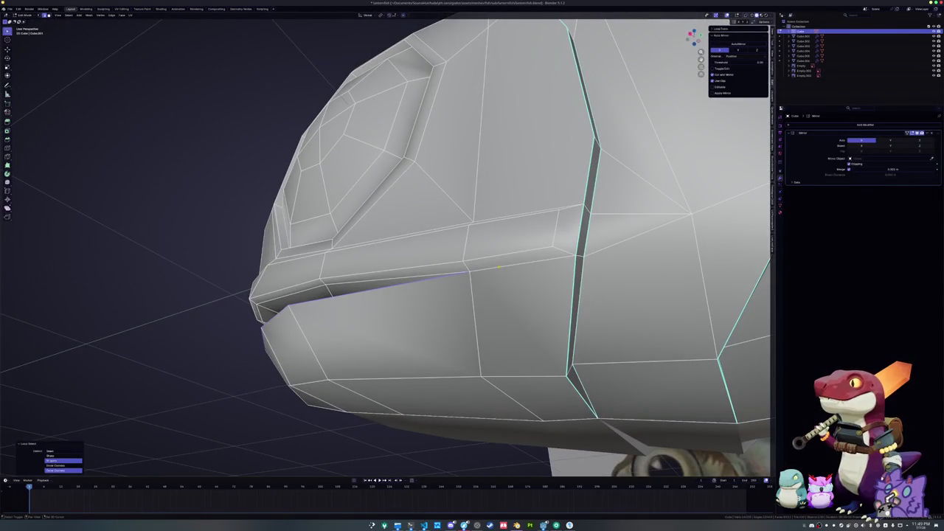
scroll(494, 310, "up", 5)
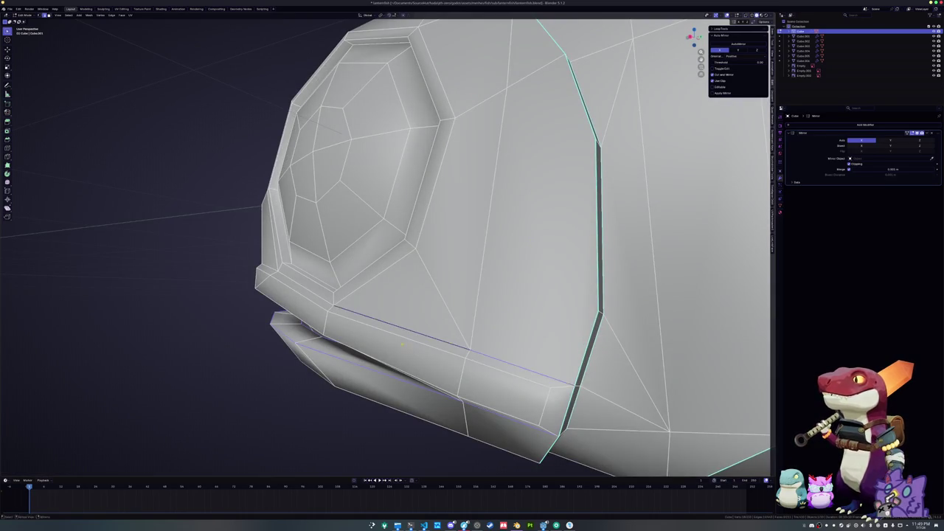
scroll(402, 343, "down", 3)
scroll(658, 181, "down", 3)
scroll(483, 127, "up", 4)
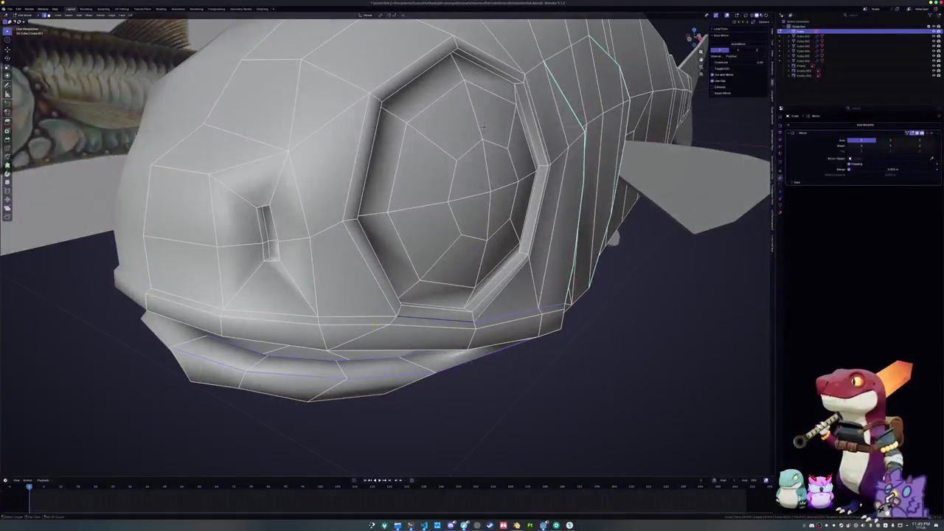
right_click(209, 302)
key("Escape")
right_click(206, 302)
left_click(199, 295)
Add the lower lip loop and mark the nostril slot edges as sharp.
scroll(302, 314, "up", 2)
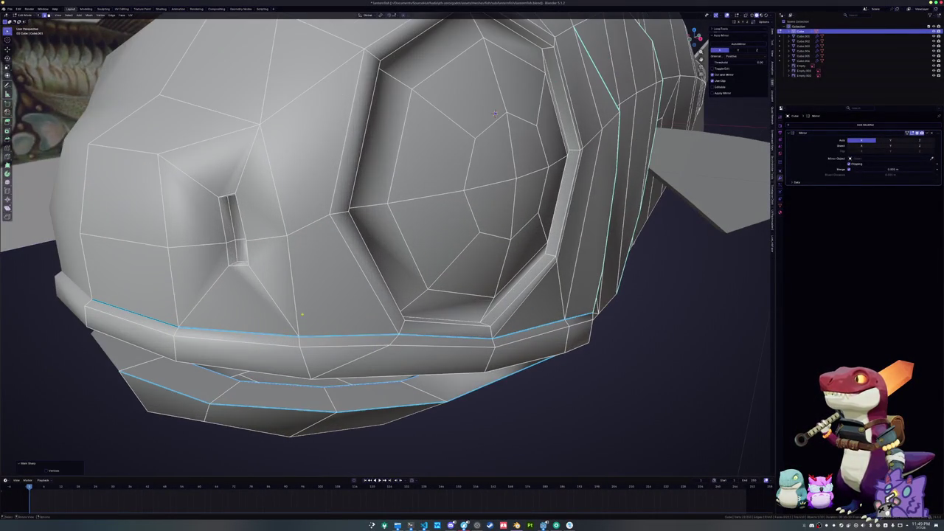
left_click(331, 404, "alt")
scroll(425, 110, "up", 3)
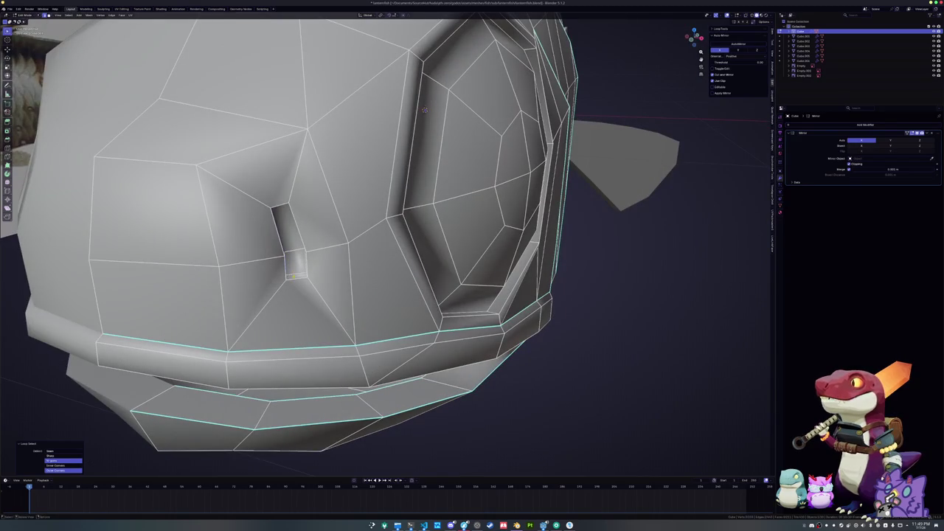
scroll(425, 109, "down", 2)
right_click(294, 283)
left_click(293, 282)
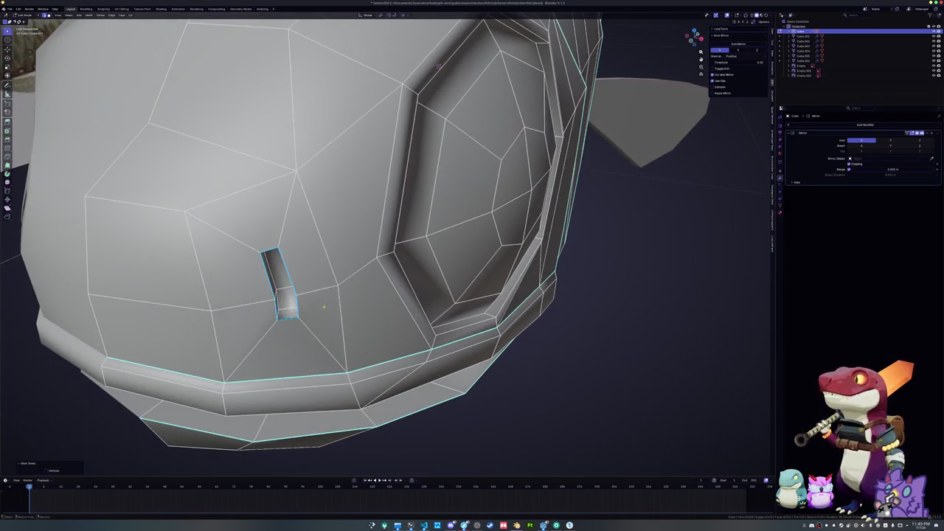
scroll(634, 119, "down", 2)
Mark the eye socket loop sharp and return to Object Mode.
right_click(295, 288)
left_click(293, 286)
mouse_move(550, 187)
left_mouse_down()
mouse_move(257, 316)
mouse_move(310, 243)
mouse_move(339, 270)
mouse_move(321, 294)
mouse_move(349, 285)
mouse_move(341, 316)
left_mouse_up()
key("Tab")
key("Tab")
key("Tab")
Select the upper, pelvic, lower rear, other and tail fin objects.
left_click(504, 294)
scroll(535, 309, "down", 2)
left_click(476, 293)
left_click(544, 272, "shift")
left_click(565, 215, "shift")
left_click(640, 240, "shift")
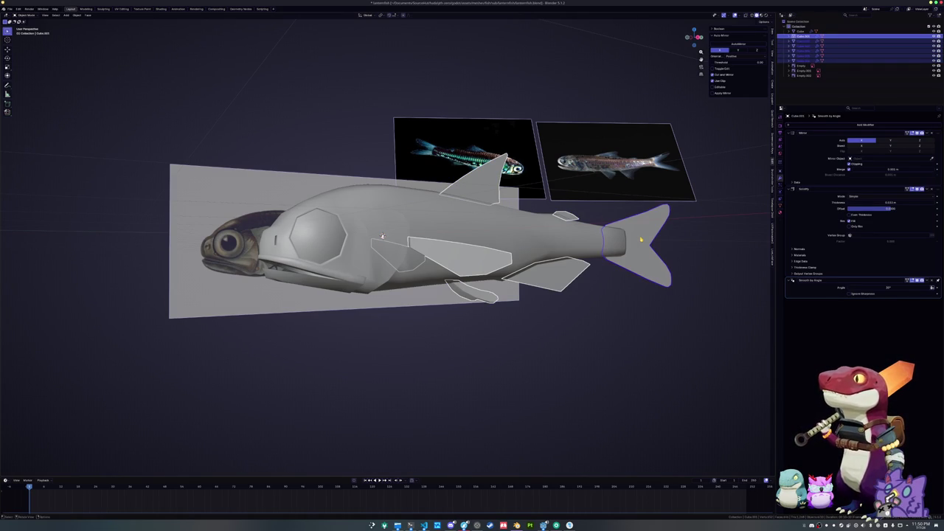
Convert the selected fins to meshes, baking in their modifiers.
right_click(619, 287)
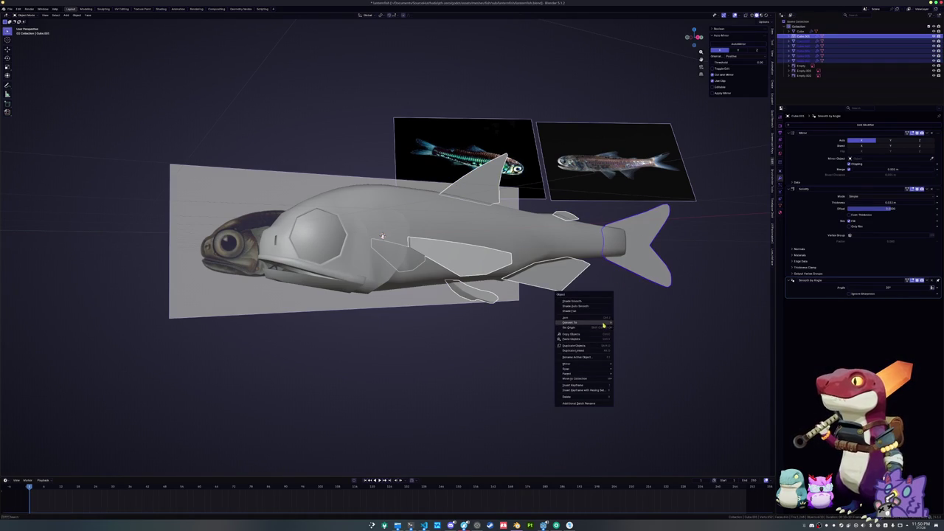
mouse_move(590, 323)
left_click(627, 323)
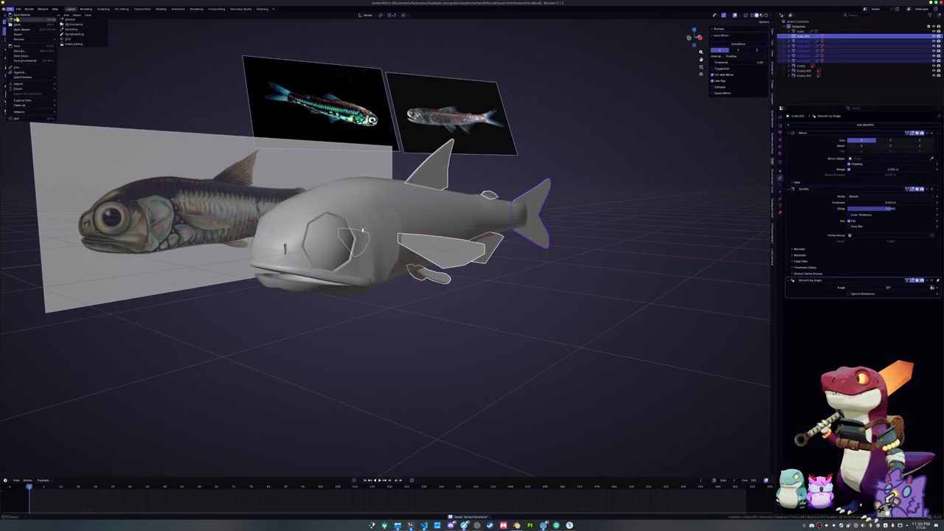
scroll(434, 270, "up", 2)
right_click(465, 288)
mouse_move(508, 317)
left_click(542, 316)
scroll(502, 333, "up", 2)
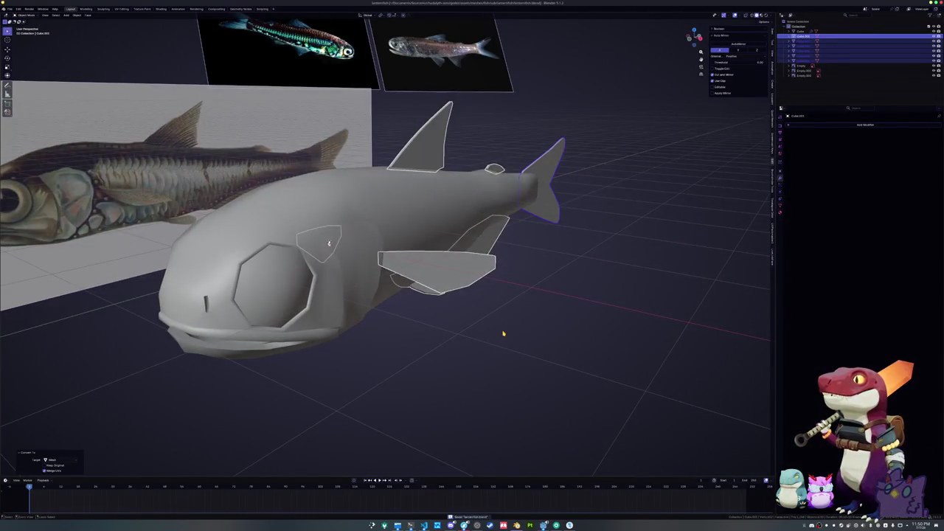
Join the selected fins into one mesh and give it Shade Auto Smooth (smooth-by-angle) shading.
key("ctrl+j")
right_click(502, 331)
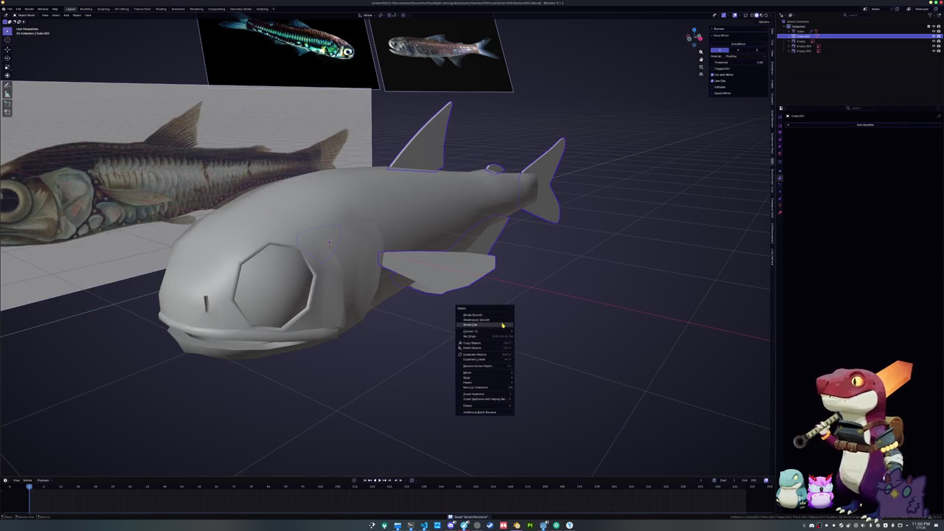
left_click(501, 322)
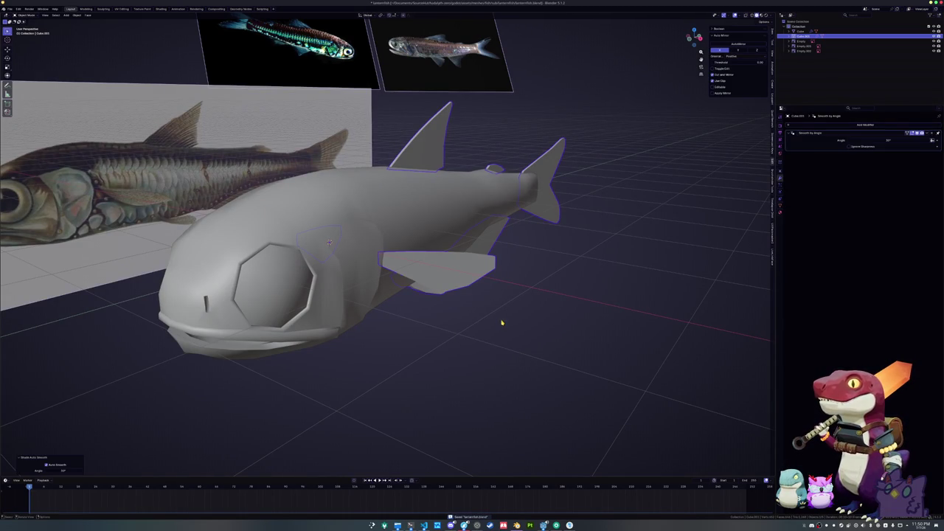
Select the fish body and inspect it from the front, below and side in Edit Mode.
left_click(383, 219)
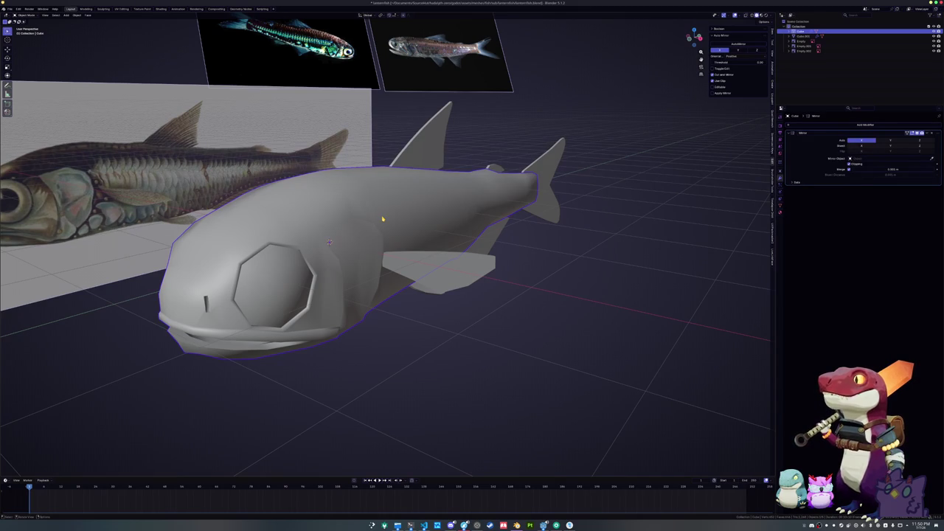
left_click_drag(390, 218, 530, 242)
mouse_move(598, 253)
left_mouse_down()
mouse_move(589, 204)
mouse_move(575, 231)
mouse_move(577, 264)
mouse_move(612, 255)
mouse_move(491, 276)
mouse_move(454, 258)
left_mouse_up()
key("Tab")
key("Tab")
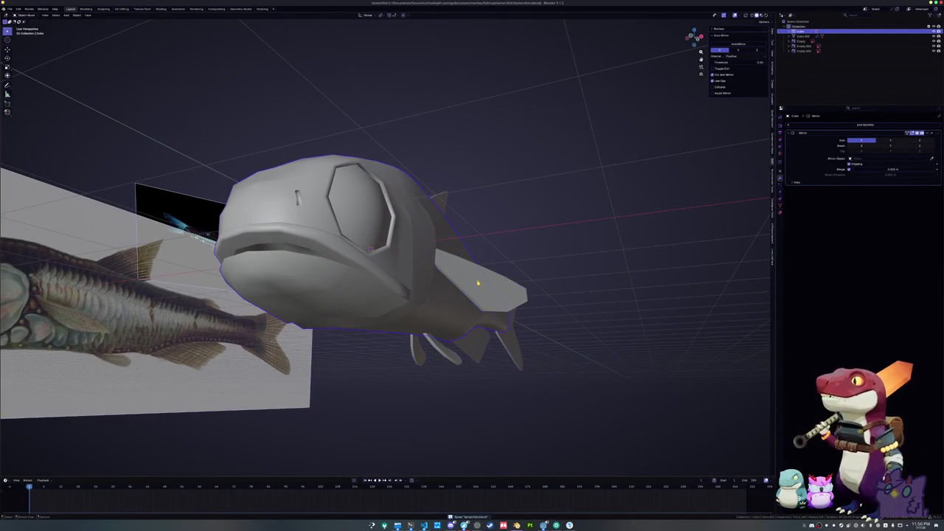
mouse_move(438, 312)
left_mouse_down()
mouse_move(432, 316)
mouse_move(443, 303)
left_mouse_up()
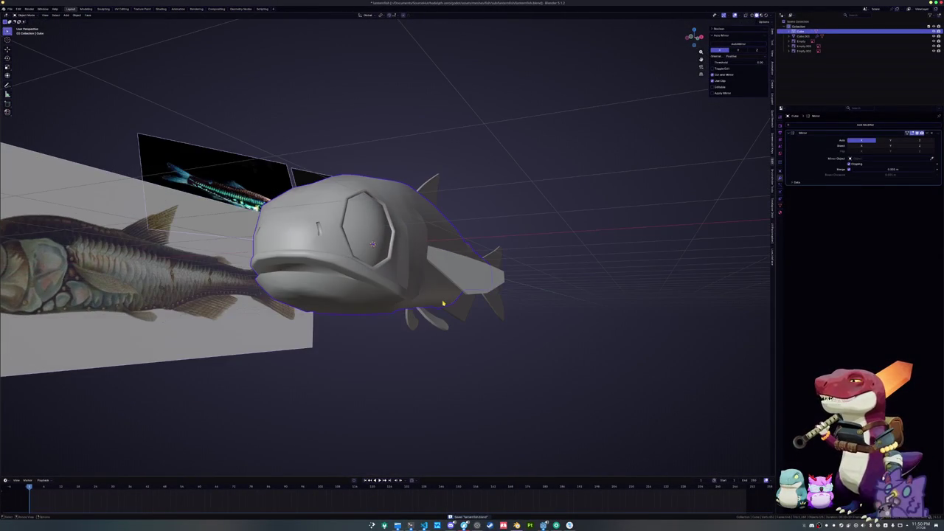
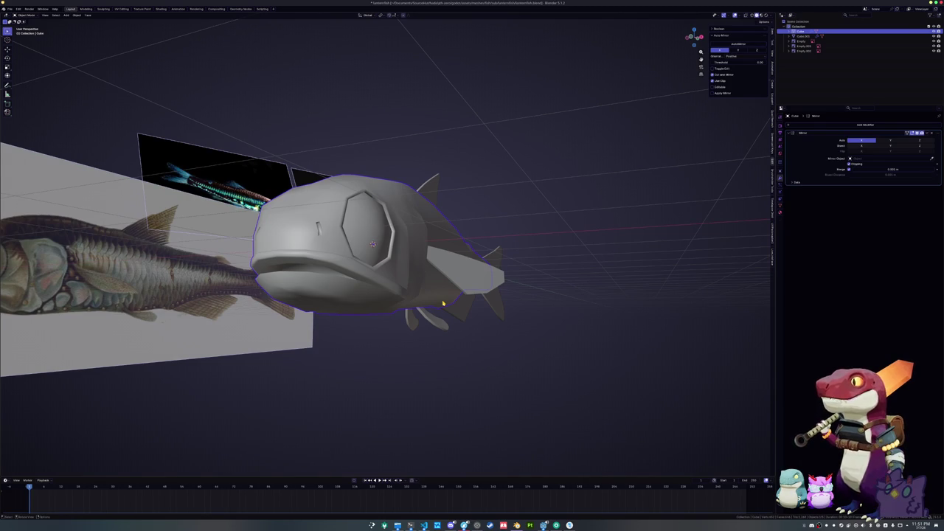
Select the fish body and enter Edit Mode.
left_click(454, 250)
mouse_move(454, 250)
left_mouse_down()
mouse_move(459, 270)
mouse_move(445, 264)
mouse_move(518, 310)
left_mouse_up()
left_click(445, 259)
right_click(516, 308)
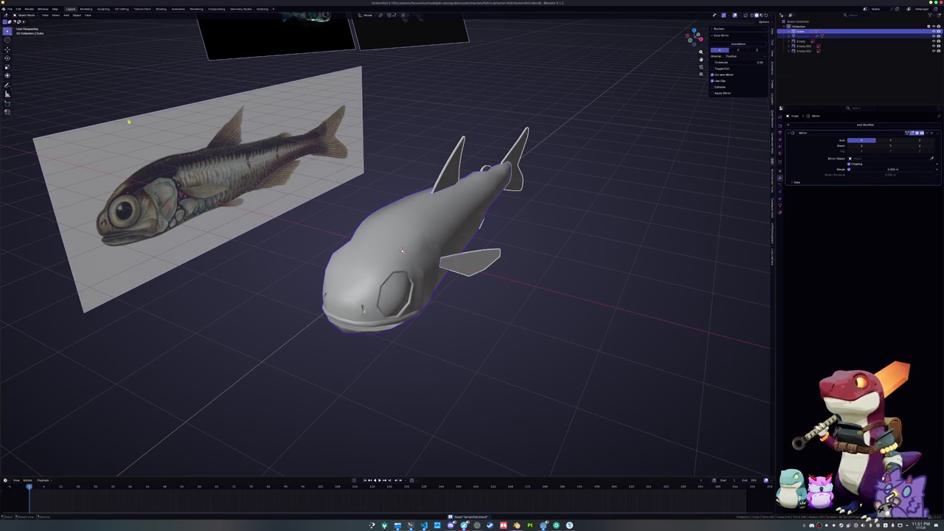
key("Tab")
Mark an edge loop around the head and gills as a seam, then select all seam edges.
left_click(402, 251, "alt")
left_click_drag(402, 251, 299, 317)
key("KP_Decimal")
right_click(498, 283)
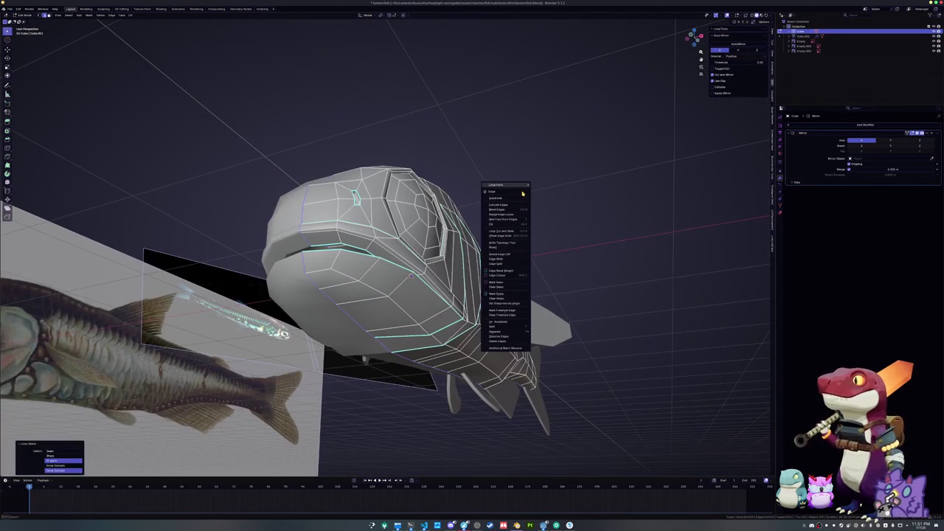
left_click(498, 283)
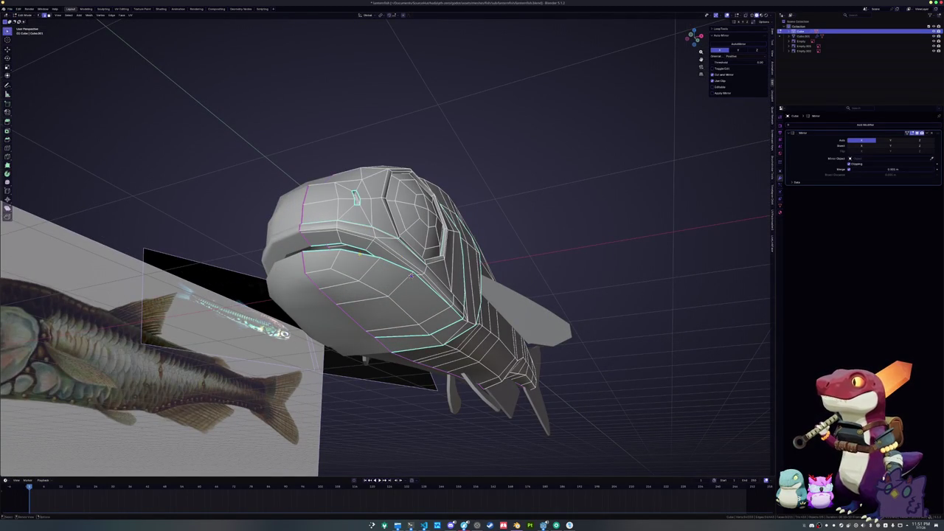
key("shift+g")
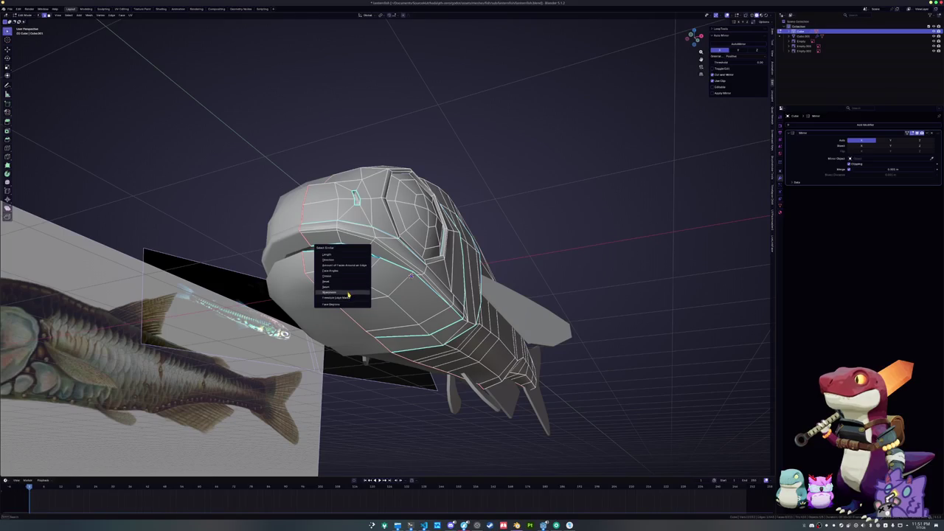
left_click(348, 295)
Mark another edge loop on the body near the tail as a seam.
scroll(415, 265, "up", 4)
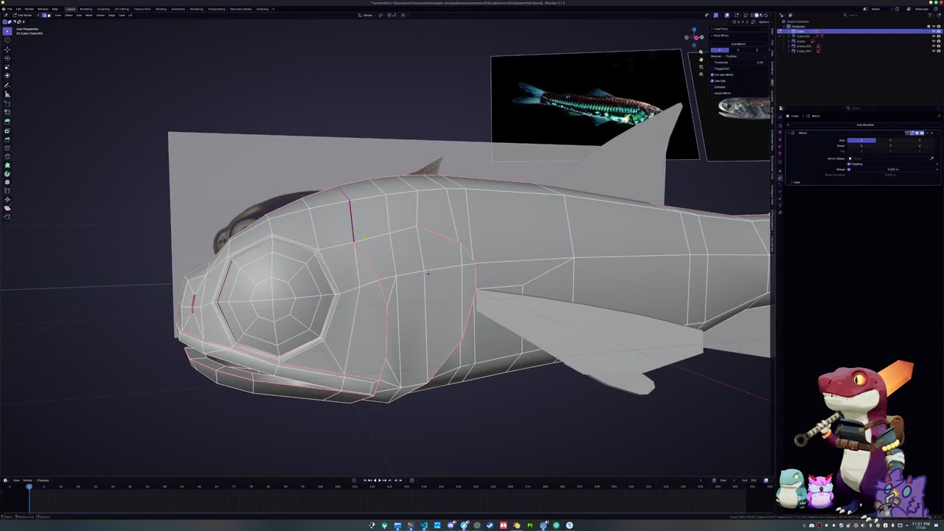
key("KP_3")
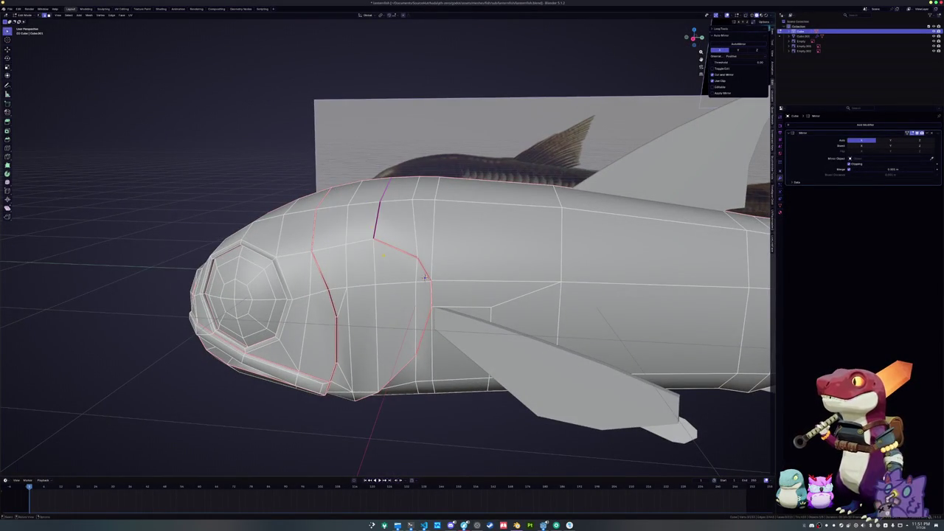
scroll(424, 277, "down", 2)
left_click_drag(424, 277, 299, 256)
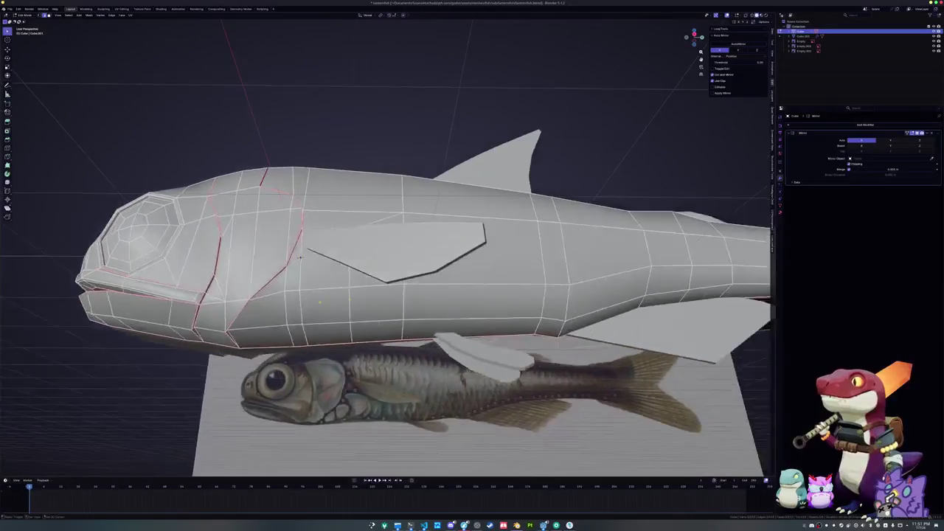
key("KP_3")
left_click(466, 262, "alt")
left_click(479, 265, "alt")
key("ctrl+e")
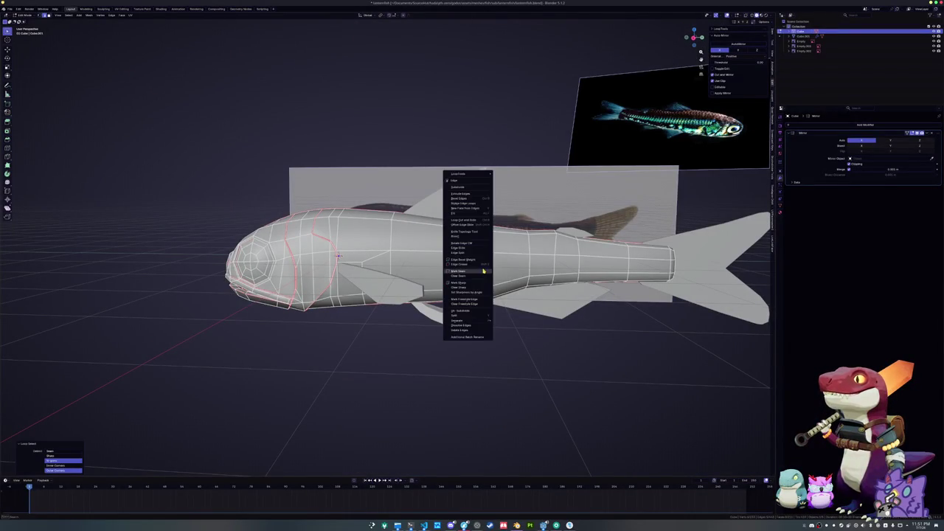
left_click(483, 272)
Select the whole fish mesh.
key("ctrl+KP_6")
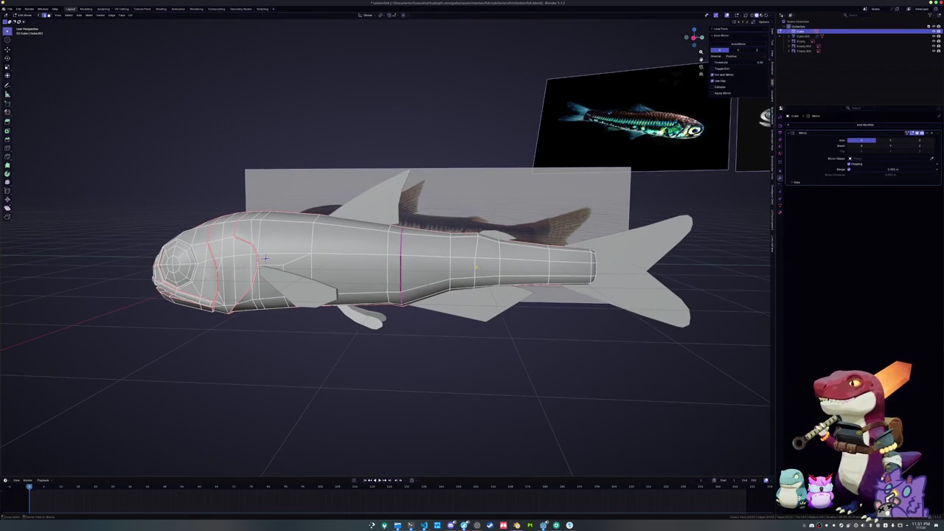
mouse_move(265, 257)
left_mouse_down()
mouse_move(347, 247)
mouse_move(277, 245)
mouse_move(310, 236)
mouse_move(325, 158)
mouse_move(474, 238)
left_mouse_up()
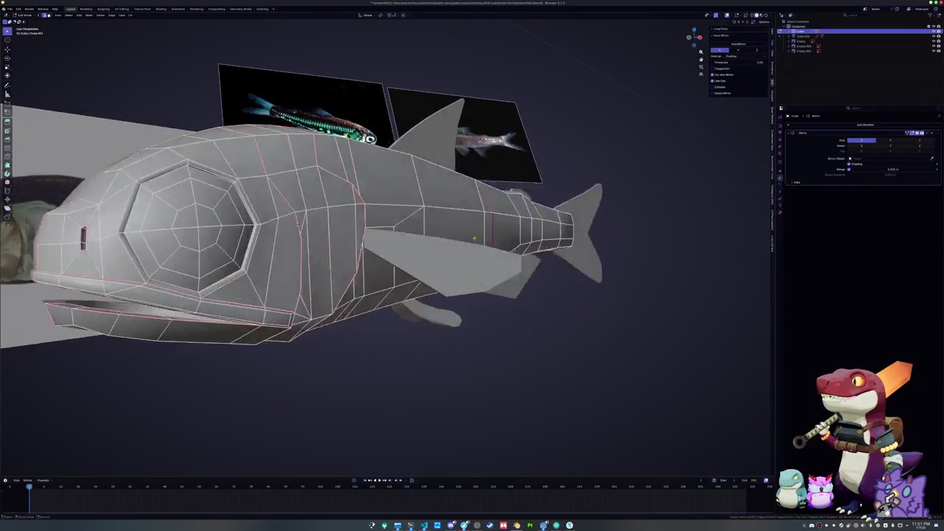
key("a")
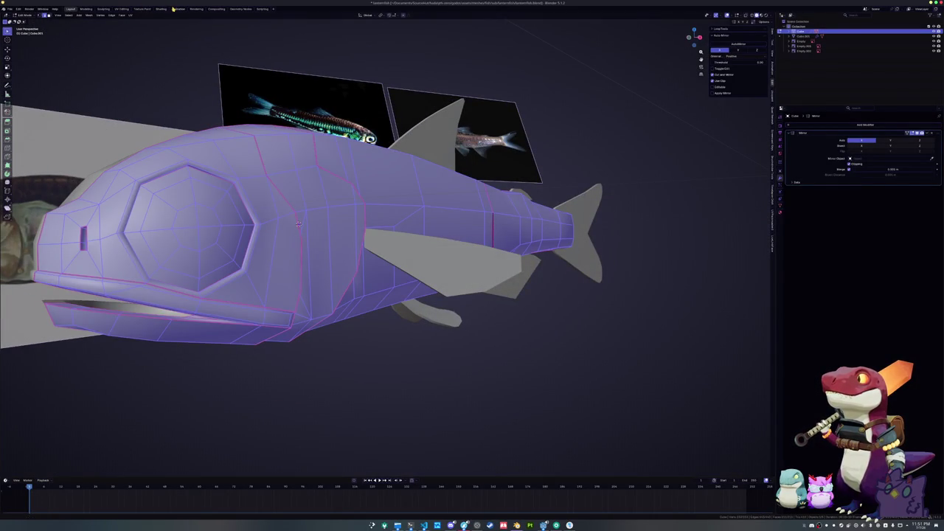
left_click(120, 9)
Unwrap the fish body into UV islands and inspect the layout.
scroll(576, 222, "up", 3)
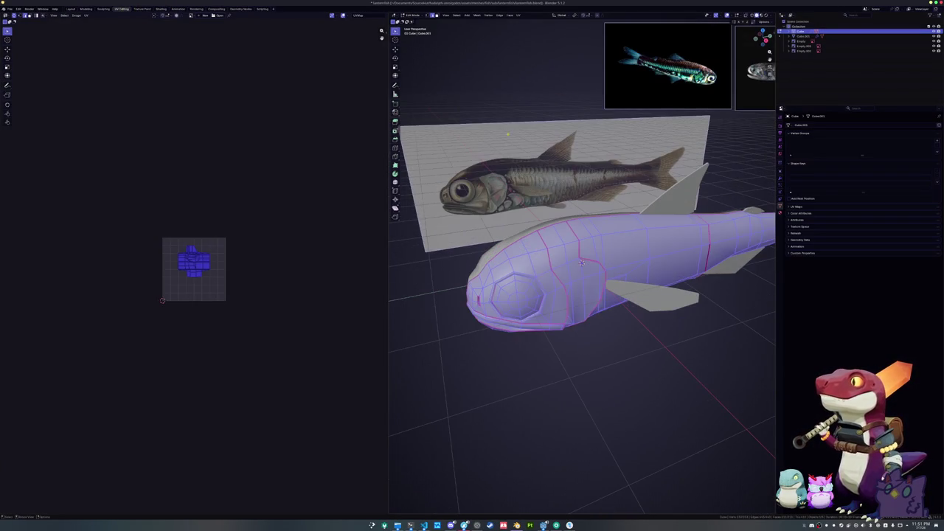
left_click(519, 15)
left_click(539, 31)
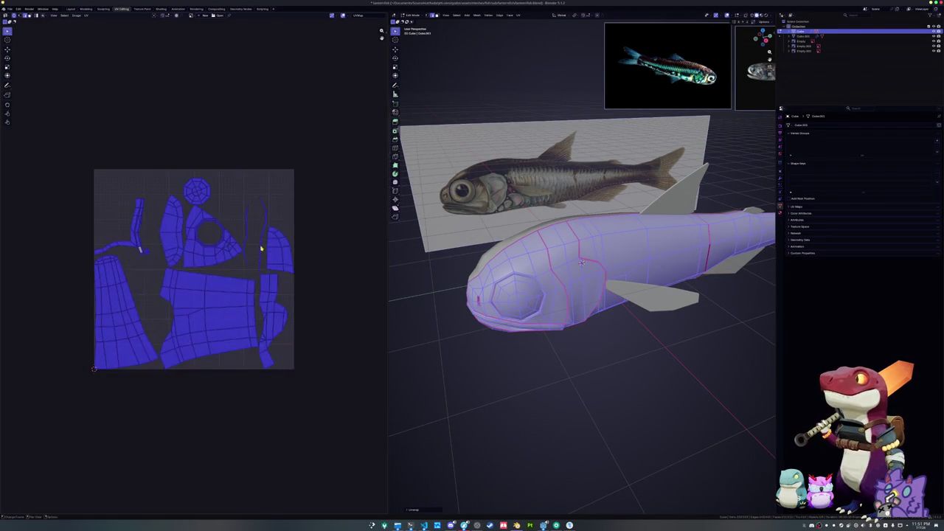
key("alt+a")
scroll(140, 273, "up", 4)
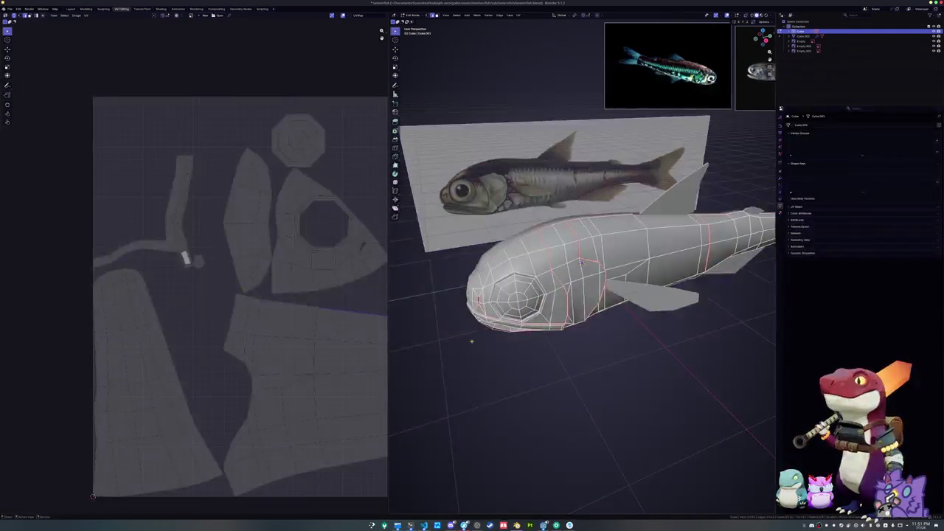
left_click(182, 243)
scroll(191, 320, "down", 2)
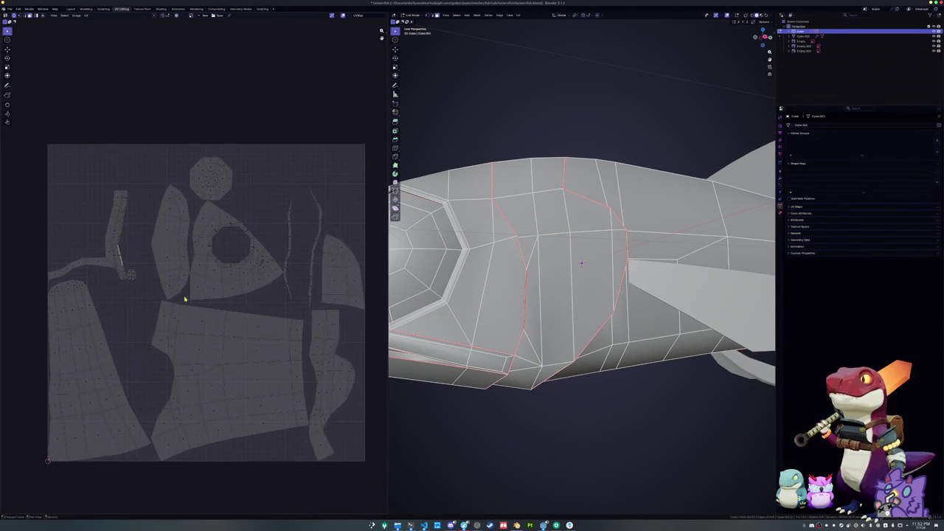
scroll(162, 312, "up", 5)
scroll(247, 272, "down", 6)
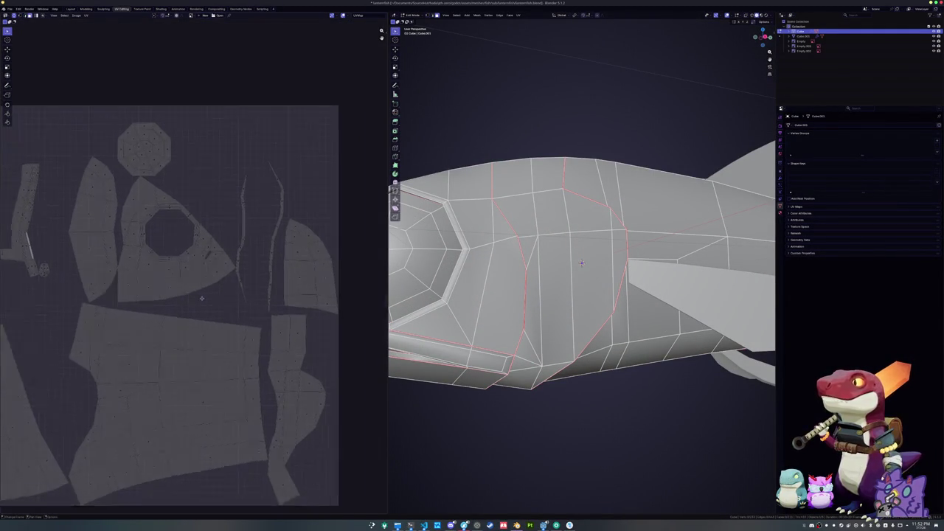
scroll(741, 219, "down", 3)
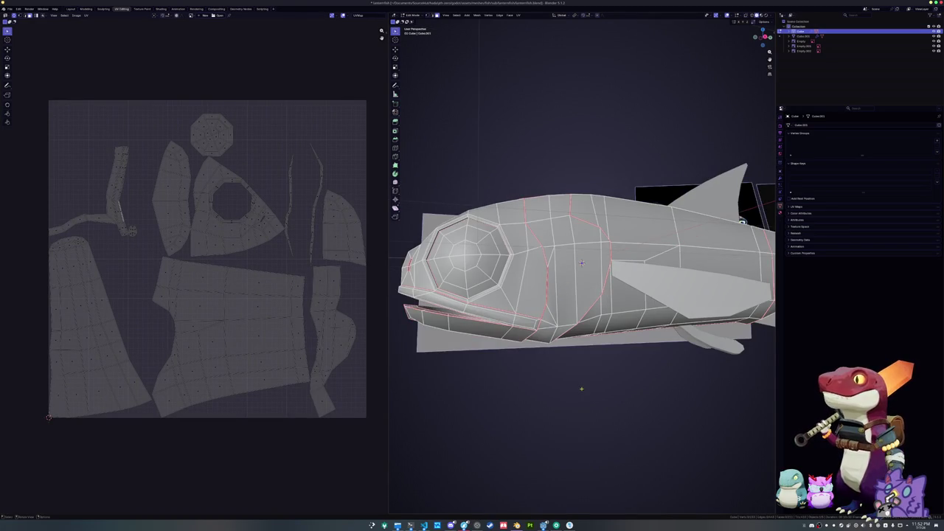
scroll(580, 388, "down", 4)
Convert the fish body to a mesh and unwrap it again.
key("Tab")
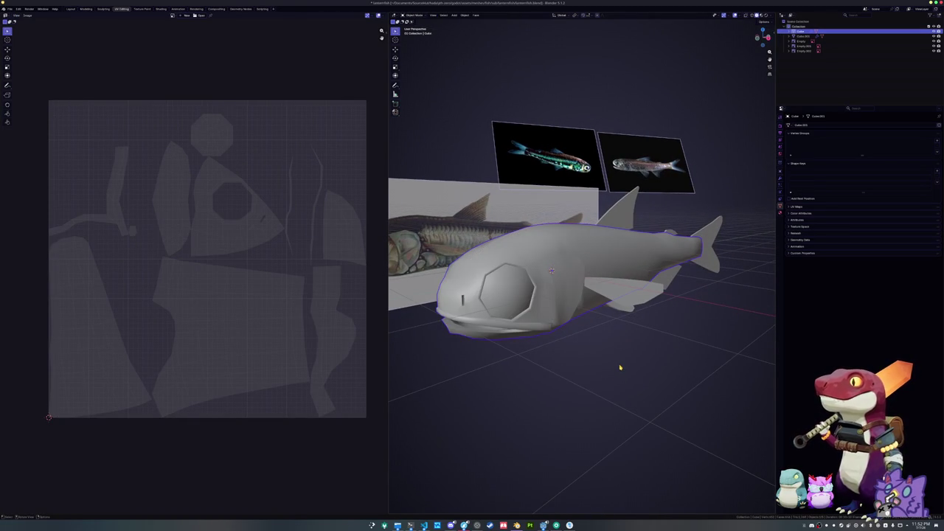
right_click(537, 289)
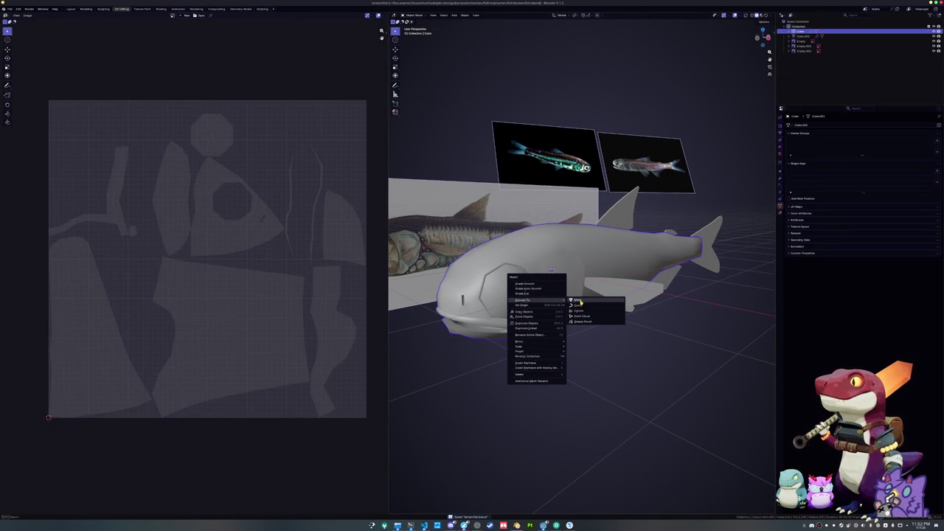
left_click(578, 301)
key("Tab")
key("a")
left_click(519, 14)
left_click(534, 32)
key("alt+a")
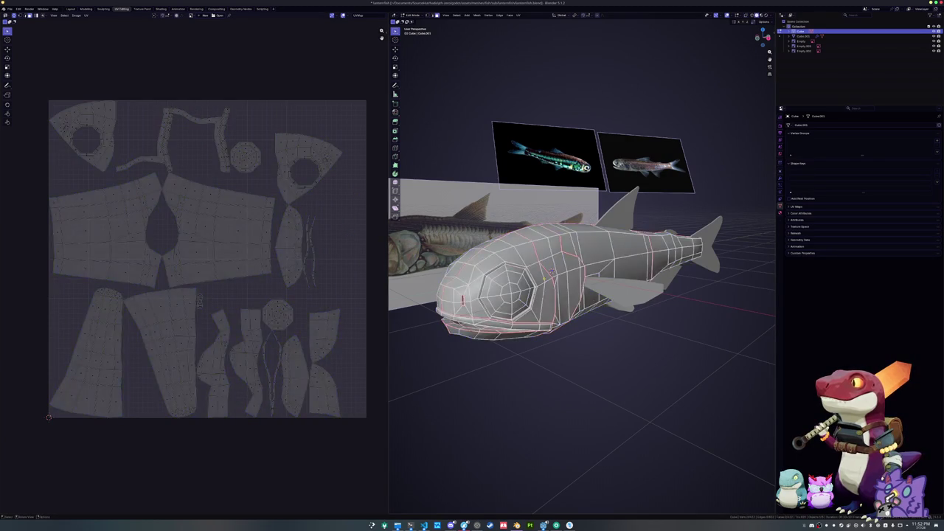
key("Tab")
Give the fins Shade Auto Smooth and apply the Smooth by Angle modifier.
left_click(611, 287)
right_click(625, 295)
mouse_move(629, 294)
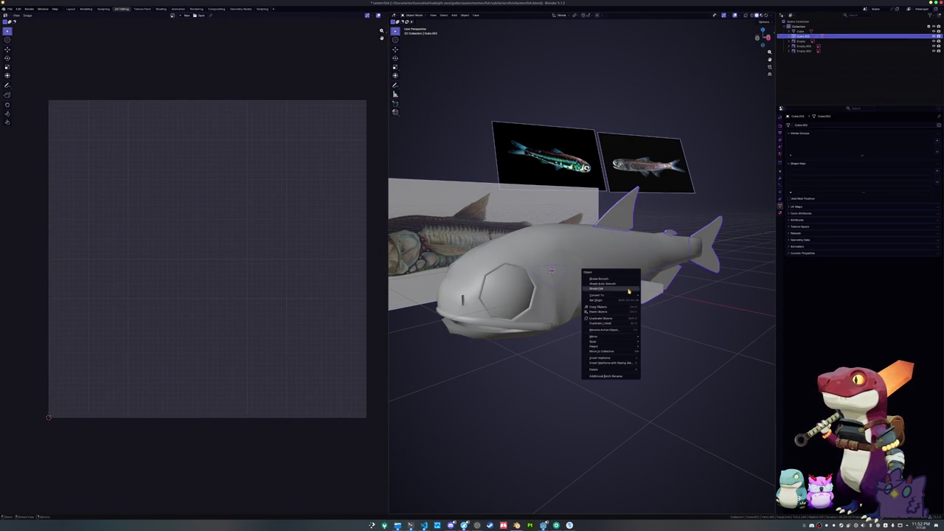
left_click(601, 284)
left_click(780, 171)
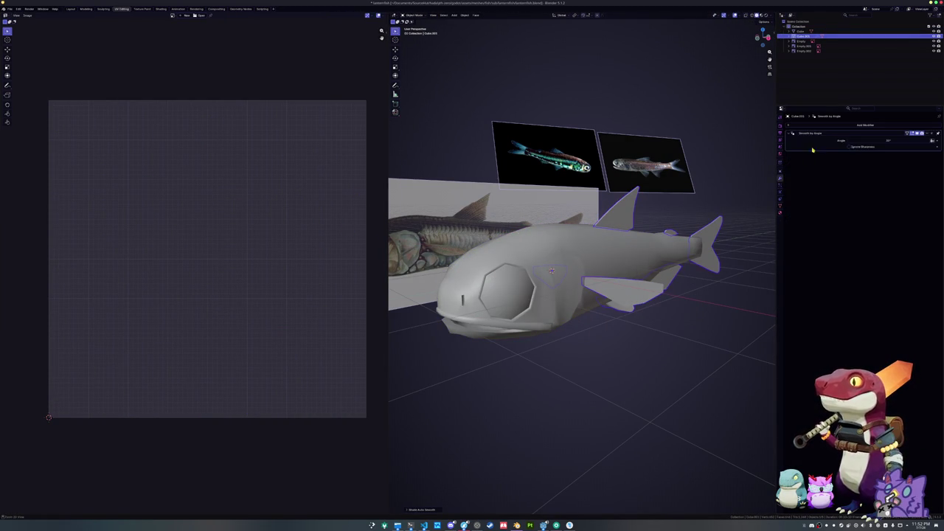
key("ctrl+a")
Mark the fin edges as seams and unwrap the fins into UV islands.
key("Tab")
scroll(627, 319, "up", 2)
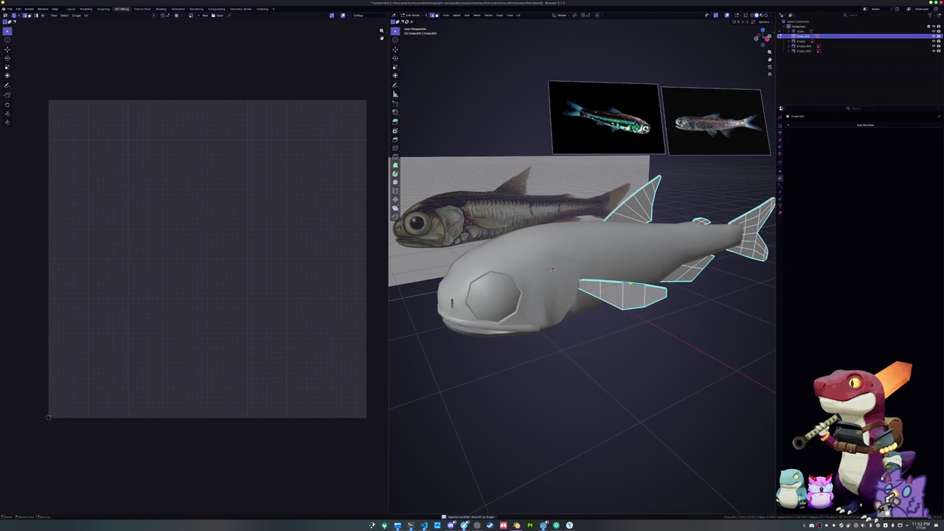
key("ctrl+Tab")
left_click(627, 324)
right_click(557, 347)
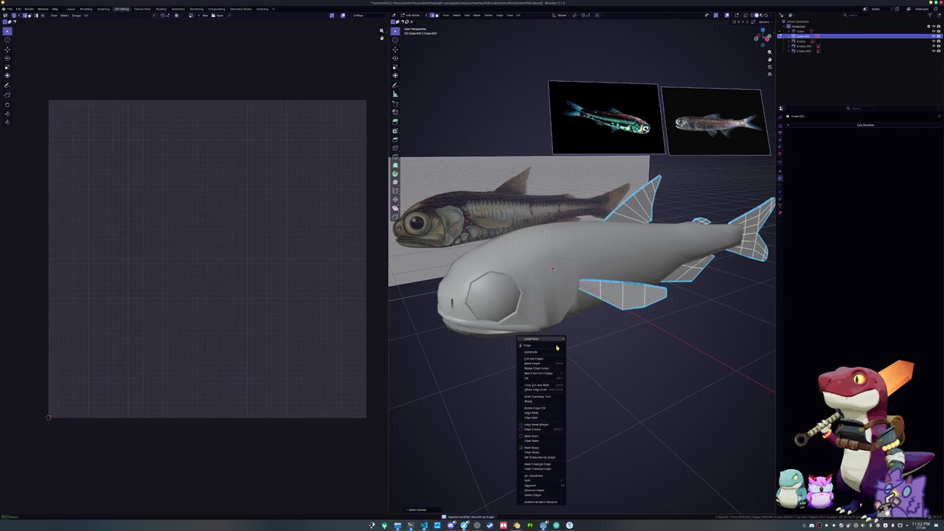
left_click(543, 436)
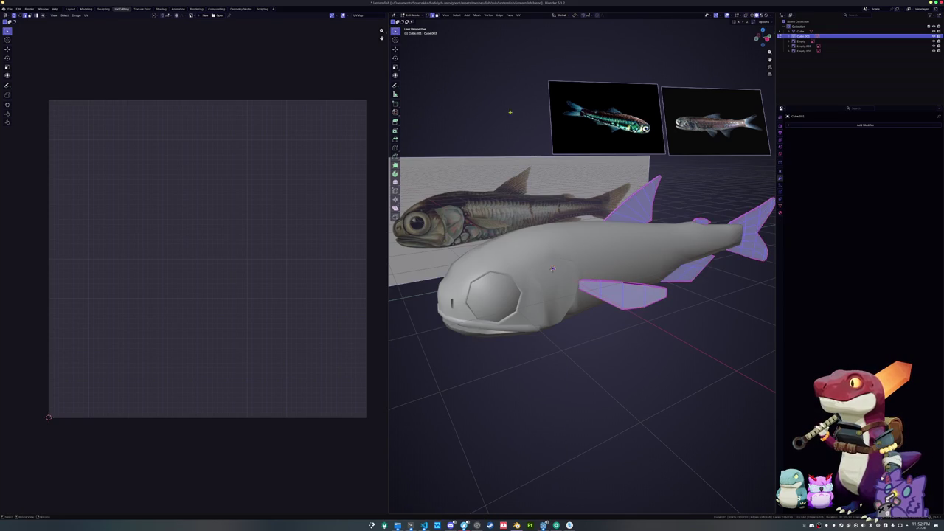
left_click(518, 15)
left_click(529, 30)
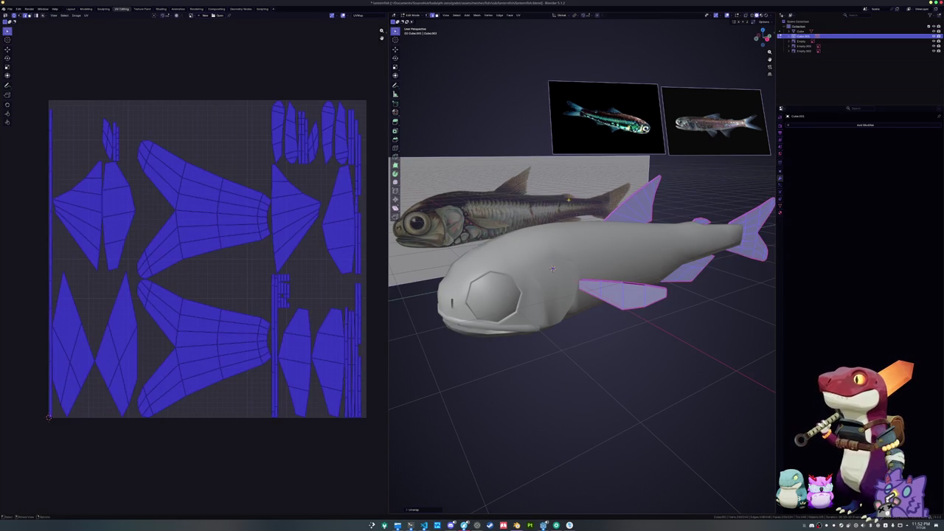
Select the body along with the fins and edit both together.
key("Tab")
left_click(552, 269, "shift")
key("Tab")
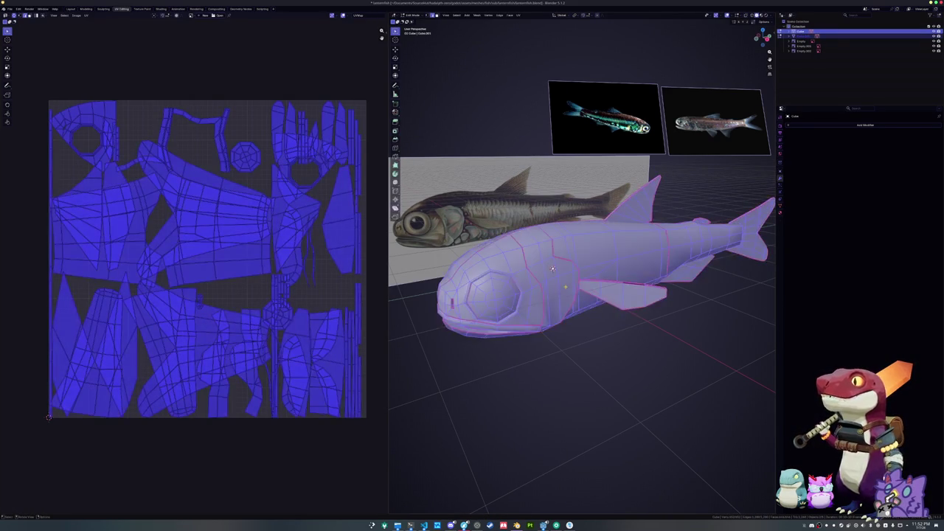
scroll(552, 268, "up", 6)
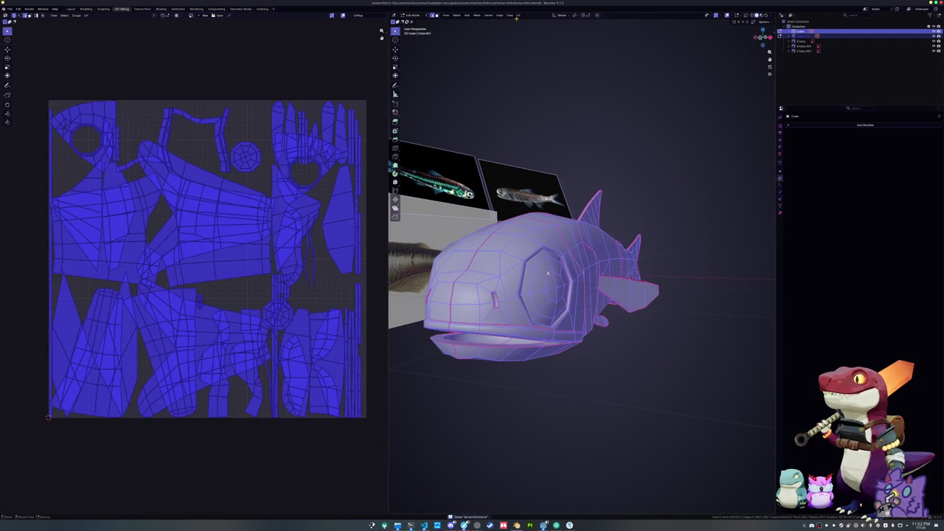
Pack all UV islands with UVPackmaster using Pixel Margin and Heuristic Search, then return to Object Mode.
key("n")
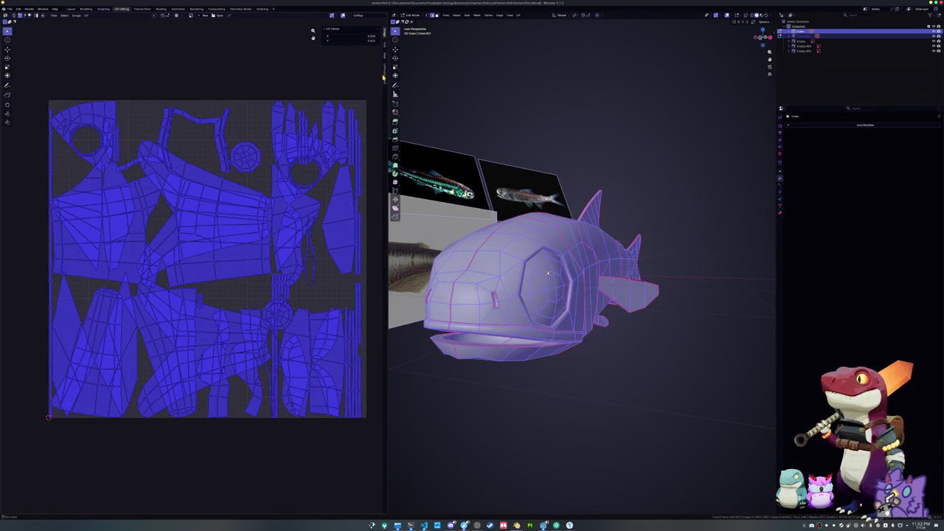
key("alt+a")
left_click(384, 77)
left_click_drag(337, 150, 335, 167)
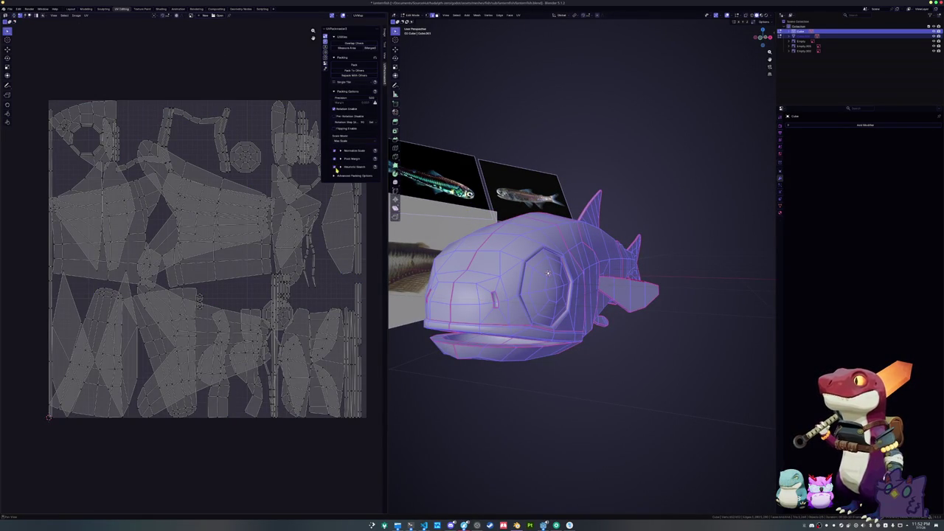
key("a")
left_click(354, 66)
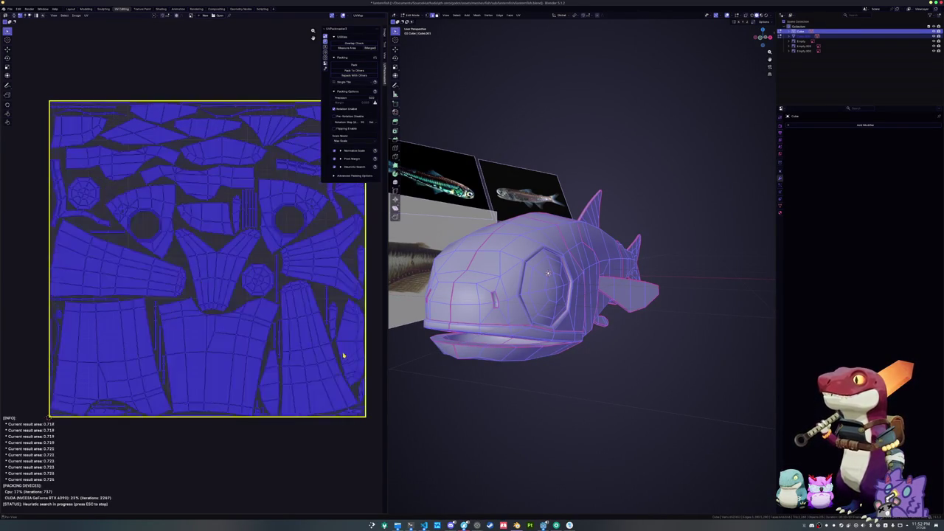
key("Escape")
key("Tab")
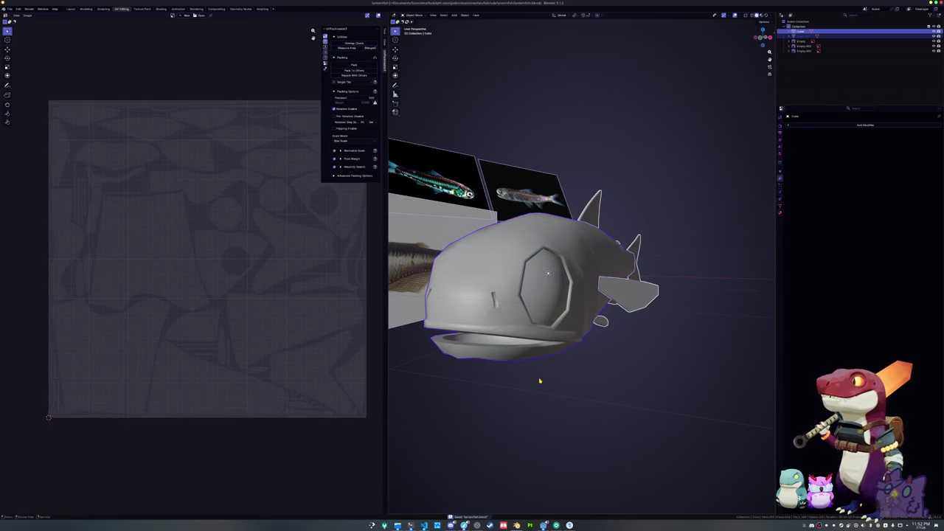
scroll(539, 381, "down", 1)
scroll(539, 381, "down", 2)
Join the fins into the body and rename the object lanternfish.
key("ctrl+j")
key("F2")
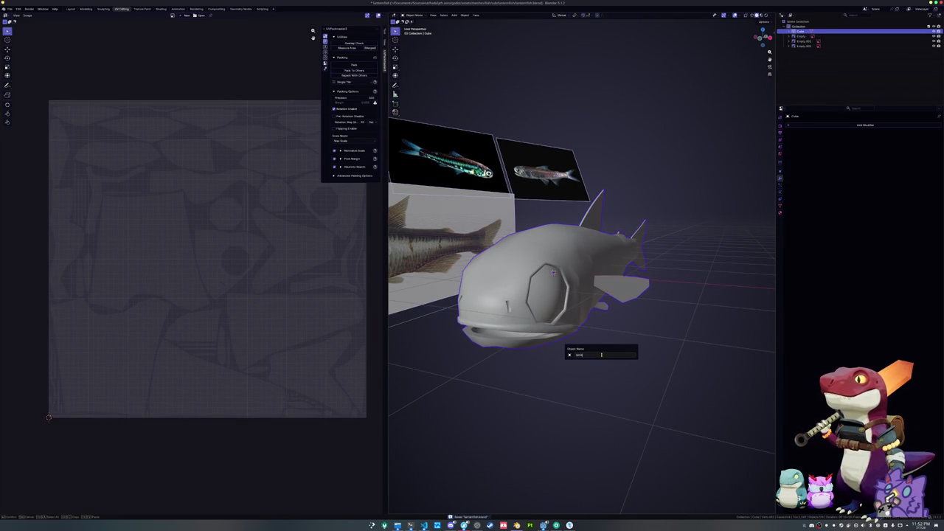
key("Return")
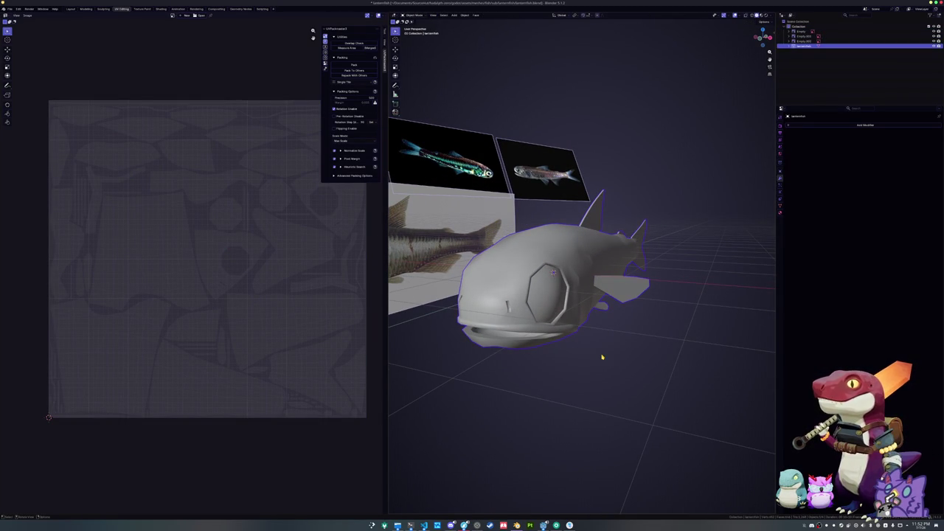
Add a new material and a Color attribute to the lanternfish mesh.
left_click(780, 206)
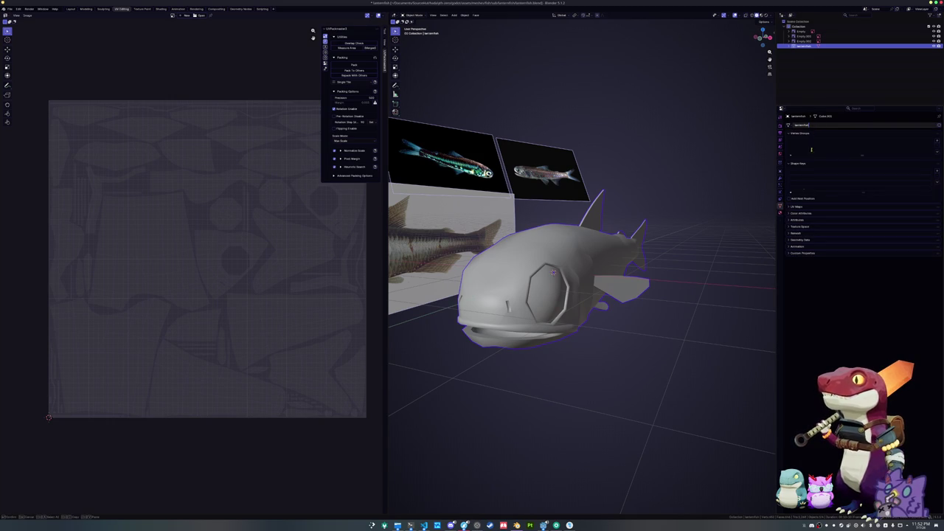
left_click(780, 212)
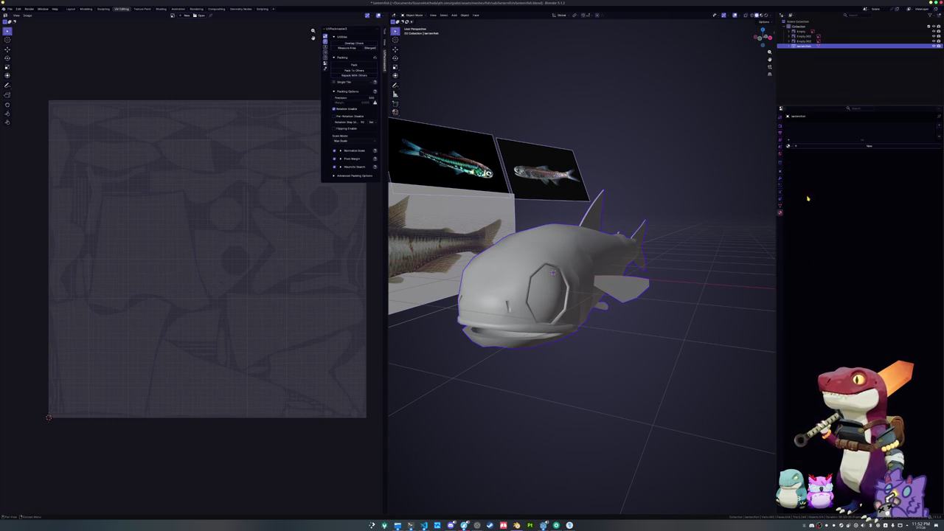
left_click(814, 147)
left_click(780, 206)
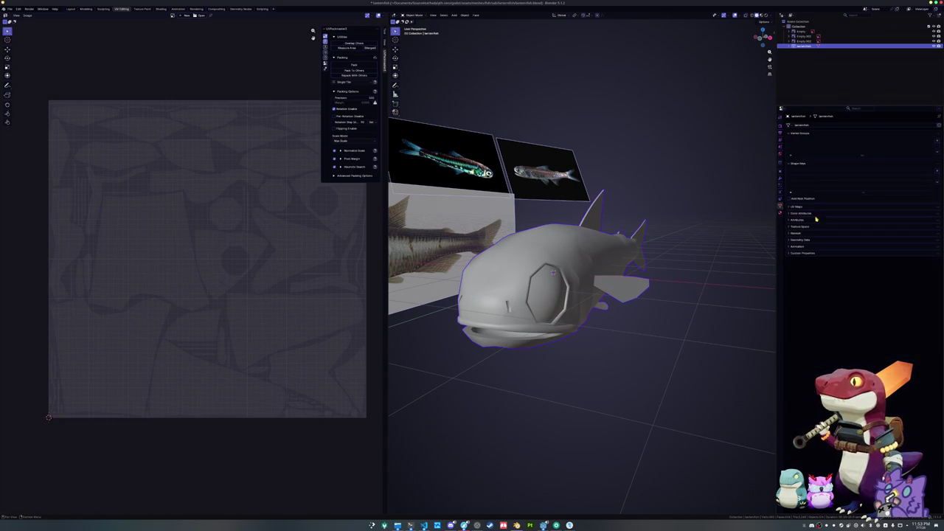
left_click(810, 213)
left_click(937, 222)
left_click(921, 249)
Scale the lanternfish down to a smaller size.
key("s")
key("n")
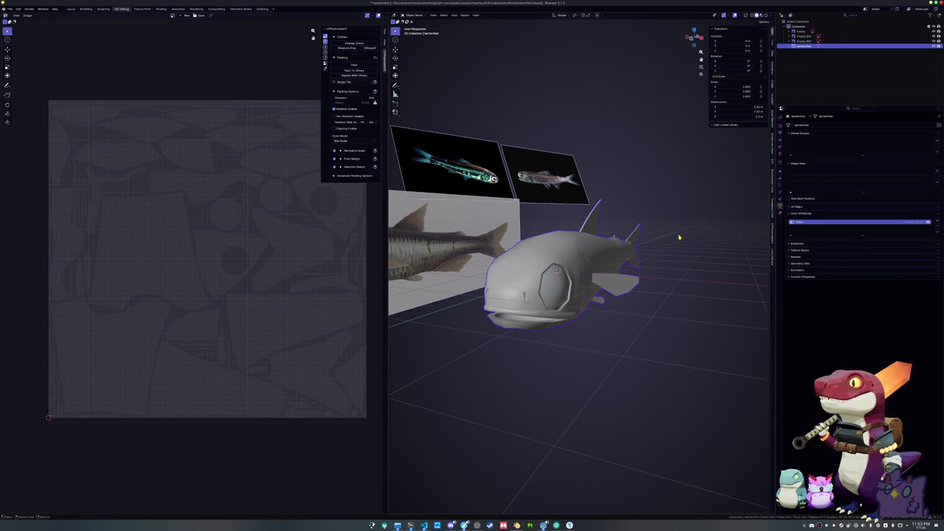
key("s")
scroll(664, 262, "up", 2)
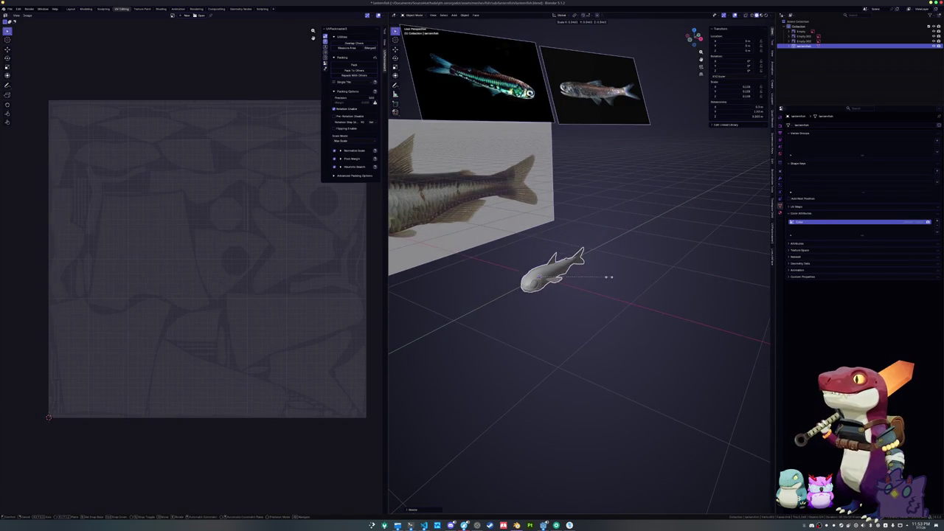
left_click(694, 294)
key("s")
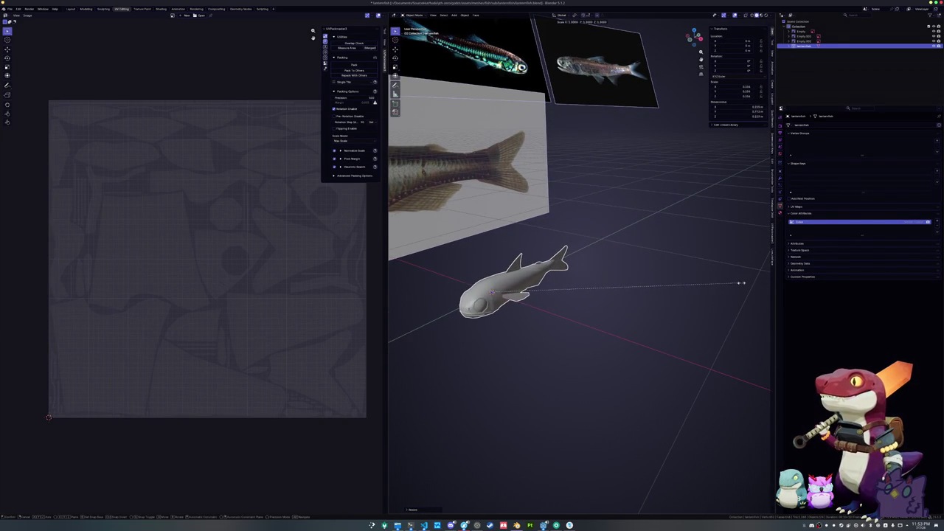
Confirm the slightly smaller lanternfish scale.
left_click(714, 282)
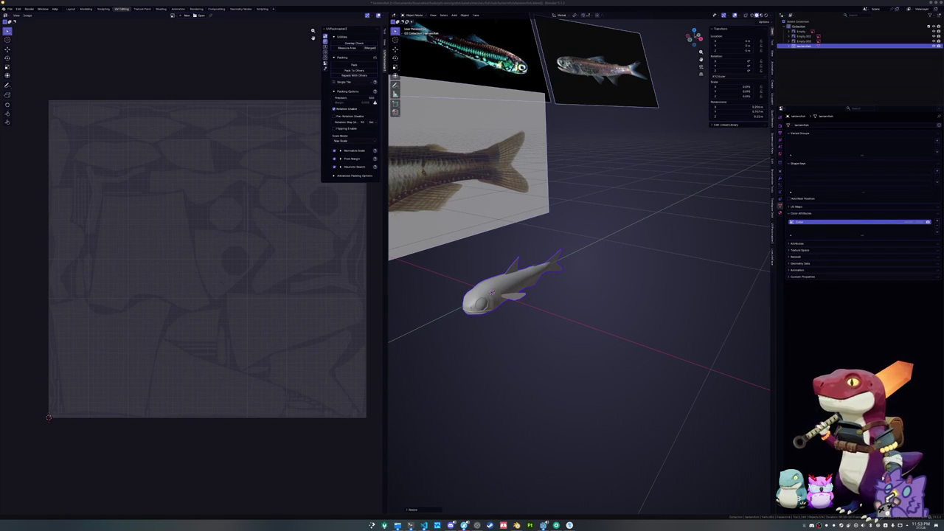
Apply the lanternfish's scale and check its UV islands in Edit Mode.
left_click_drag(558, 267, 570, 247)
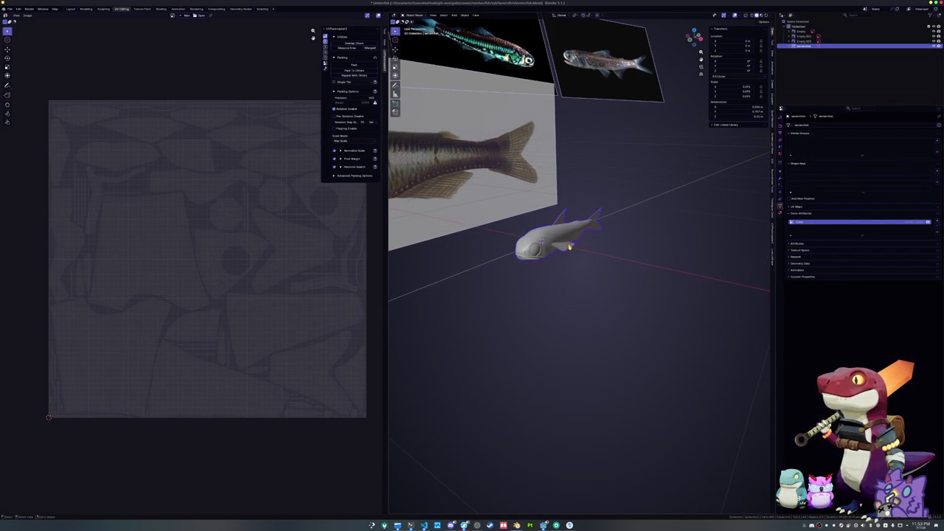
key("ctrl+a")
left_click(529, 252)
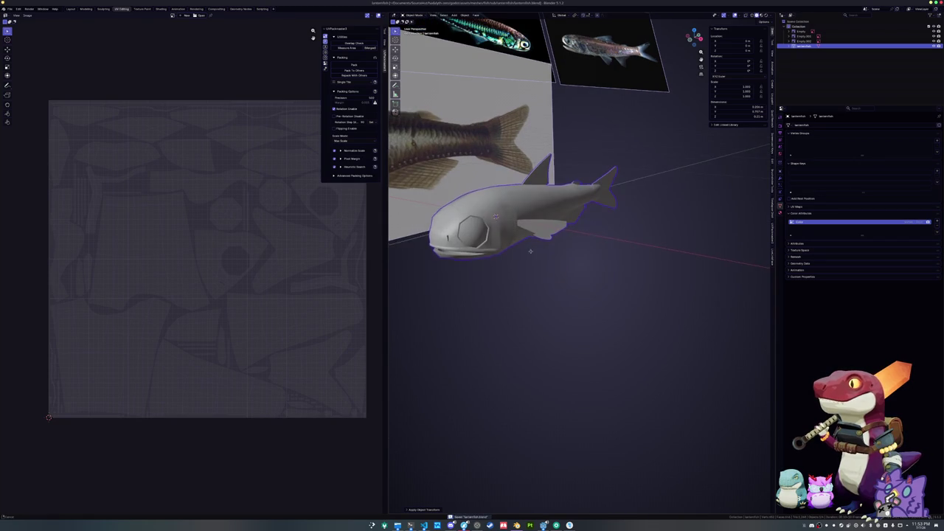
key("Tab")
key("Tab")
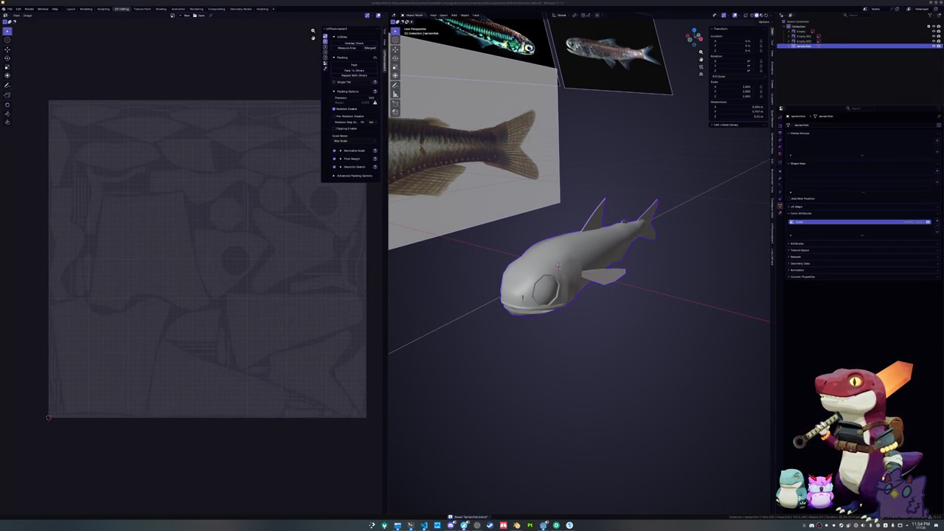
left_click(672, 318)
left_click(574, 270)
key("Tab")
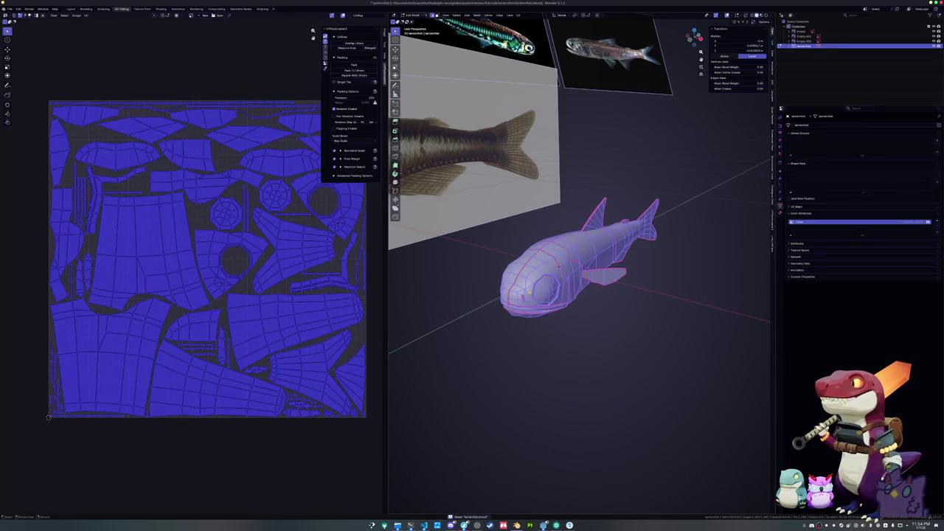
key("Tab")
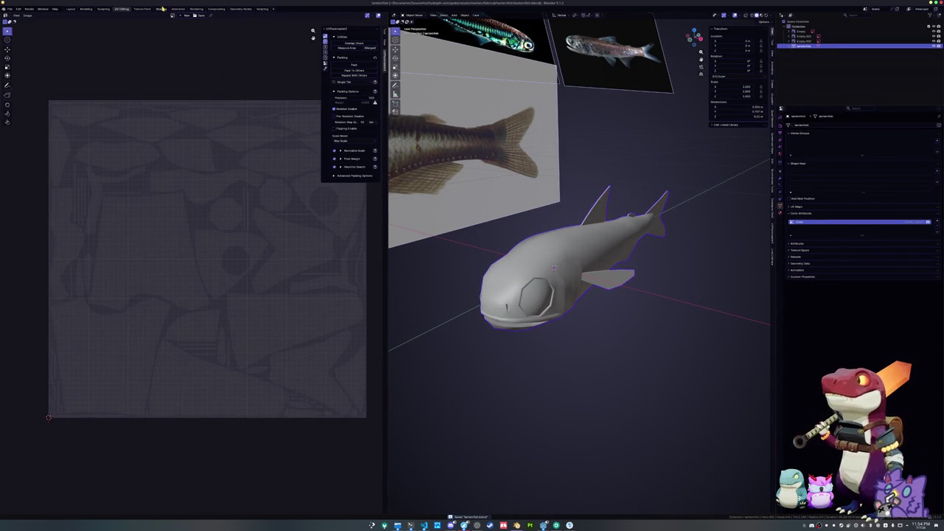
In the Shading workspace, delete the Principled BSDF so only Material Output remains.
left_click(161, 9)
key("x")
left_click(553, 360)
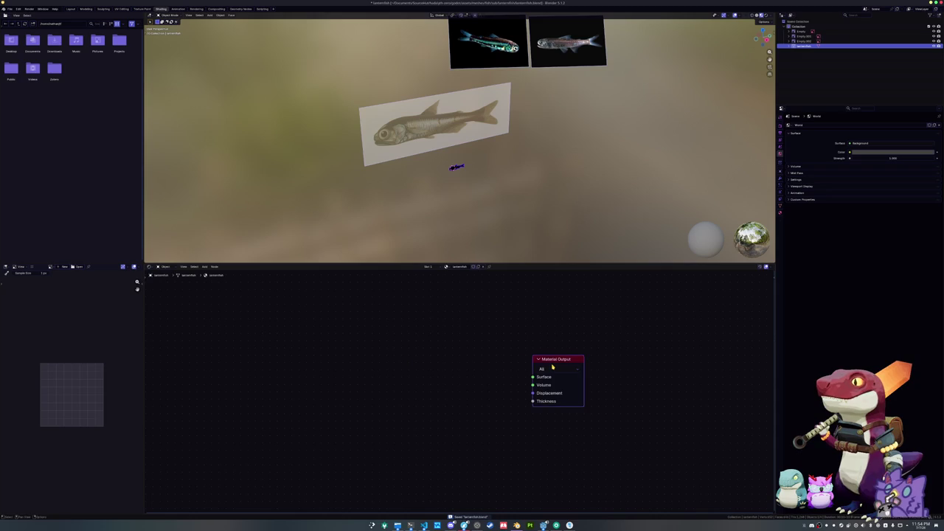
Wire the Texture Coordinate node's Generated output into the material surface.
key("ctrl+t")
key("x")
left_click(389, 373)
key("x")
left_click(324, 373, "ctrl+shift")
Apply the lanternfish's transforms.
key("KP_Decimal")
key("ctrl+a")
left_click(452, 197)
Set the render engine to Cycles and review the Bake settings.
left_click(780, 126)
left_click(878, 124)
left_click(877, 142)
left_click(802, 294)
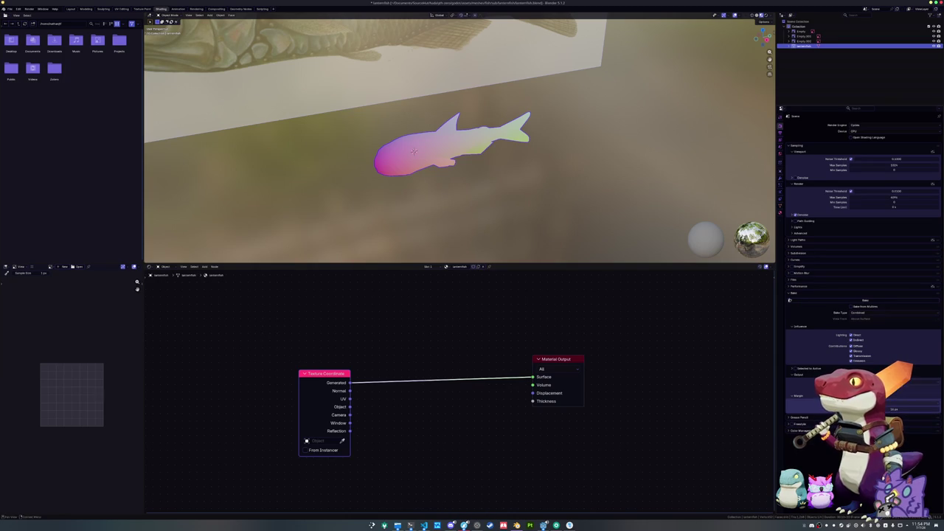
left_click(797, 375)
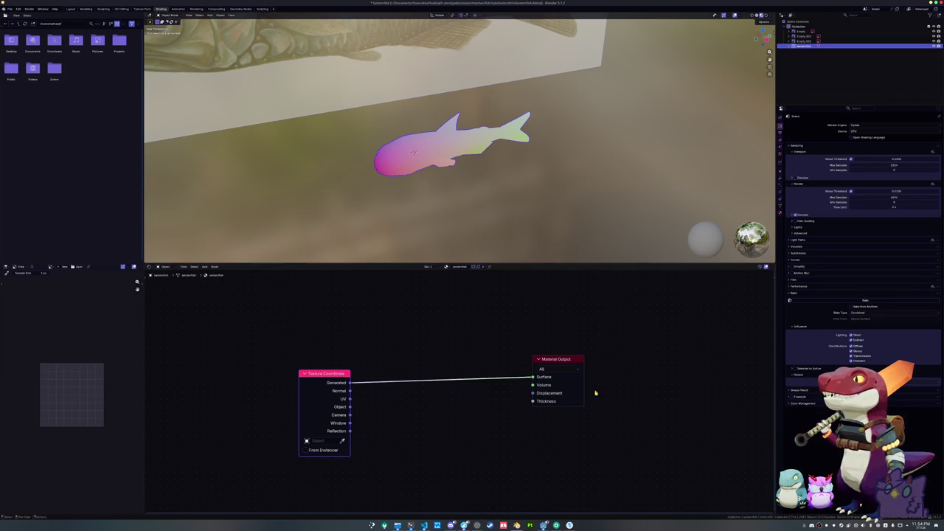
Add a Color Attribute node reading the Color attribute.
key("shift+a")
type("col")
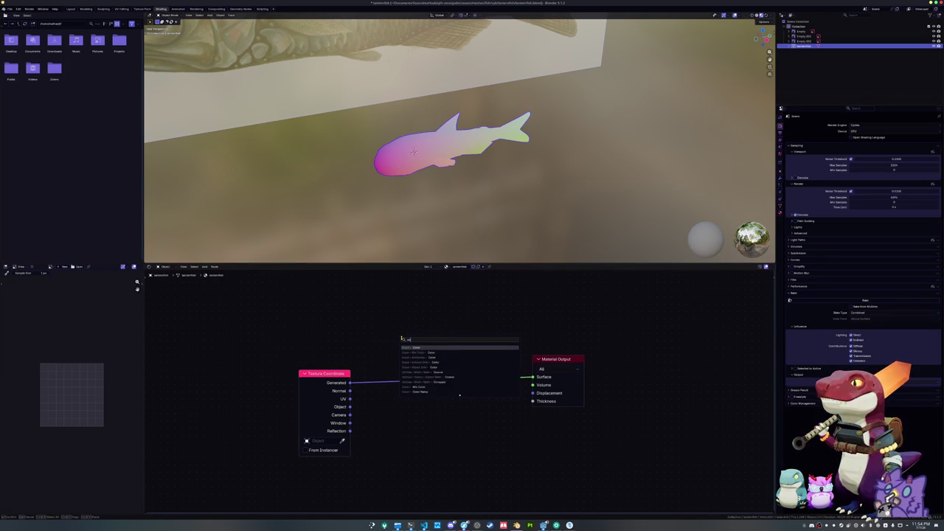
type("or attr")
key("Return")
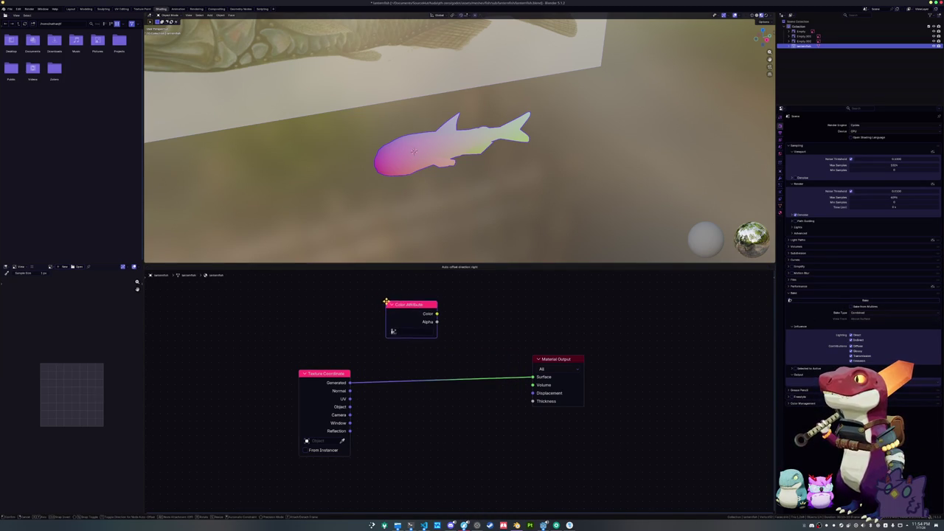
left_click(401, 331)
left_click(416, 343)
left_click(413, 316, "ctrl+shift")
left_click(334, 374, "ctrl+shift")
Save the blend file and apply the lanternfish's transforms again.
key("ctrl+s")
key("ctrl+a")
left_click(439, 197)
mouse_move(436, 194)
left_mouse_down()
mouse_move(459, 205)
mouse_move(498, 175)
left_mouse_up()
left_click(10, 9)
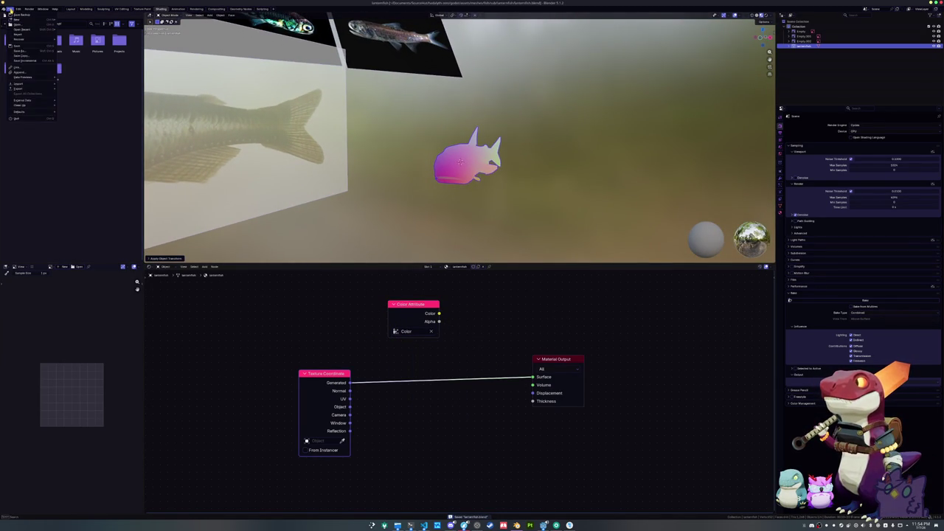
Export the lanternfish as FBX into a new 'exports' folder.
mouse_move(25, 88)
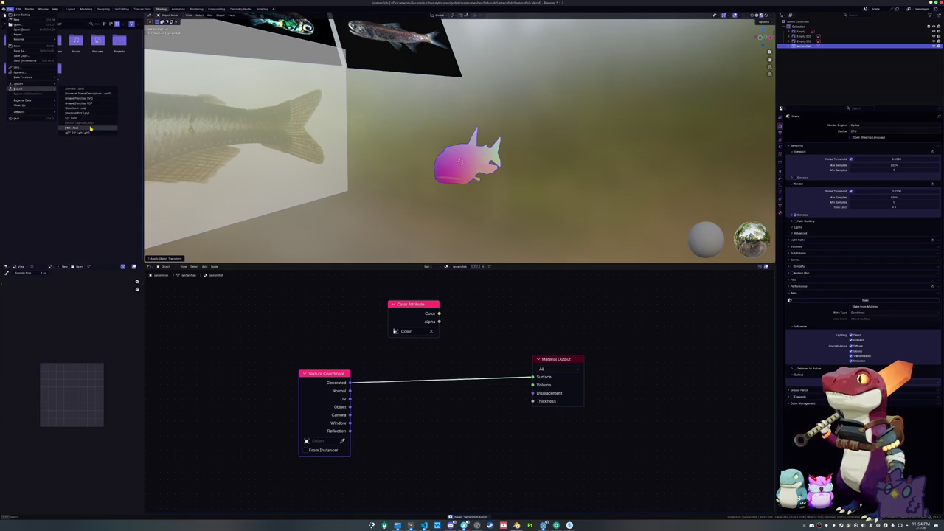
left_click(72, 127)
left_click(334, 25)
type("exports")
key("Return")
double_click(316, 42)
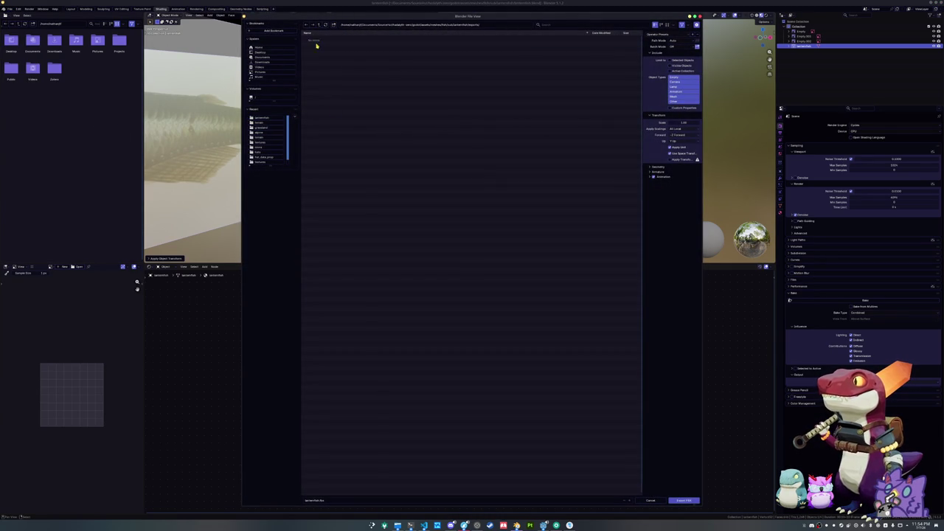
left_click(683, 500)
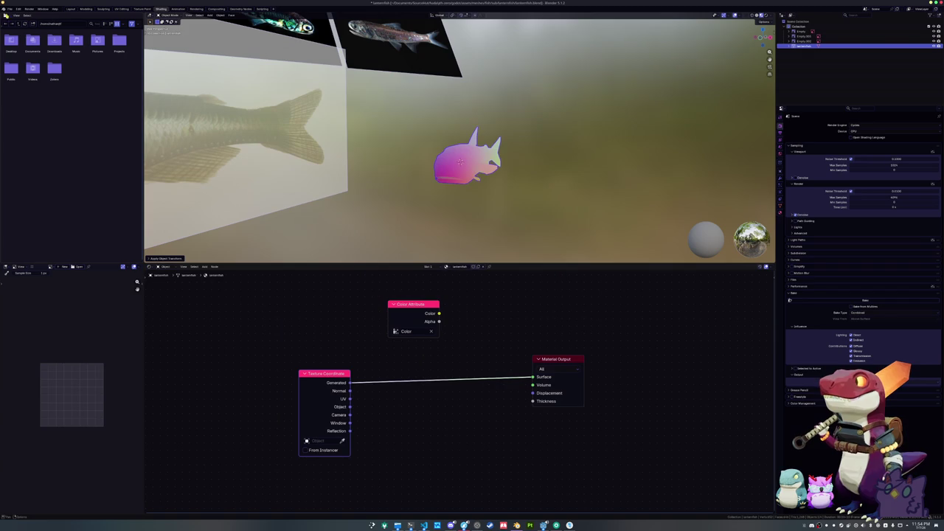
Export the lanternfish as a Wavefront OBJ file, lanternfish.obj.
left_click(10, 8)
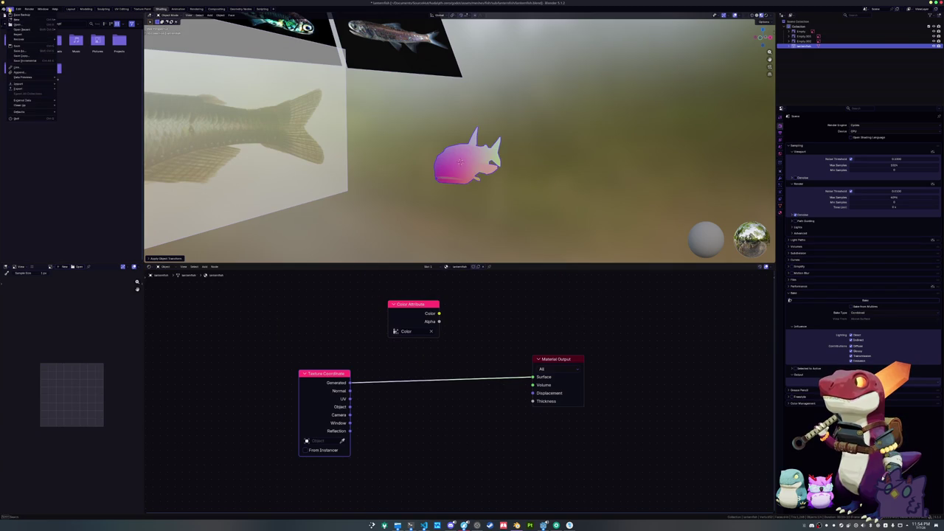
mouse_move(30, 89)
left_click(88, 111)
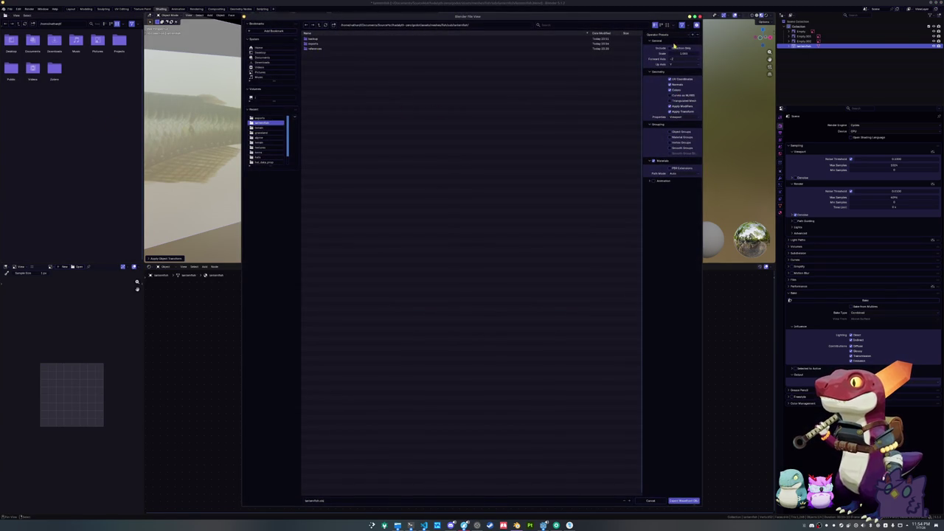
left_click(684, 501)
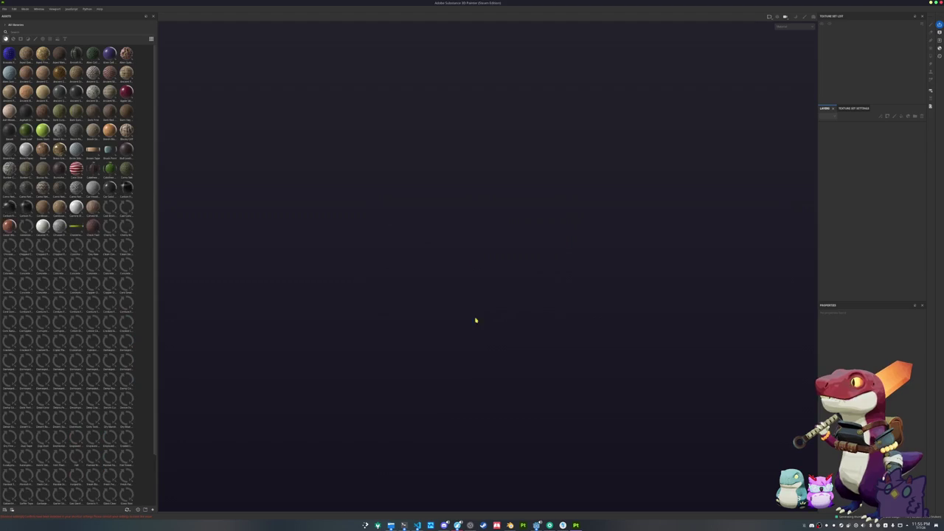
Create a new project using the lanternfish mesh file.
key("ctrl+n")
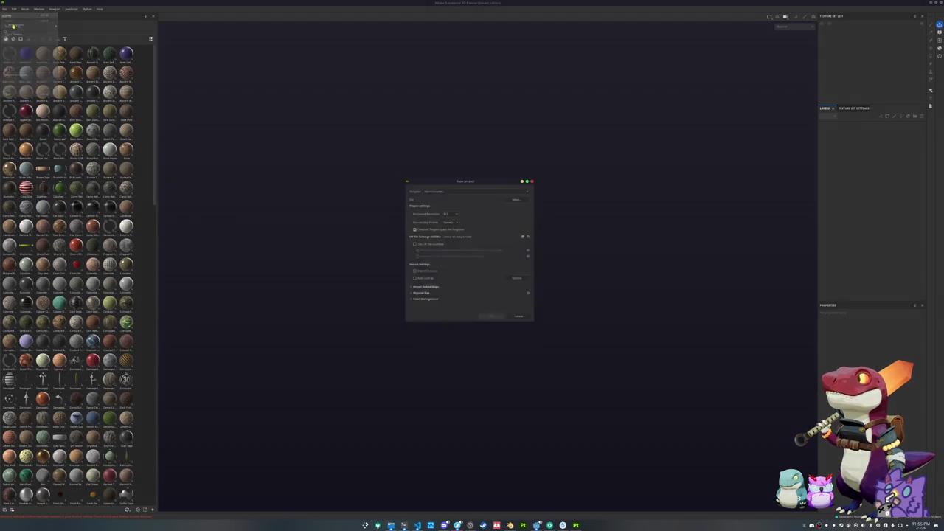
left_click(516, 199)
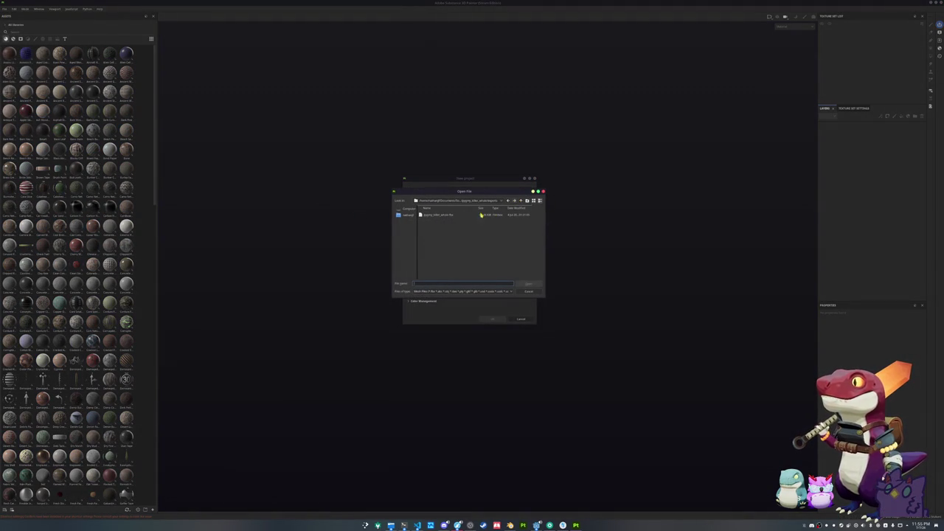
left_click(520, 201)
left_click(521, 201)
double_click(440, 228)
double_click(428, 238)
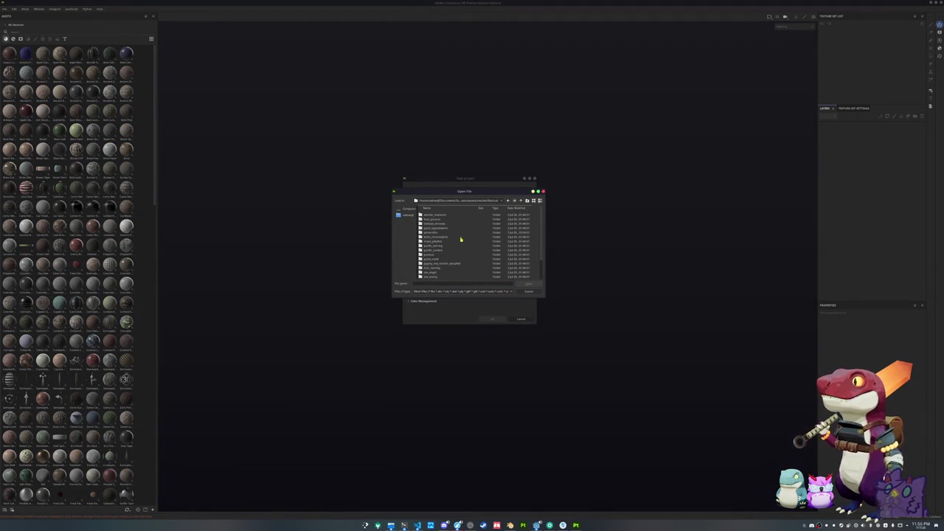
double_click(451, 232)
double_click(436, 219)
double_click(443, 214)
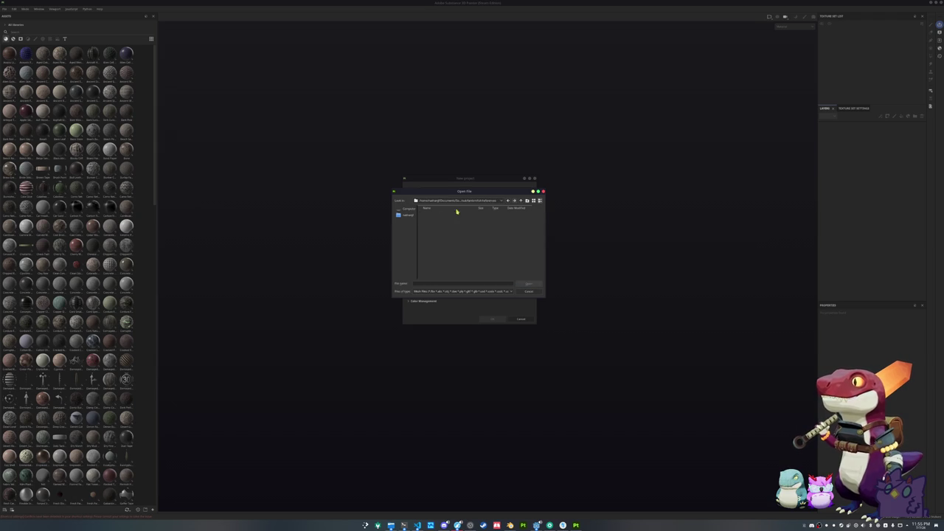
left_click(520, 201)
double_click(428, 219)
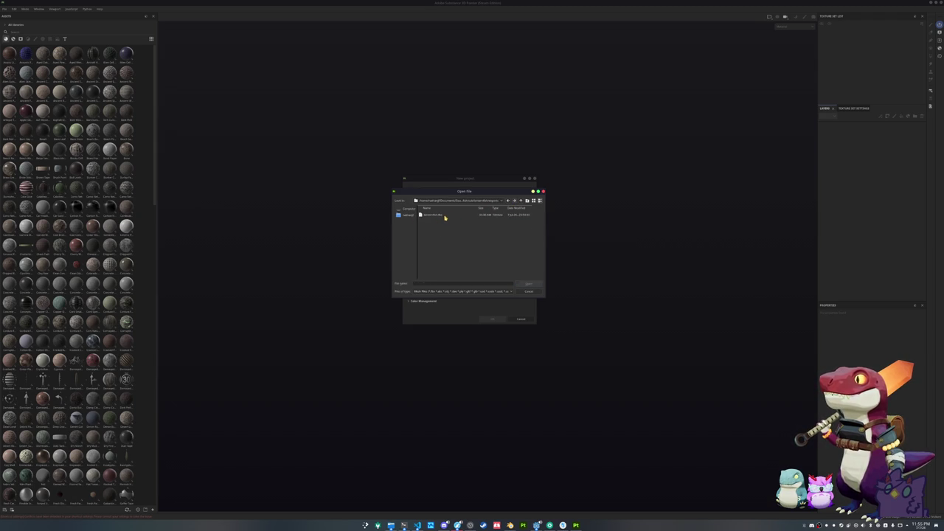
double_click(447, 215)
left_click(493, 318)
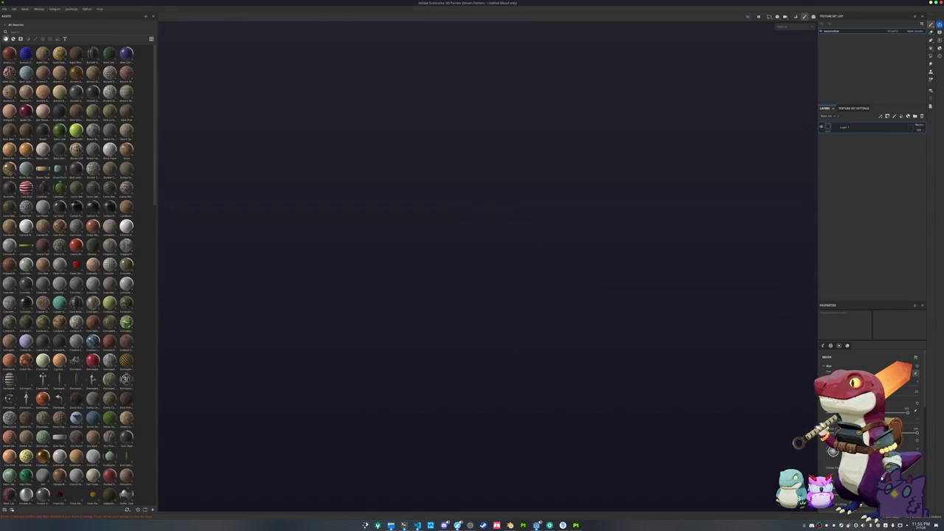
Bake the fish's mesh maps and return to painting mode.
key("ctrl+shift+b")
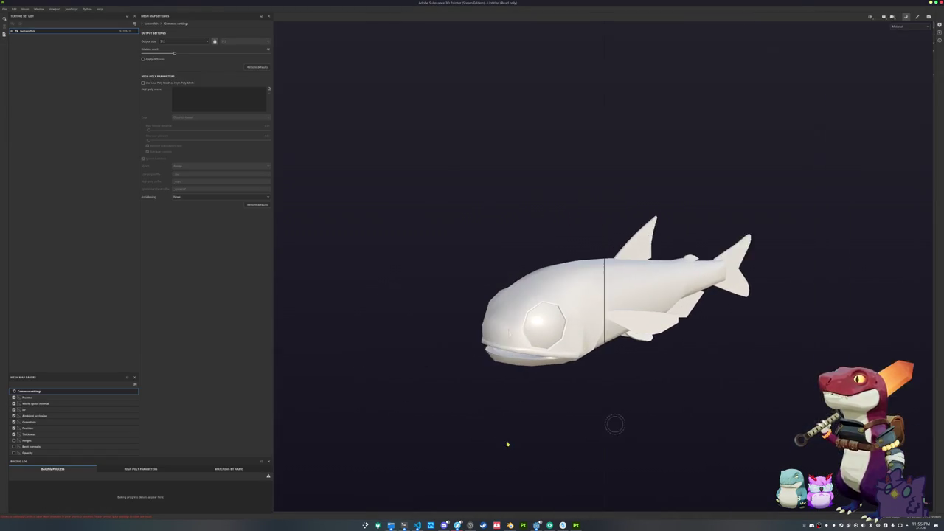
left_click(411, 500)
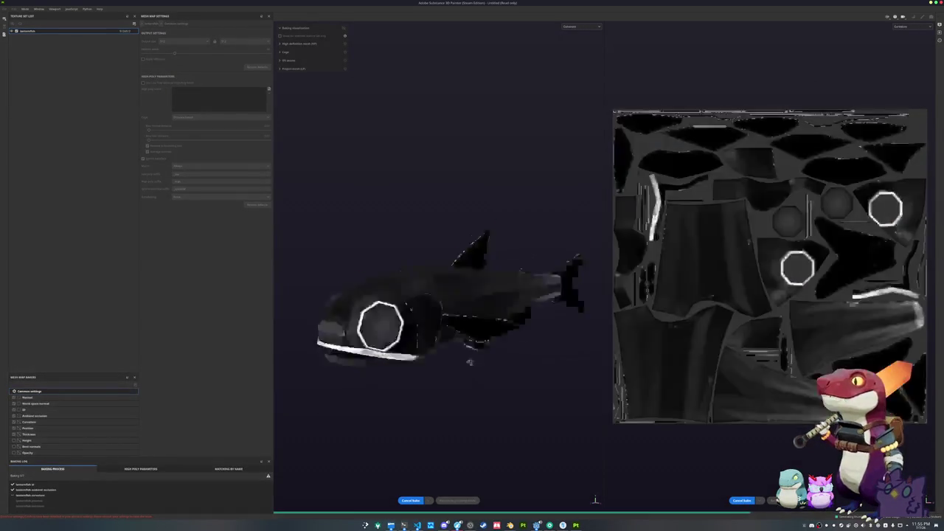
left_click(464, 500)
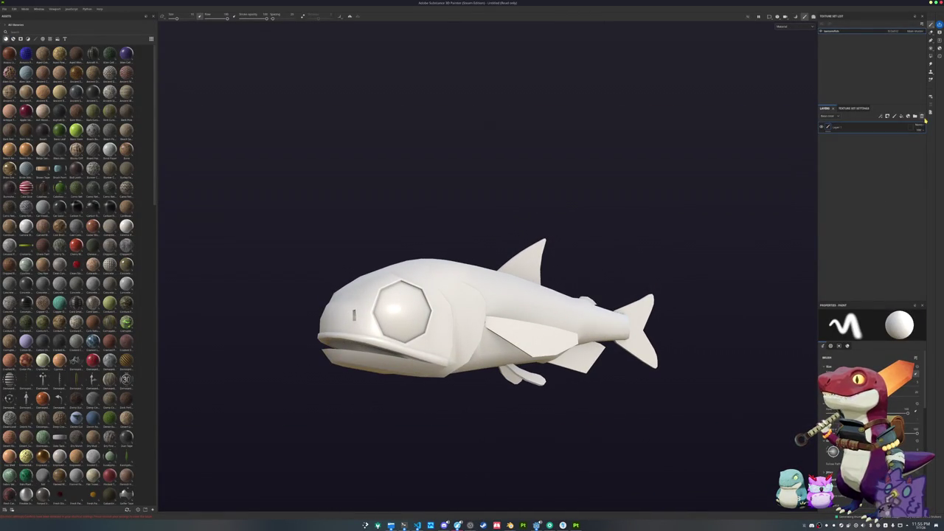
Drag the brown material from the Assets shelf onto the whole fish.
mouse_move(574, 256)
left_mouse_down()
mouse_move(522, 185)
mouse_move(506, 236)
mouse_move(258, 285)
mouse_move(451, 290)
left_mouse_up()
scroll(451, 290, "down", 2)
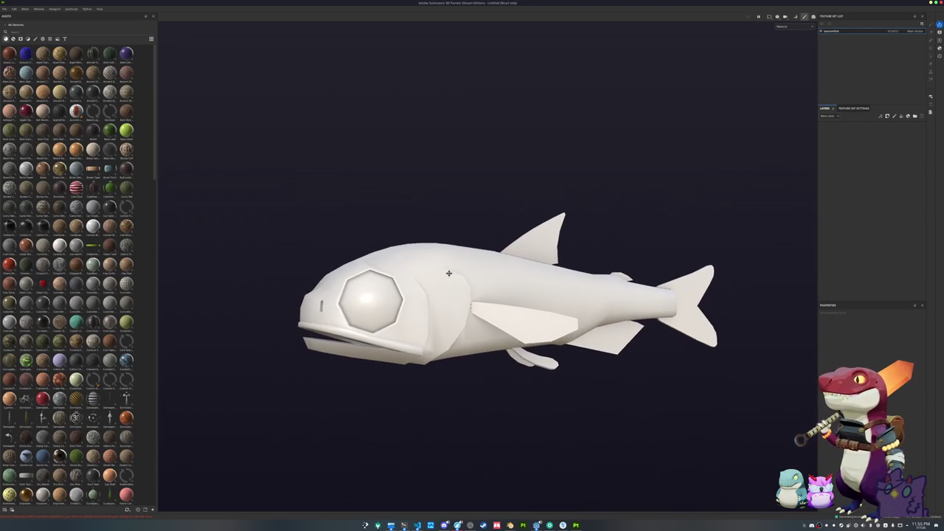
scroll(71, 264, "down", 10)
scroll(71, 264, "down", 5)
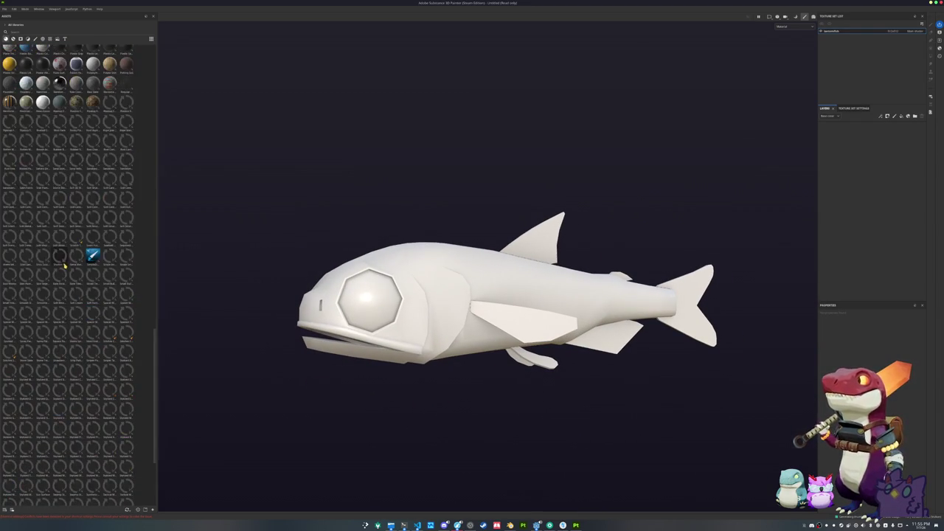
mouse_move(93, 254)
left_mouse_down()
mouse_move(284, 291)
mouse_move(473, 301)
mouse_move(554, 278)
left_mouse_up()
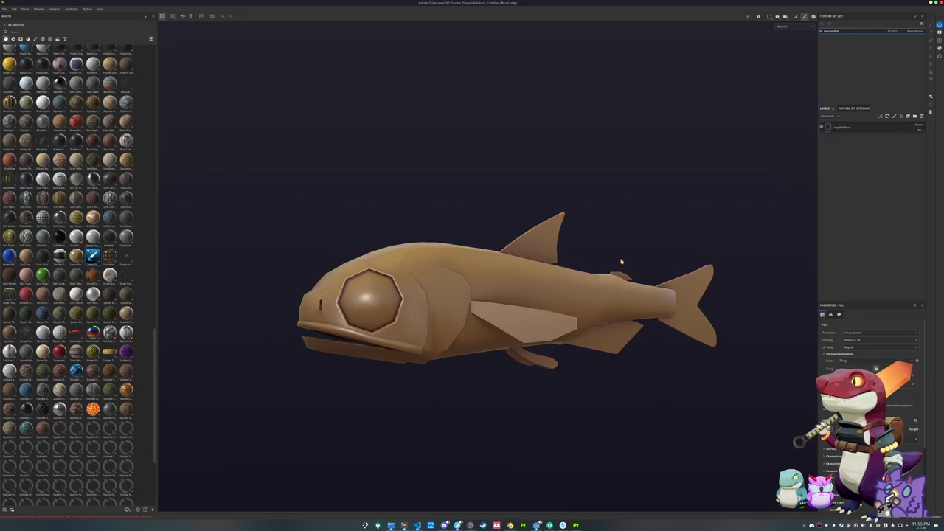
Turn the fish's head toward the viewer and set the viewport channel to Base color.
left_click_drag(759, 223, 773, 241)
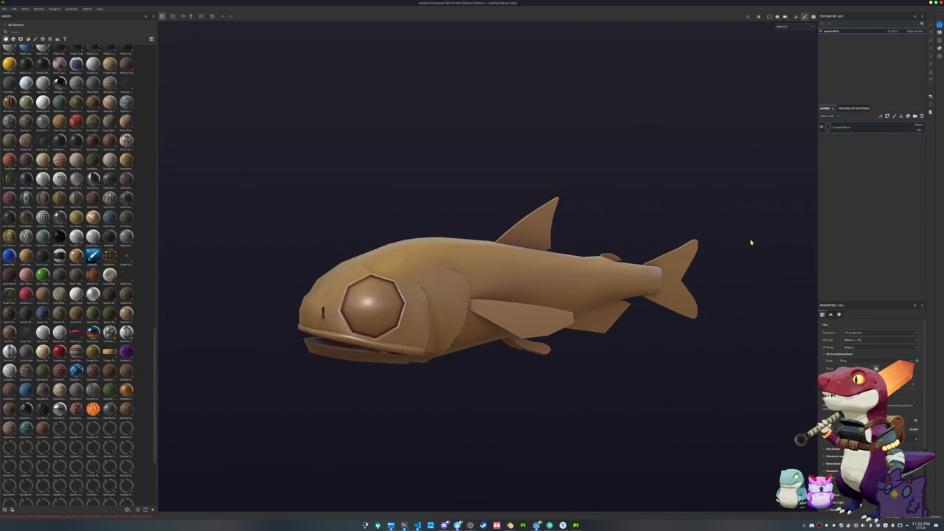
mouse_move(717, 252)
left_mouse_down()
mouse_move(706, 244)
mouse_move(735, 209)
mouse_move(710, 213)
mouse_move(721, 216)
left_mouse_up()
left_click(793, 27)
left_click(790, 46)
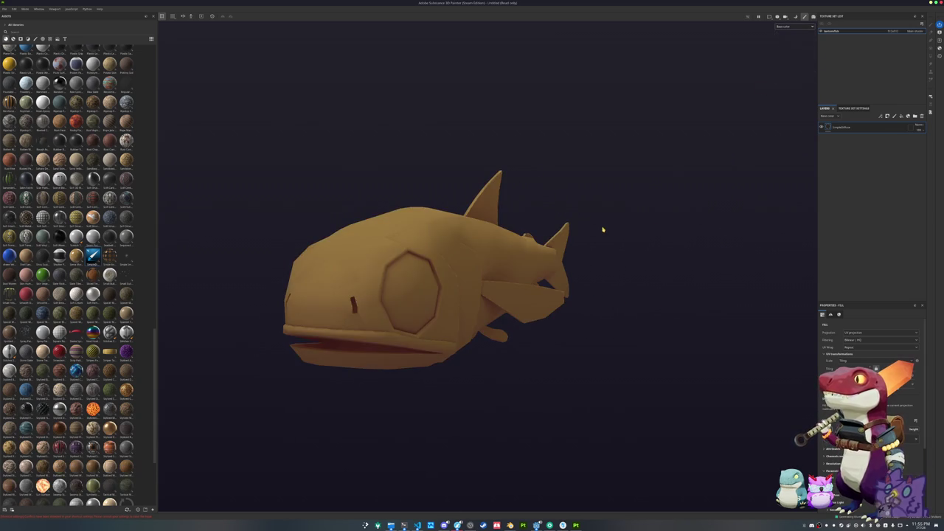
Orbit around the brown fish, then open the folder of reference photos.
mouse_move(616, 220)
left_mouse_down()
mouse_move(472, 336)
mouse_move(533, 167)
mouse_move(528, 262)
mouse_move(541, 160)
mouse_move(529, 346)
left_mouse_up()
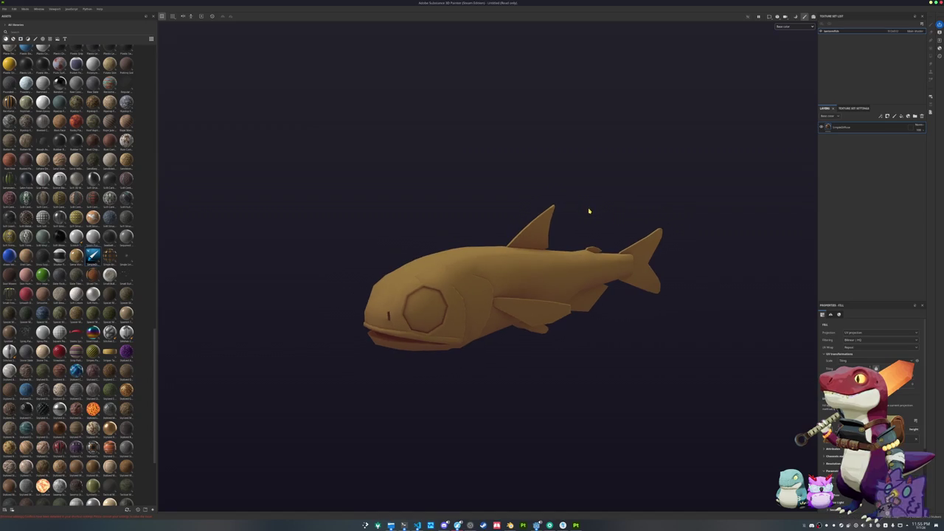
left_click_drag(590, 209, 533, 206)
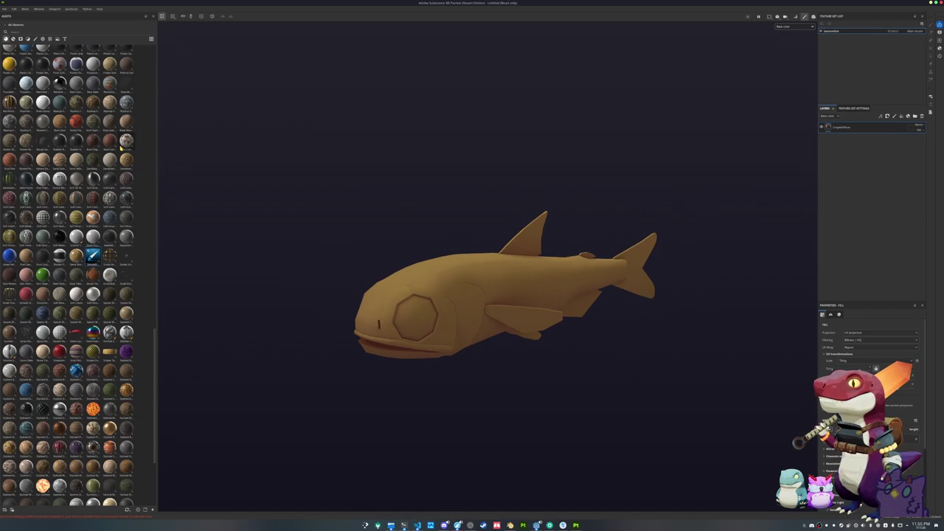
scroll(122, 147, "up", 20)
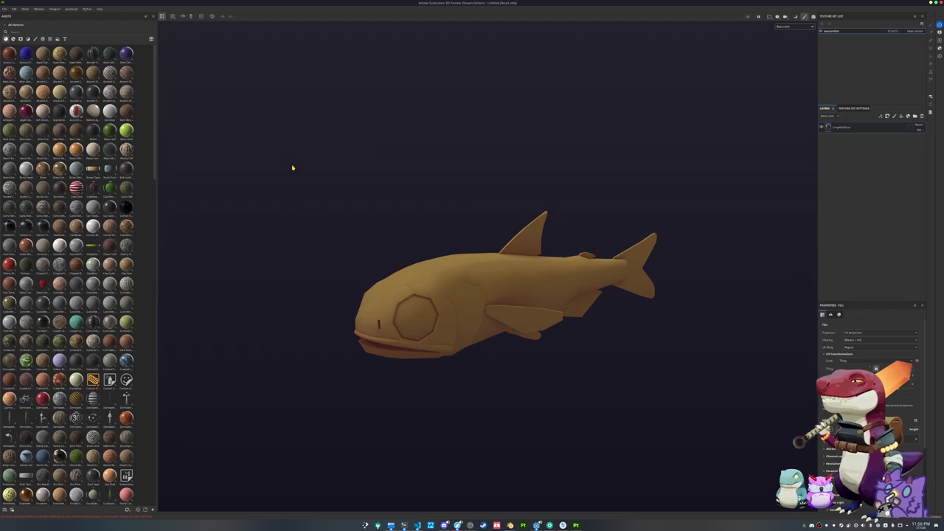
scroll(383, 170, "down", 1)
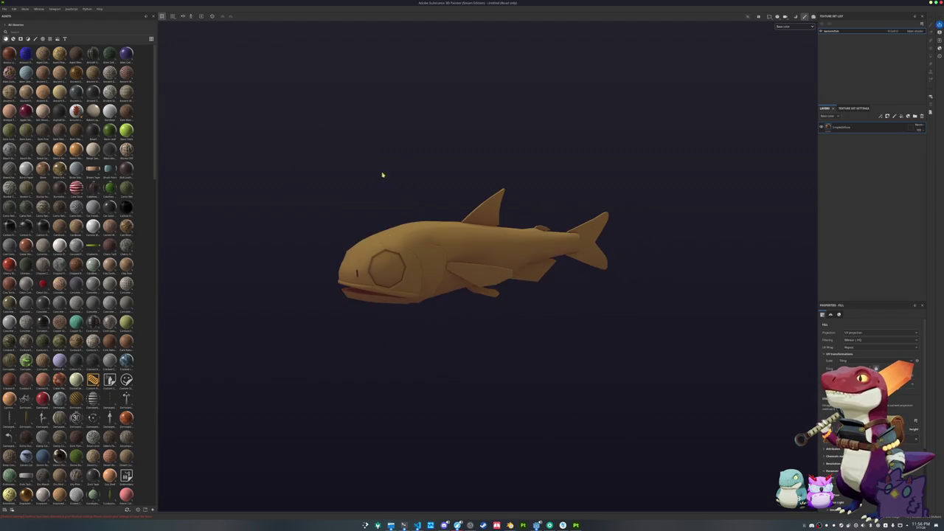
left_click(403, 525)
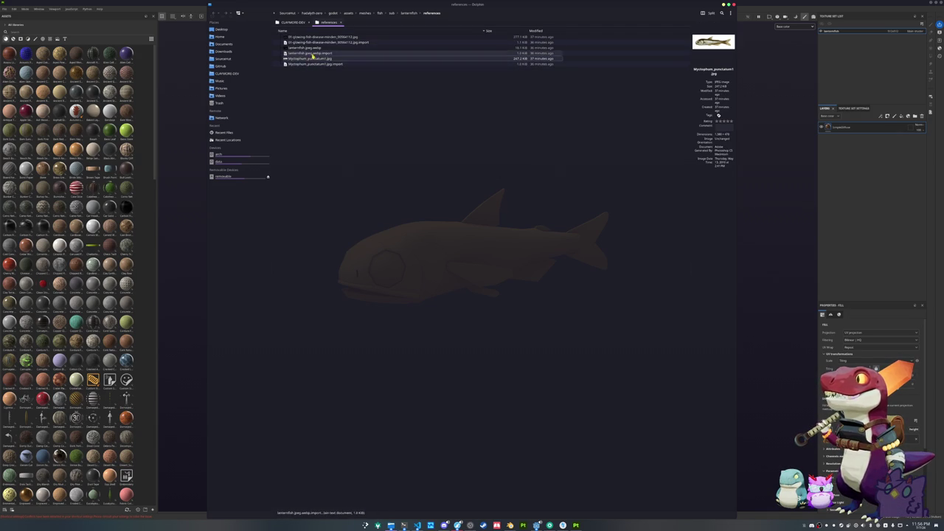
Open the lanternfish reference photo and place its viewer at the top-left.
double_click(306, 47)
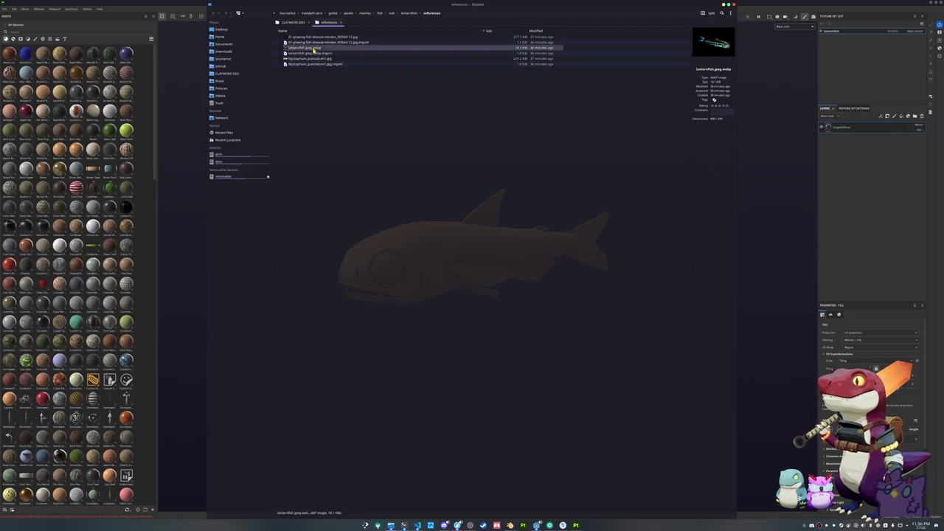
left_click(722, 5)
left_click_drag(508, 177, 315, 33)
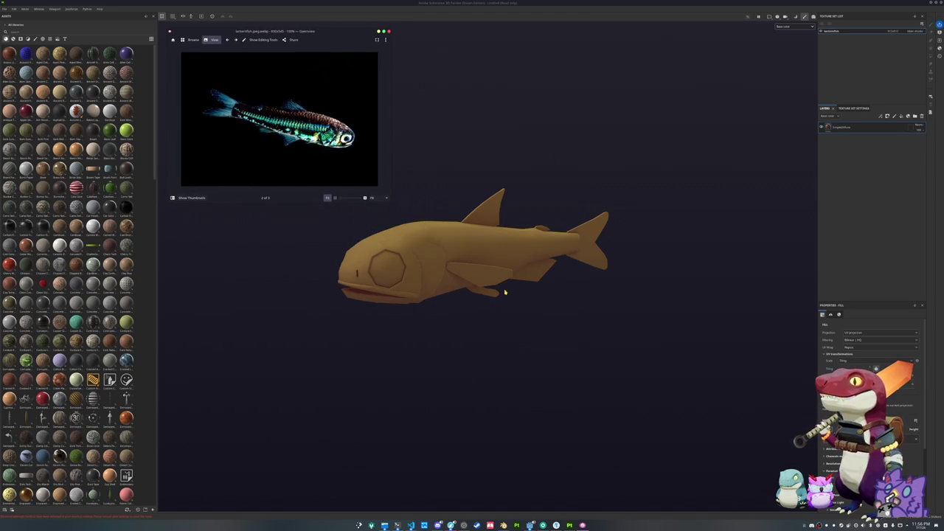
Launch a screen colour picker from the application launcher.
key("super")
type("k")
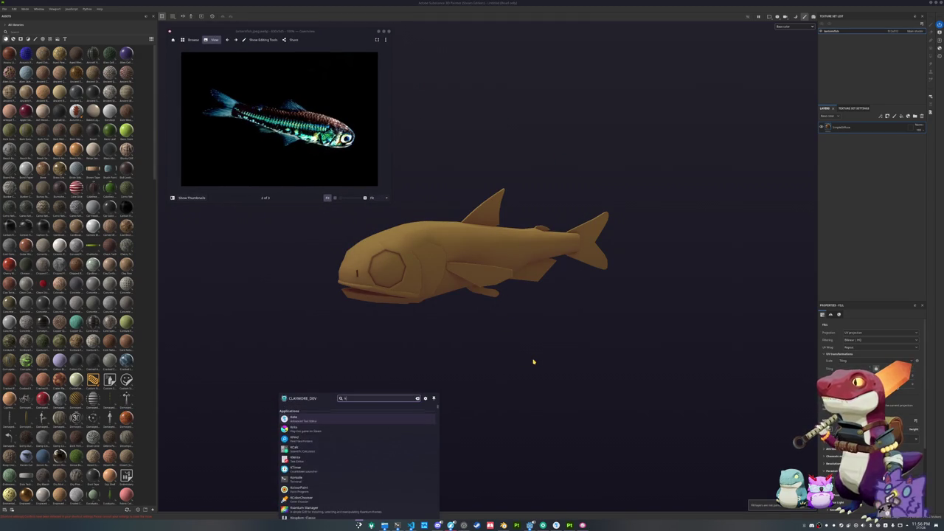
type("rita")
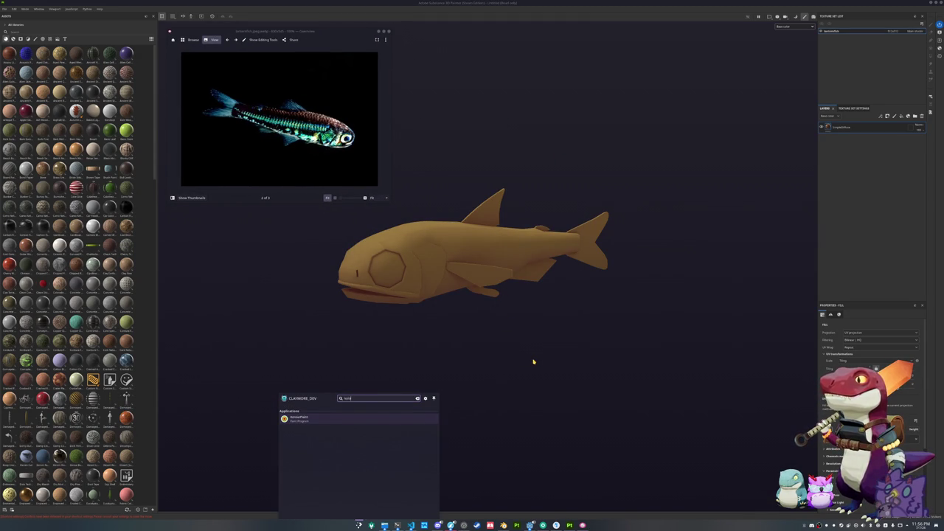
key("Return")
Zoom into the reference photo and sample the near-black teal from the fish's body.
mouse_move(485, 202)
left_mouse_down()
mouse_move(494, 41)
mouse_move(480, 33)
left_mouse_up()
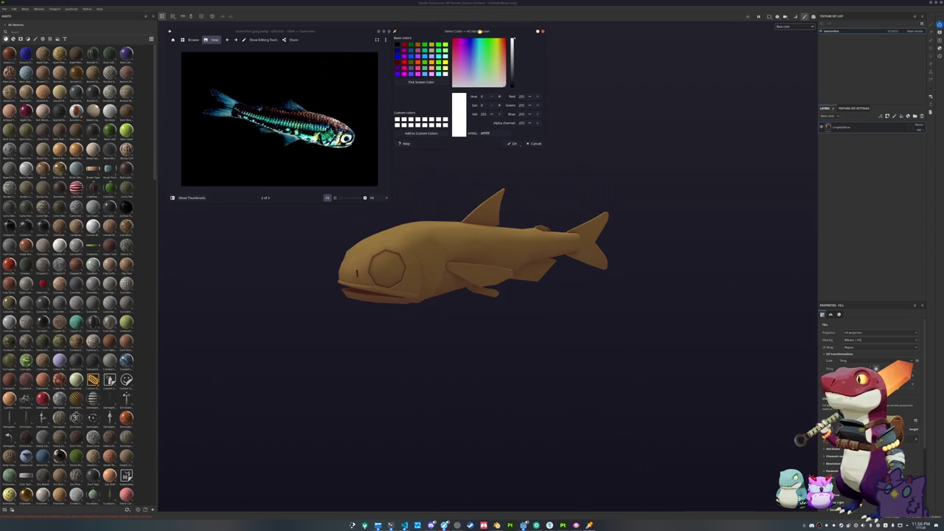
scroll(267, 158, "up", 3)
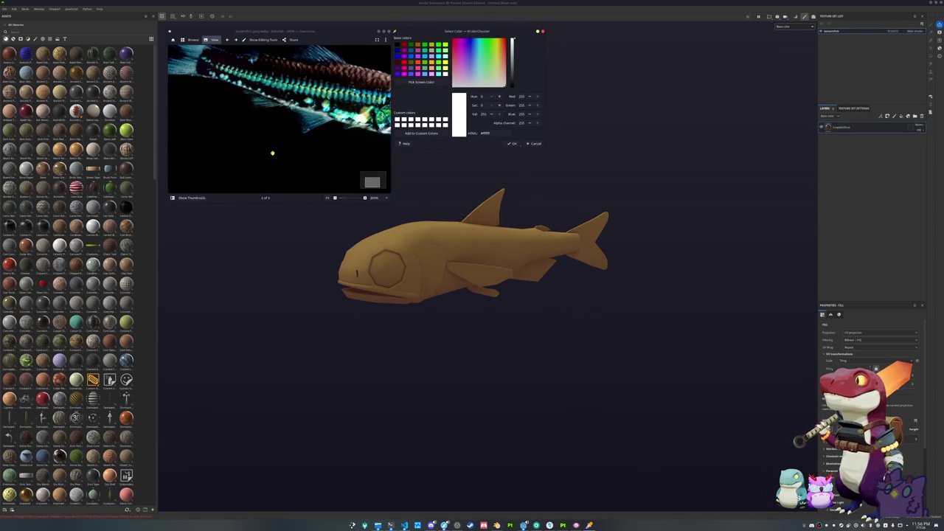
left_click_drag(177, 78, 262, 81)
left_click(421, 81)
left_click(295, 158)
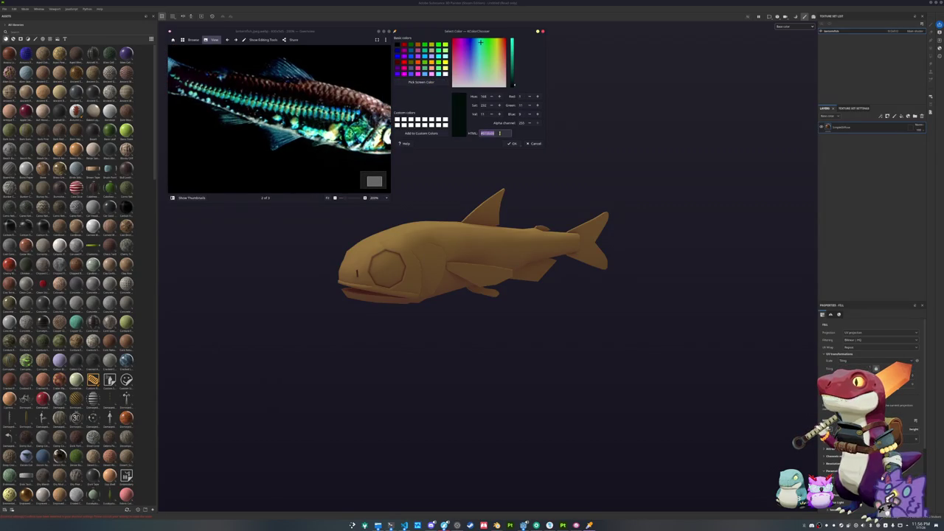
scroll(870, 346, "down", 5)
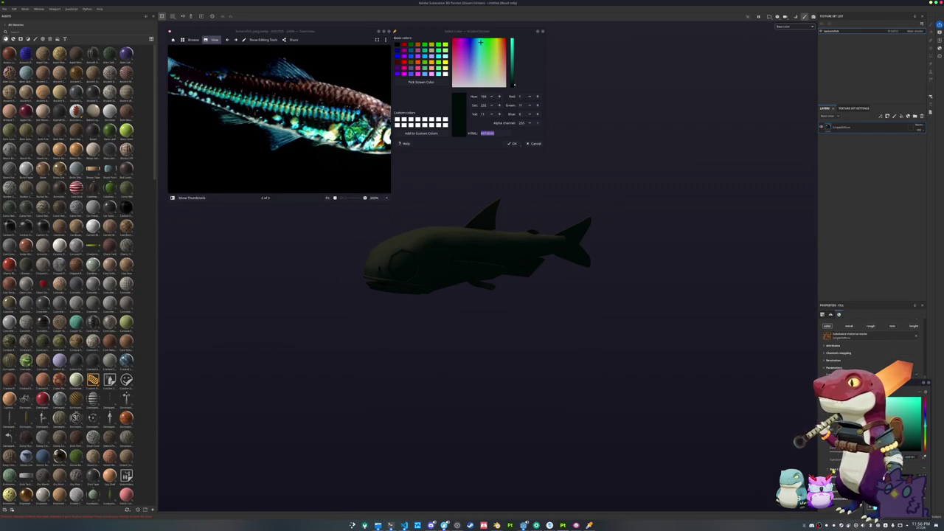
scroll(870, 346, "down", 2)
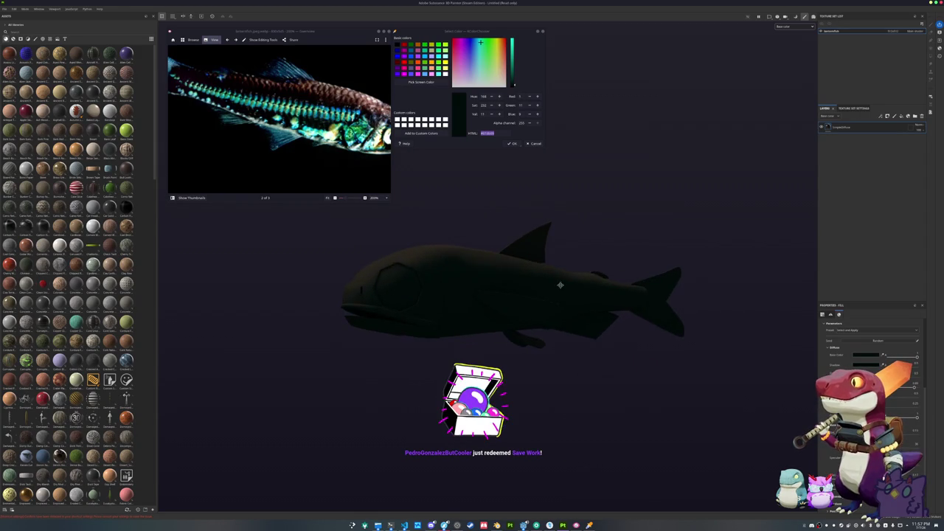
Save the project into a newly created folder named 'tes'.
key("ctrl+s")
left_click_drag(482, 199, 637, 194)
left_click(627, 203)
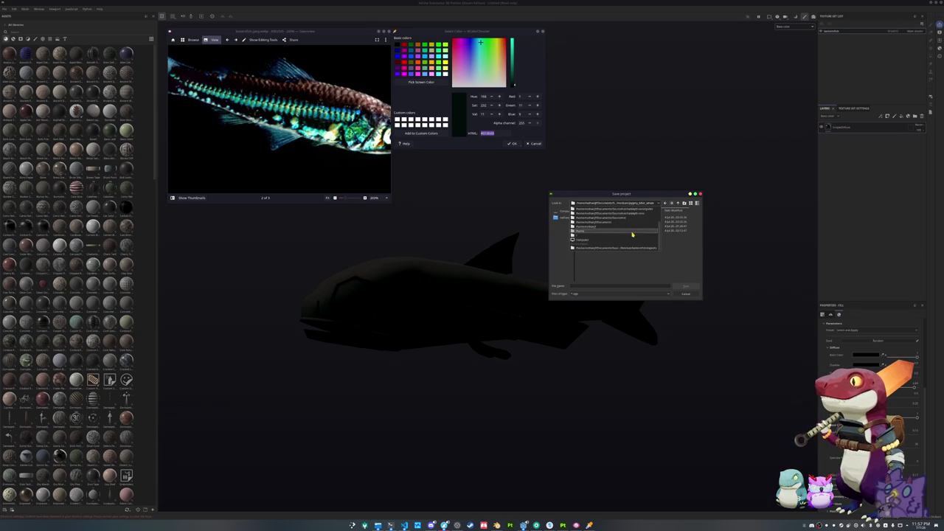
left_click(627, 239)
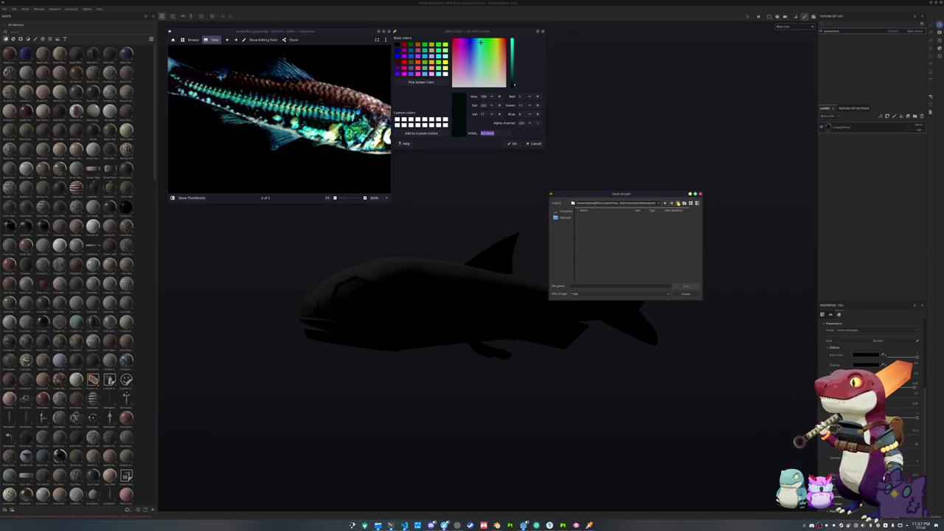
left_click(683, 203)
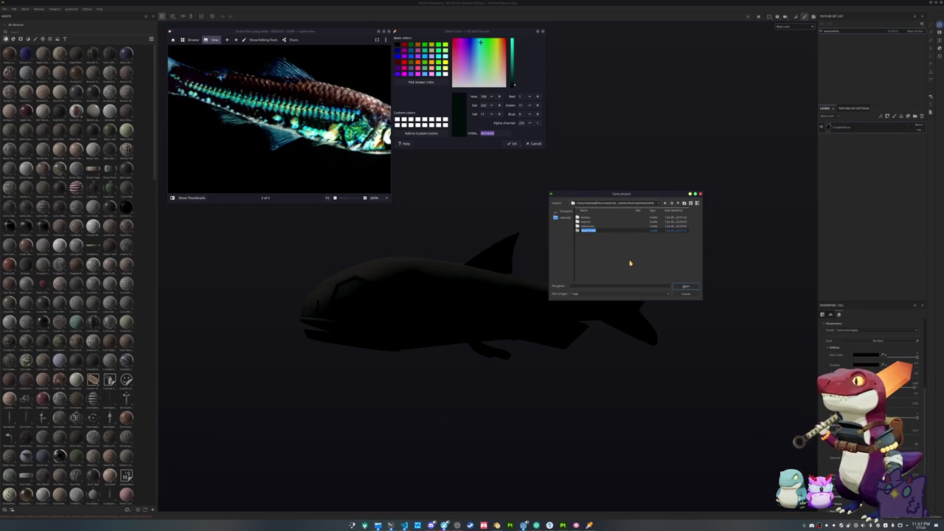
type("tes")
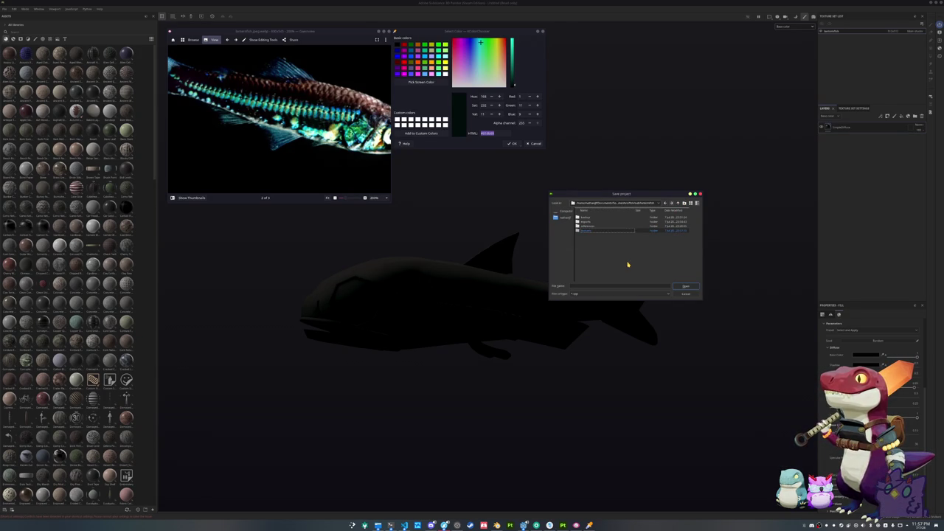
left_click(609, 284)
type("tes")
key("Return")
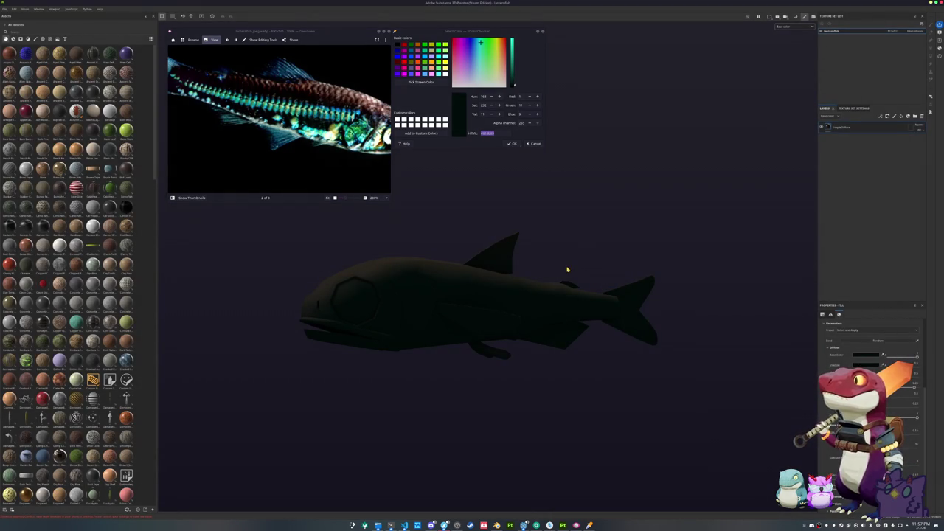
Export only the Base Color and Roughness maps to the textures folder.
key("ctrl+shift+e")
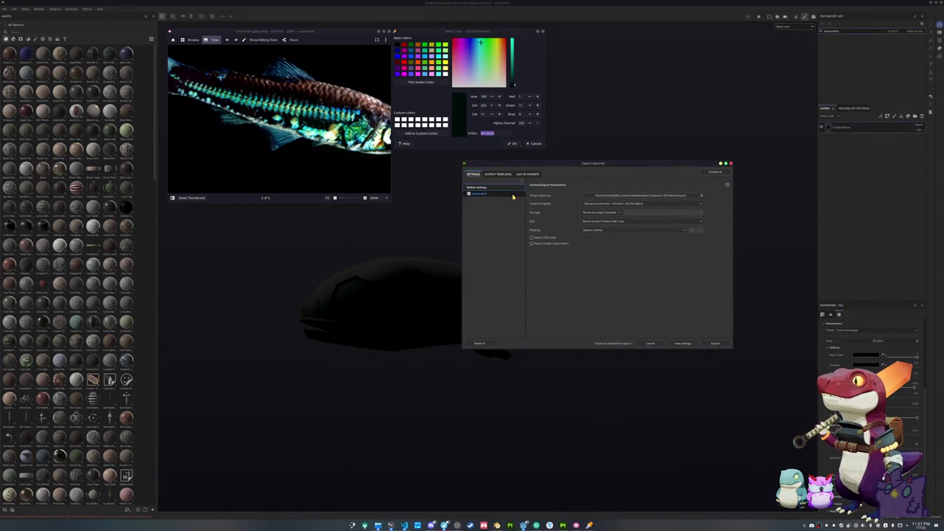
left_click_drag(532, 258, 533, 299)
left_click(531, 265)
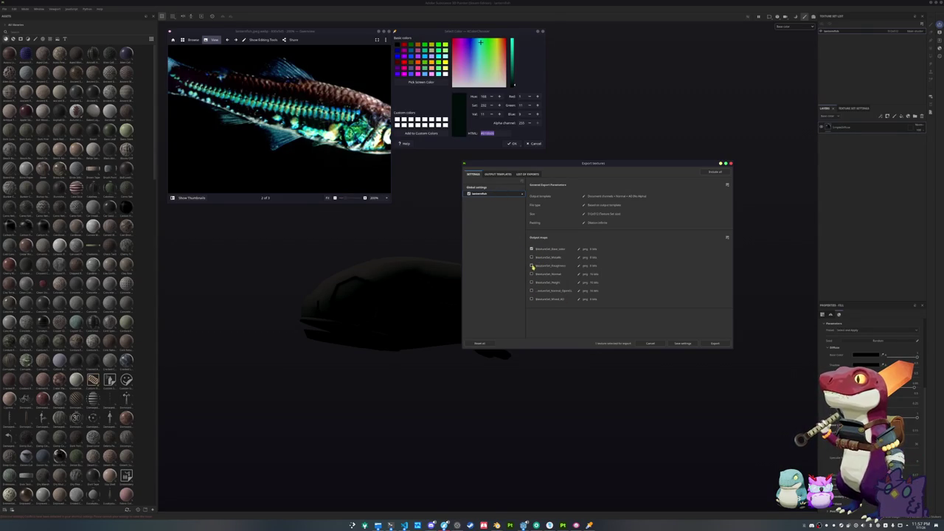
left_click(489, 187)
left_click(623, 197)
left_click(503, 214)
left_click(487, 253)
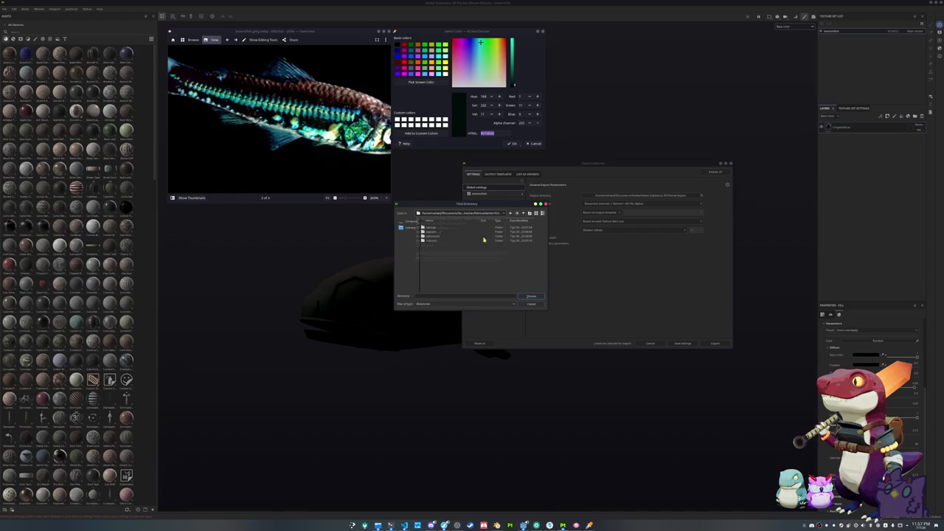
left_click(528, 294)
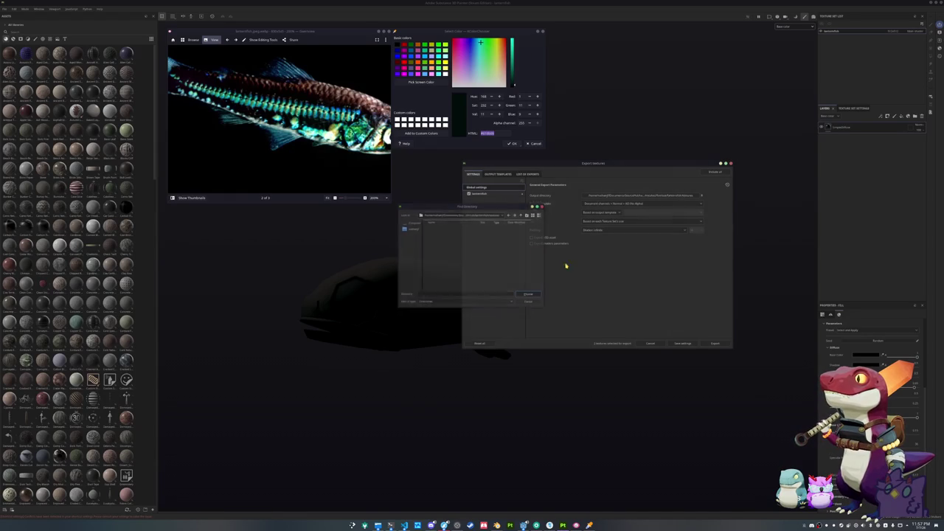
left_click(713, 342)
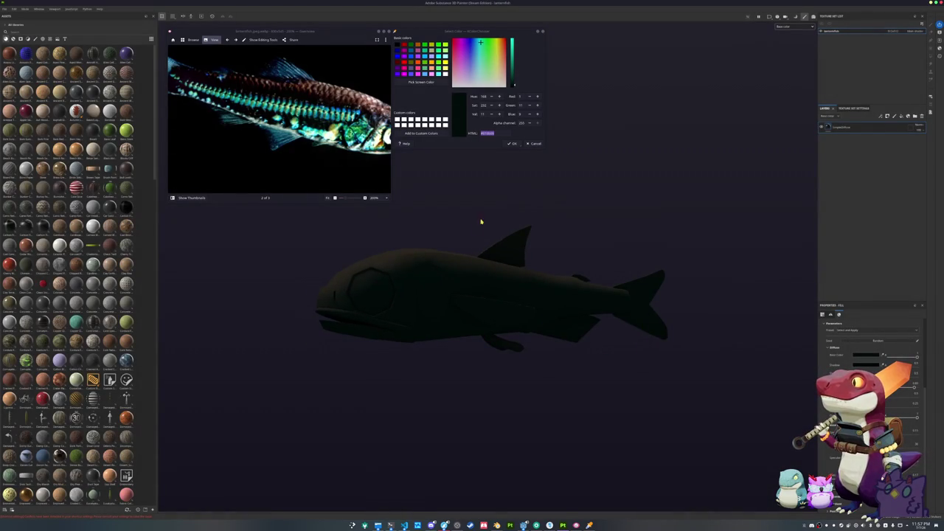
Add a new fill layer and sample the teal from the reference fish's flank.
scroll(347, 155, "down", 2)
left_click_drag(295, 118, 289, 122)
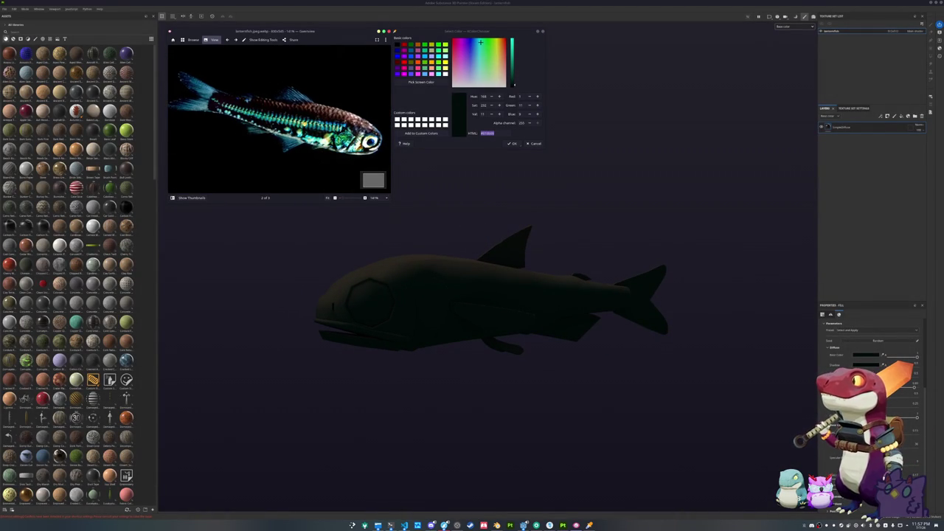
left_click(900, 116)
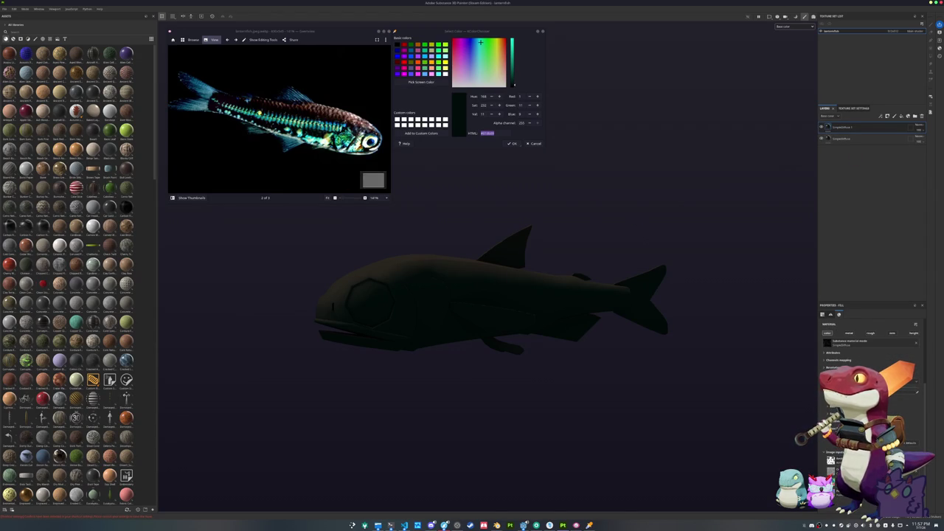
scroll(260, 109, "up", 1)
left_click(421, 82)
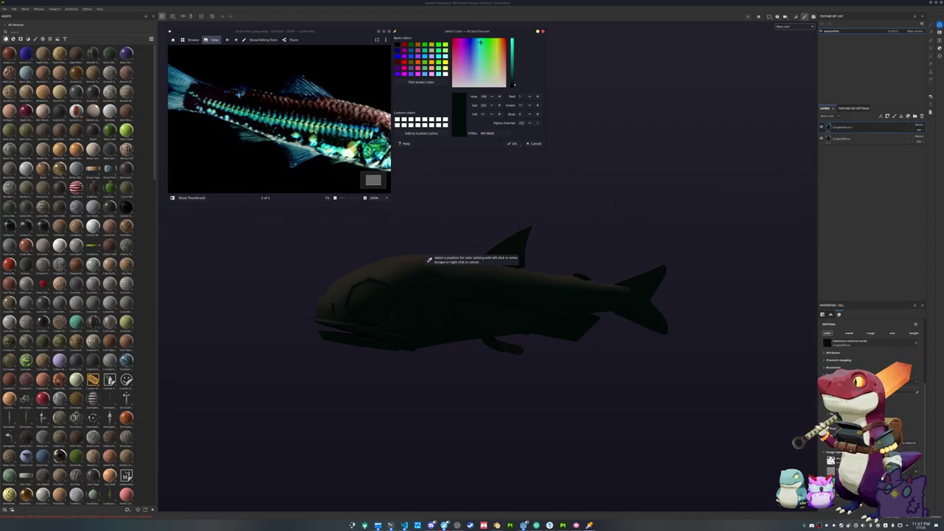
left_click(369, 151)
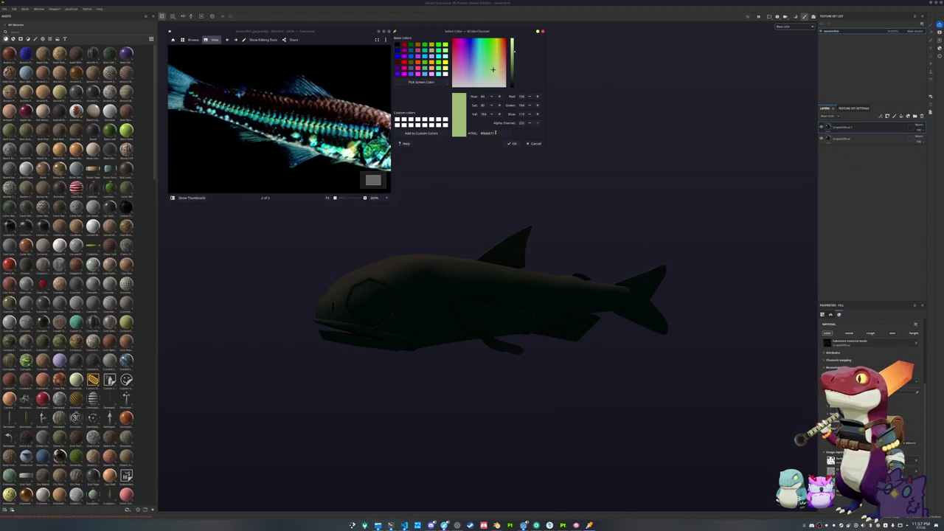
left_click(410, 83)
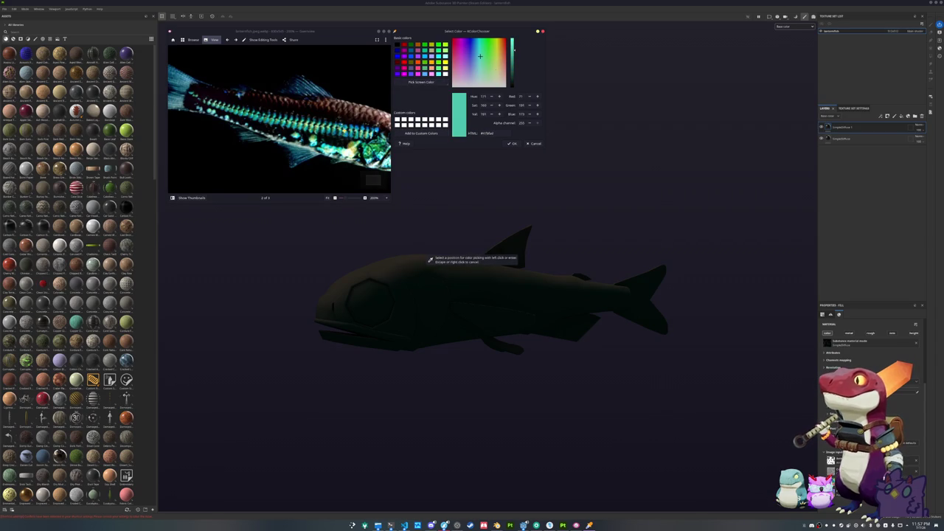
left_click(369, 168)
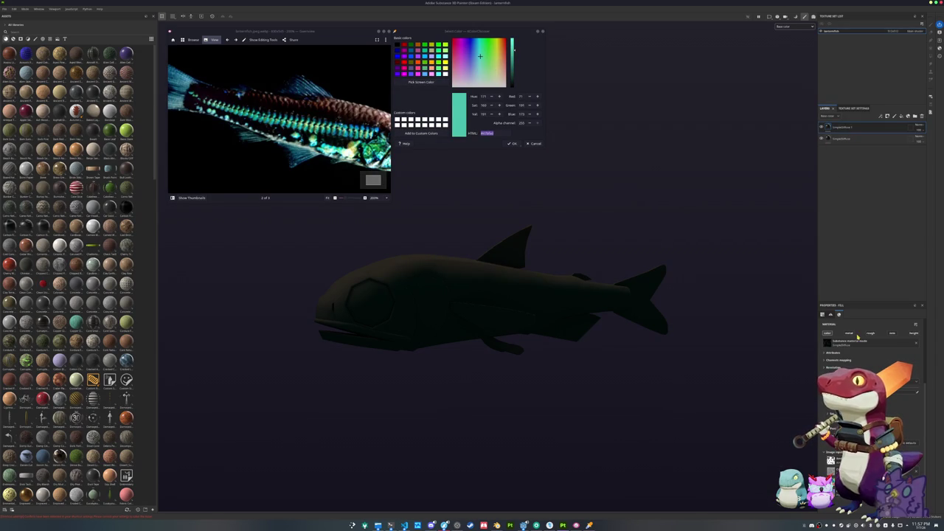
Group the fill layer into a folder and paste the sampled teal into its Base Color.
key("ctrl+g")
left_click(846, 139)
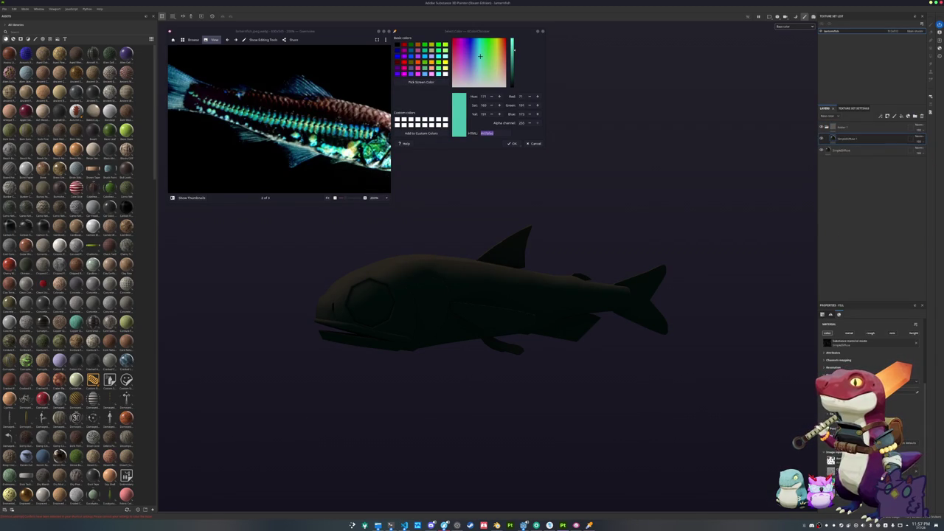
left_click(870, 391)
key("ctrl+v")
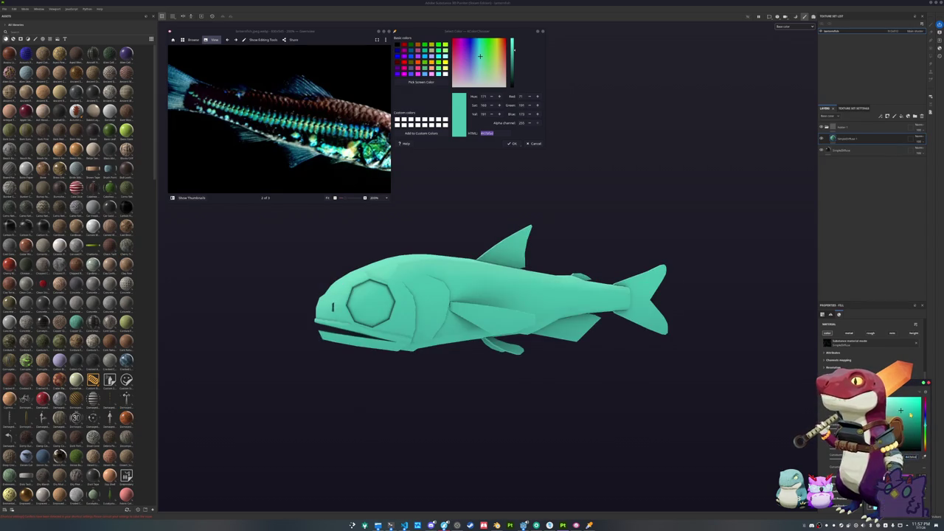
Adjust the teal shade, then sample a pale green for the upper fill layer.
left_click_drag(913, 415, 910, 426)
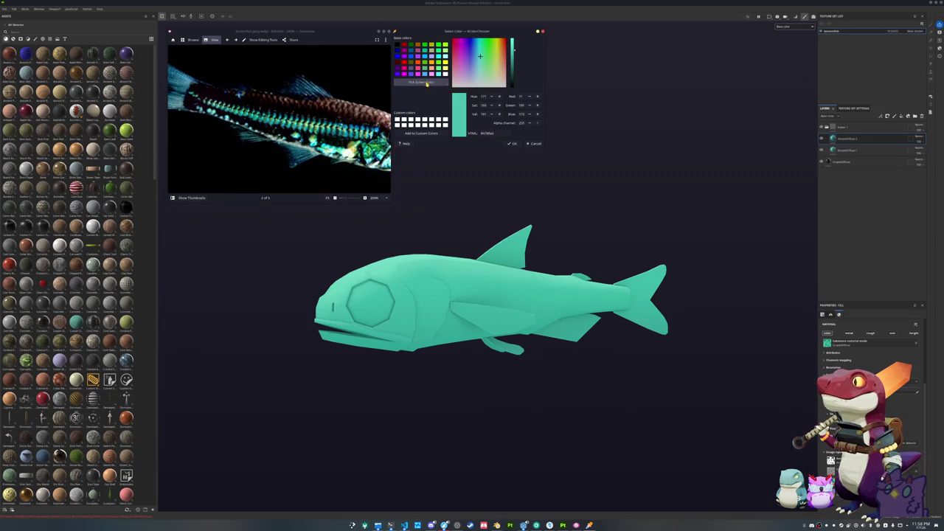
left_click(421, 81)
left_click(380, 153)
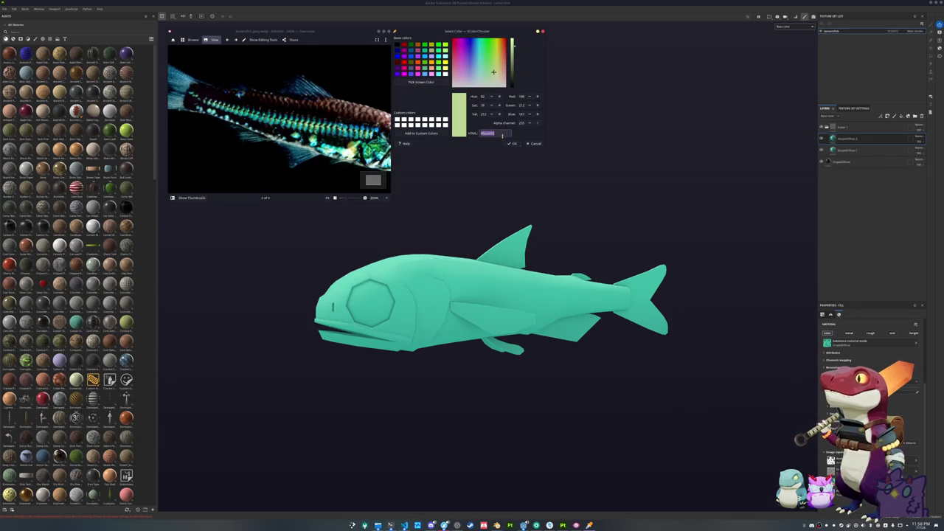
left_click(841, 139)
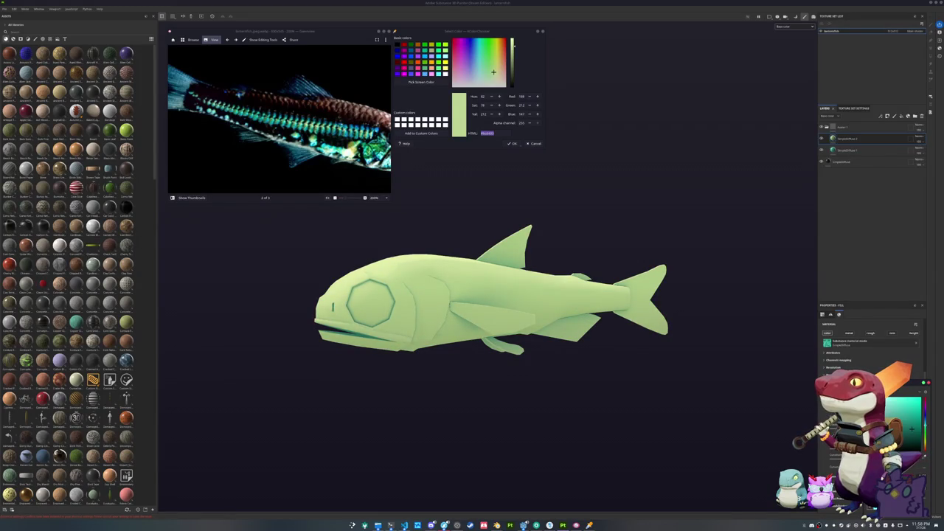
right_click(850, 141)
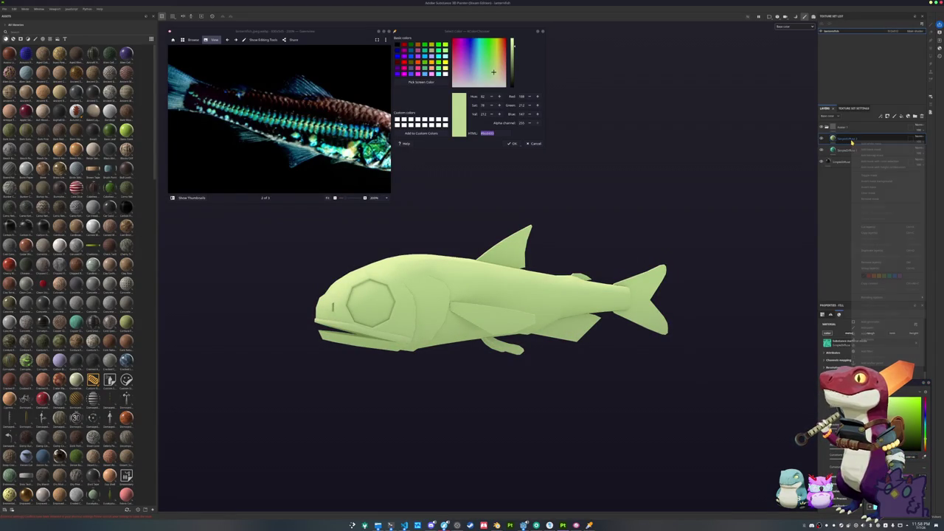
Give the pale green fill a black mask with a Light generator.
left_click(867, 352)
right_click(840, 138)
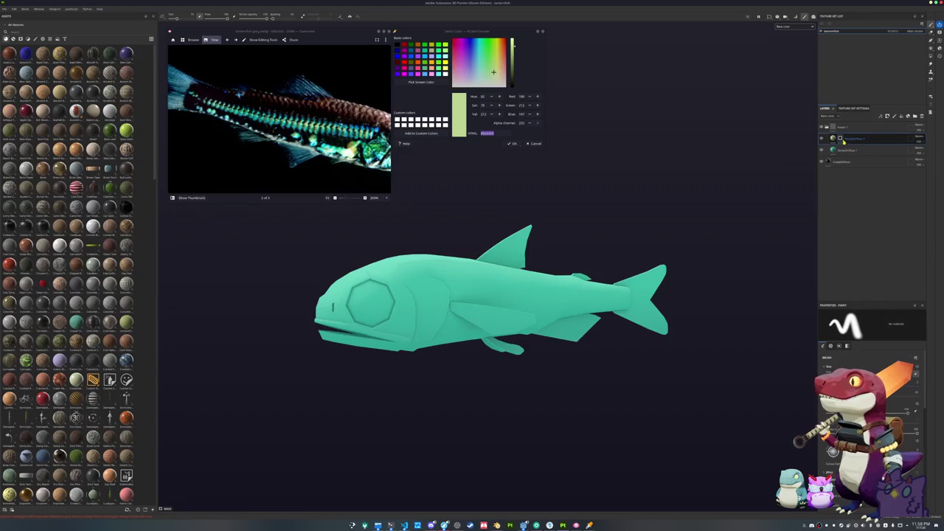
left_click(859, 295)
left_click(867, 329)
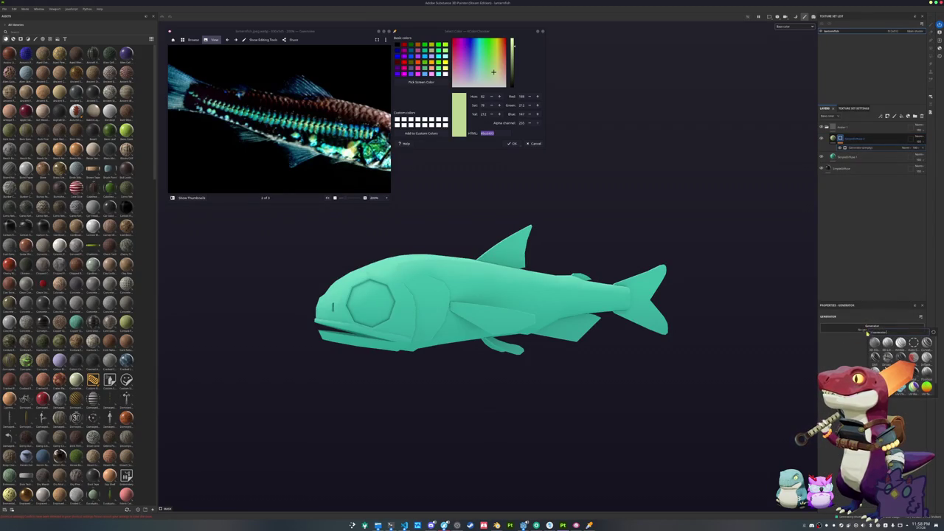
left_click(913, 342)
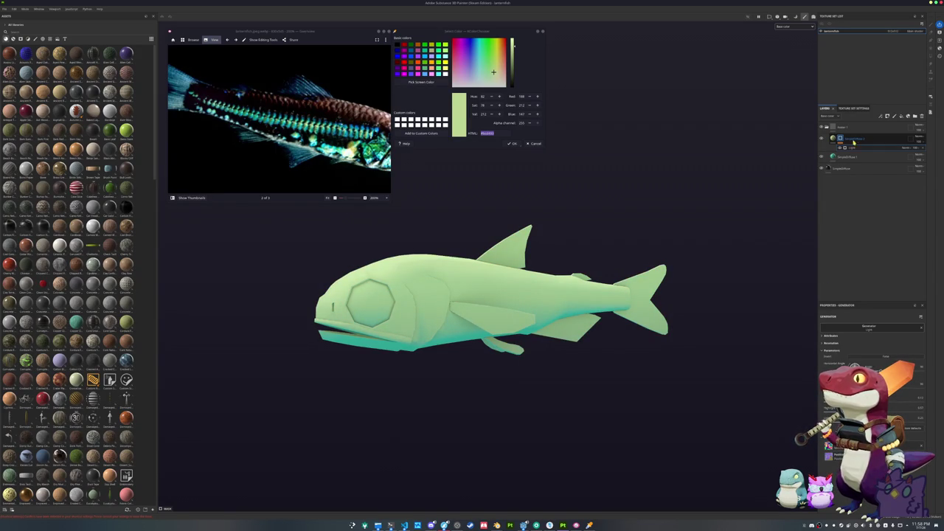
Duplicate the Light generator, change its blending, and narrow pale green into a flank stripe.
key("ctrl+d")
left_click(905, 148)
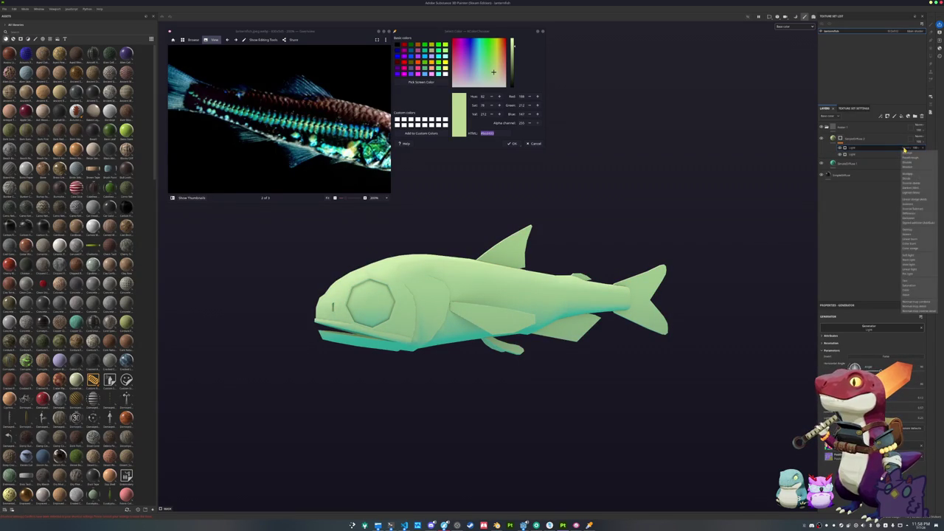
left_click(898, 179)
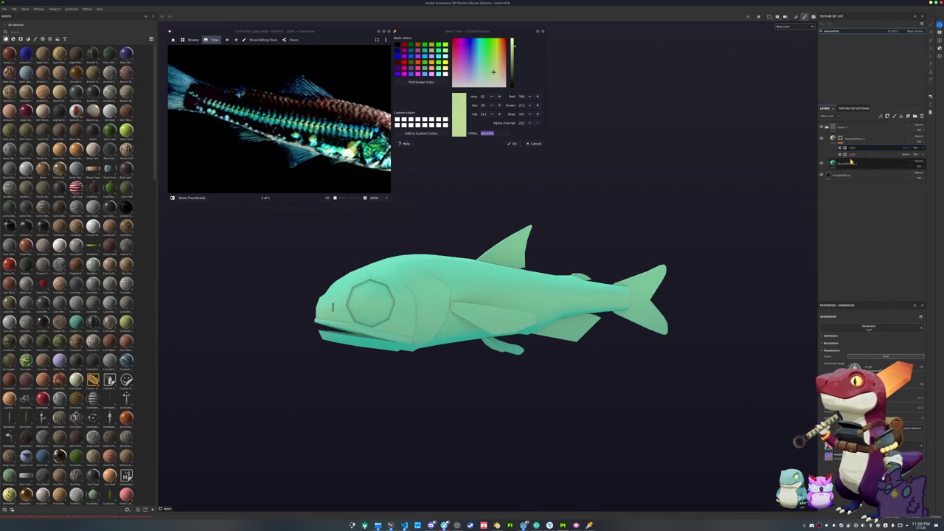
scroll(748, 426, "up", 3)
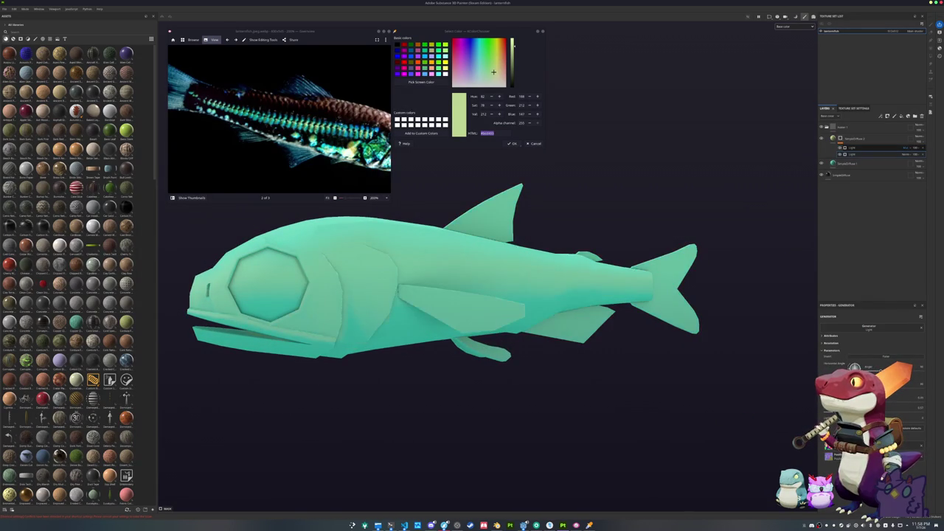
left_click_drag(896, 407, 907, 407)
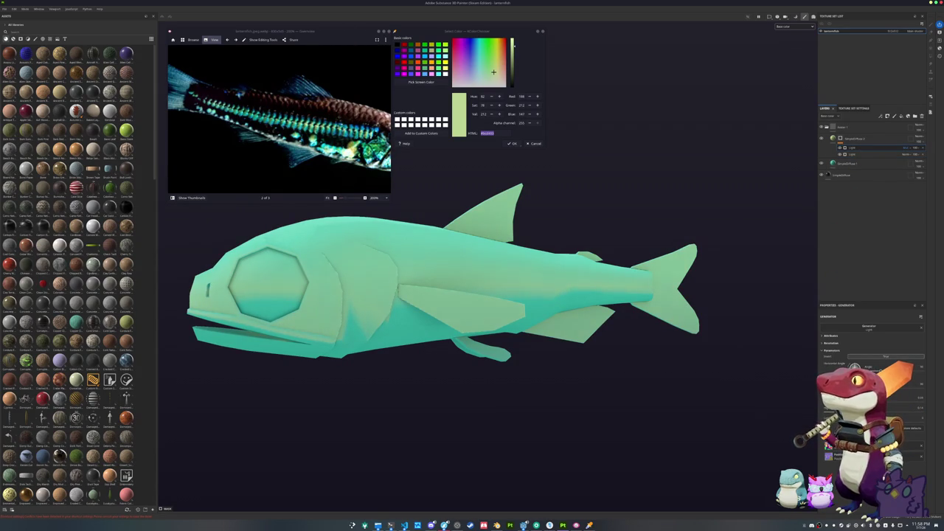
left_click_drag(898, 408, 896, 405)
scroll(585, 407, "down", 3)
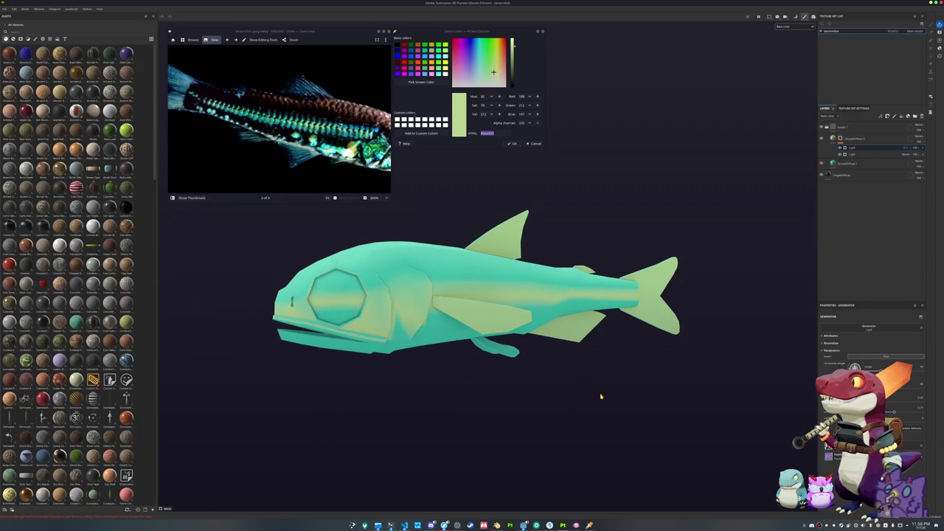
scroll(601, 397, "down", 2)
left_click(848, 129)
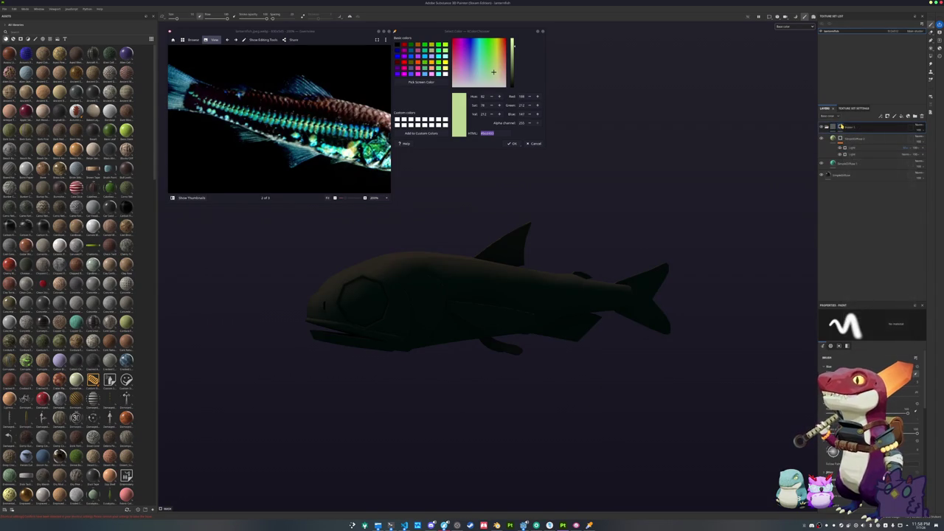
Add a Light generator into Layer 1's mask and adjust both Light generators.
right_click(841, 125)
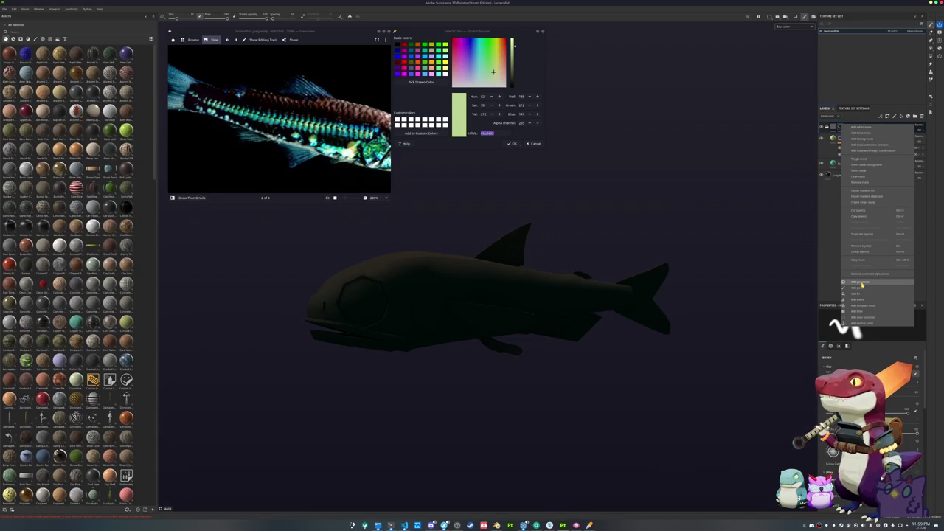
left_click(861, 283)
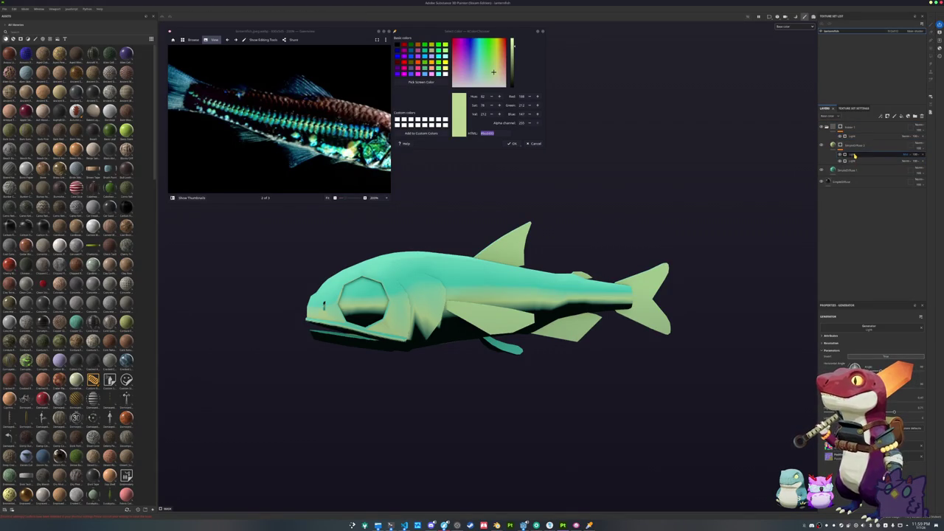
left_click_drag(854, 156, 854, 136)
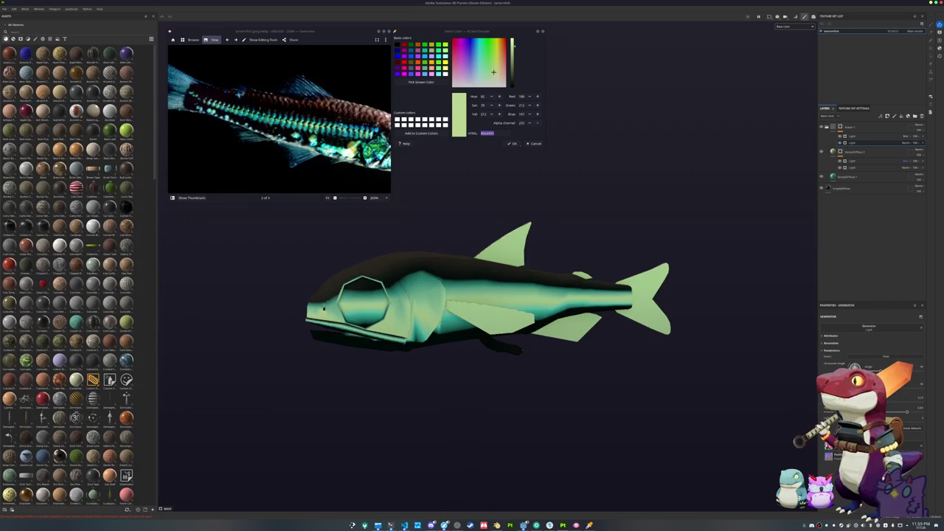
left_click(850, 161)
left_click(850, 161)
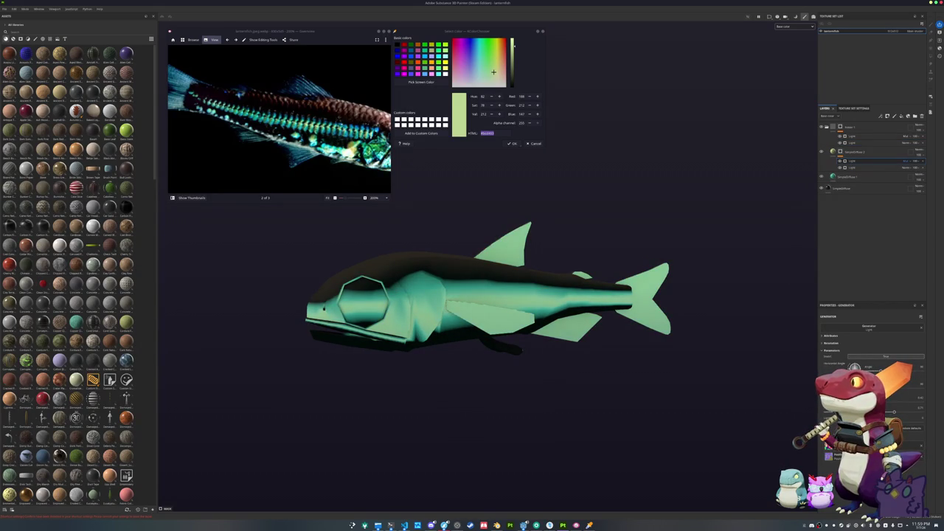
left_click(851, 168)
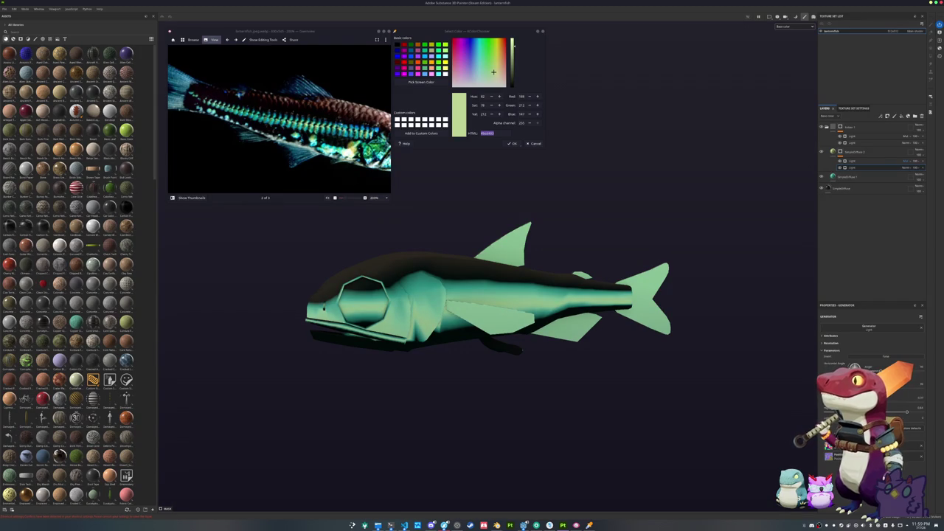
left_click(839, 128)
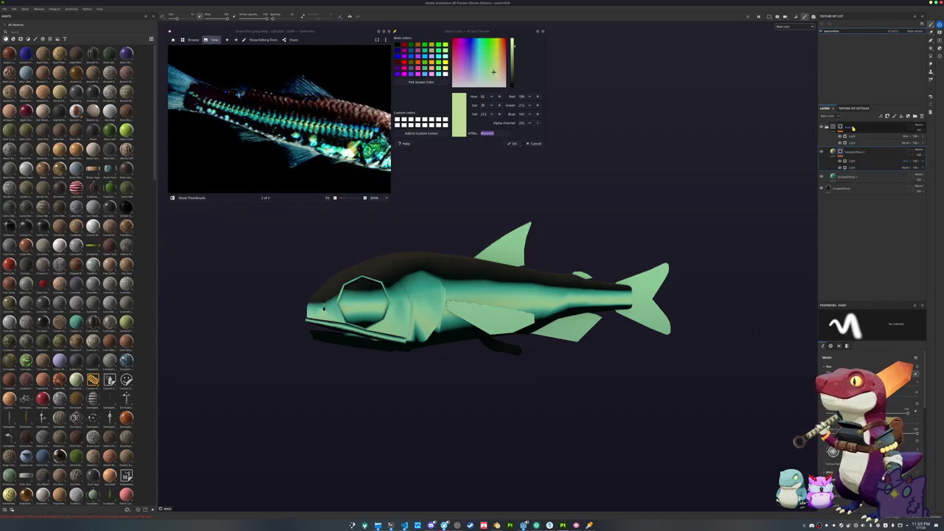
Add a Stripes fill with Planar projection to the top layer's mask, rotated across the fish.
right_click(839, 127)
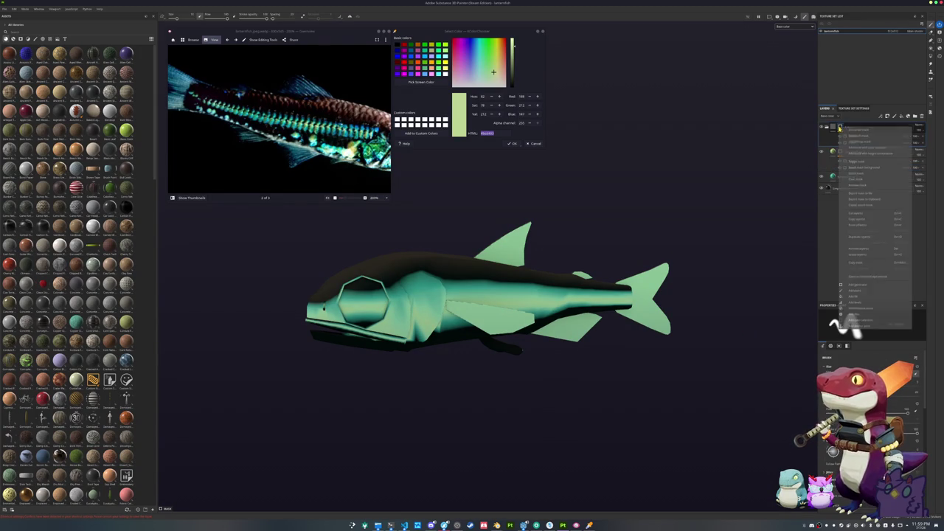
left_click(860, 299)
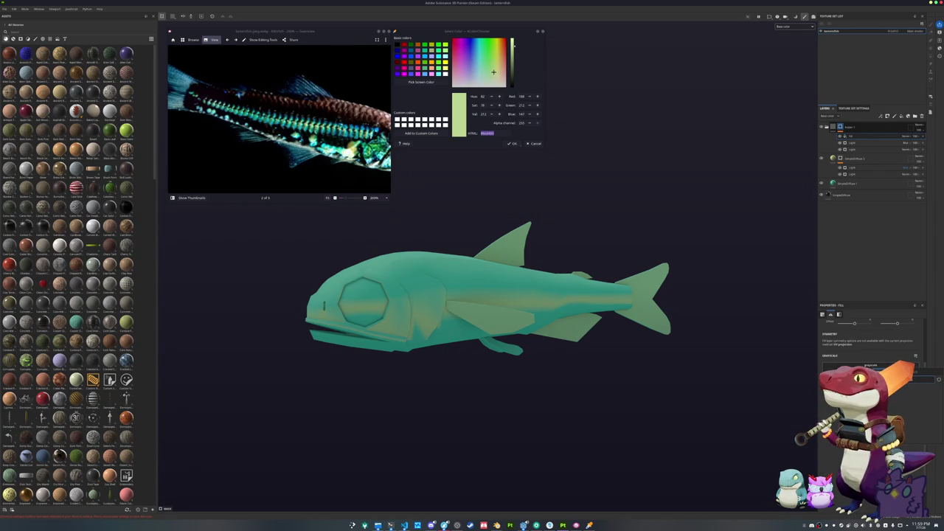
left_click(870, 365)
scroll(856, 339, "up", 3)
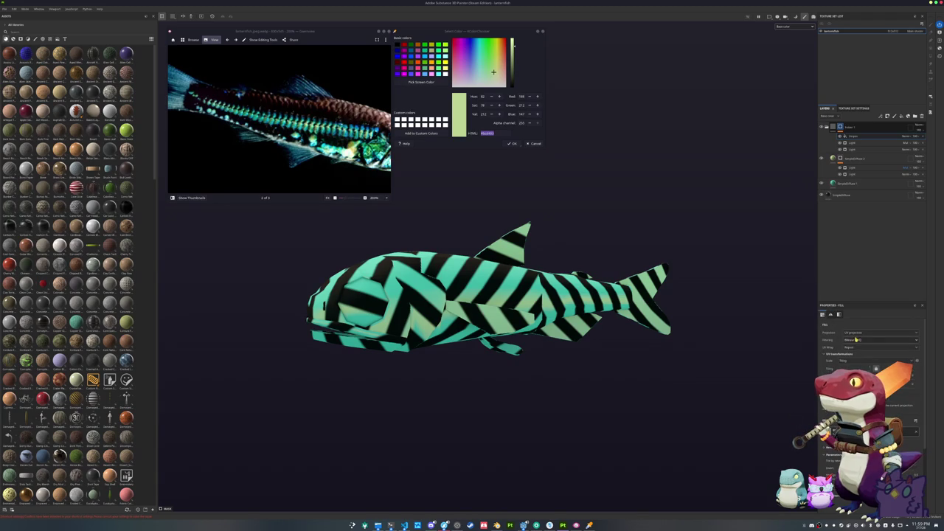
left_click(859, 356)
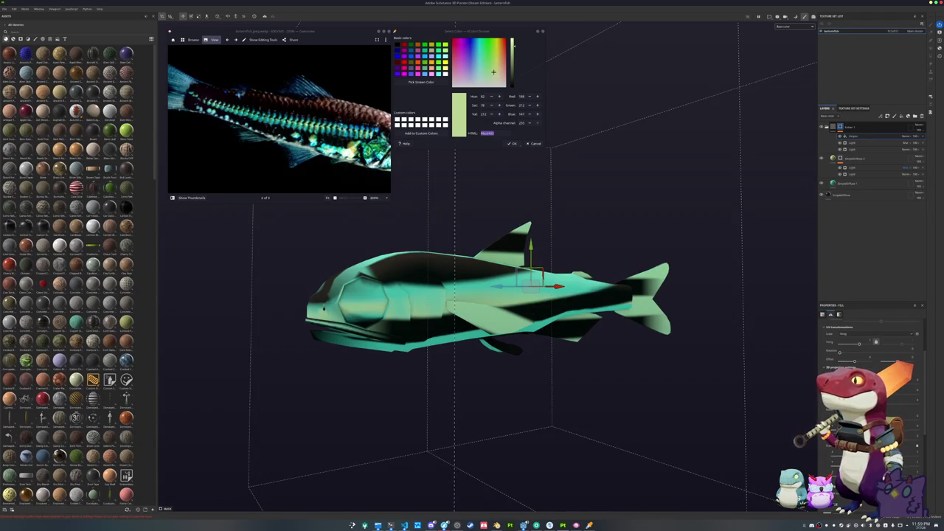
mouse_move(847, 398)
left_mouse_down()
mouse_move(881, 398)
mouse_move(911, 415)
left_mouse_up()
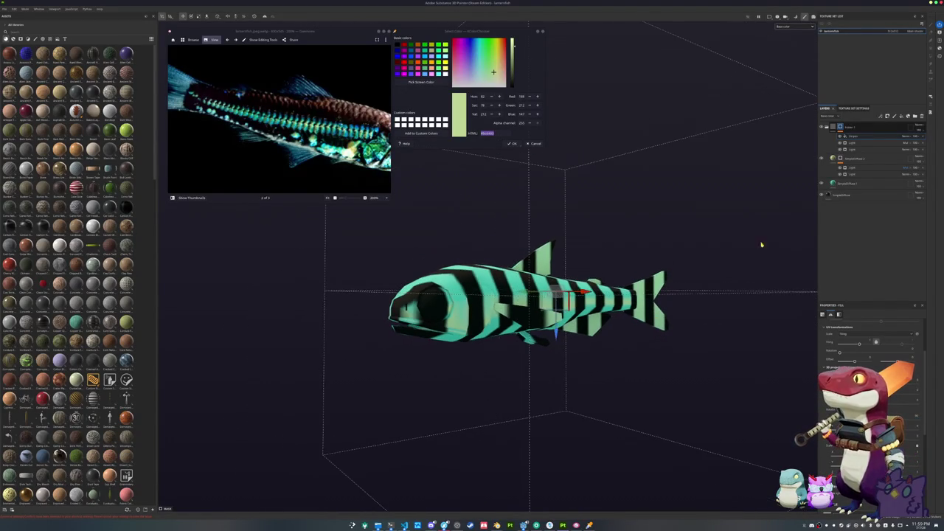
Blend the stripes with Multiply and make them much thinner and denser.
left_click(908, 141)
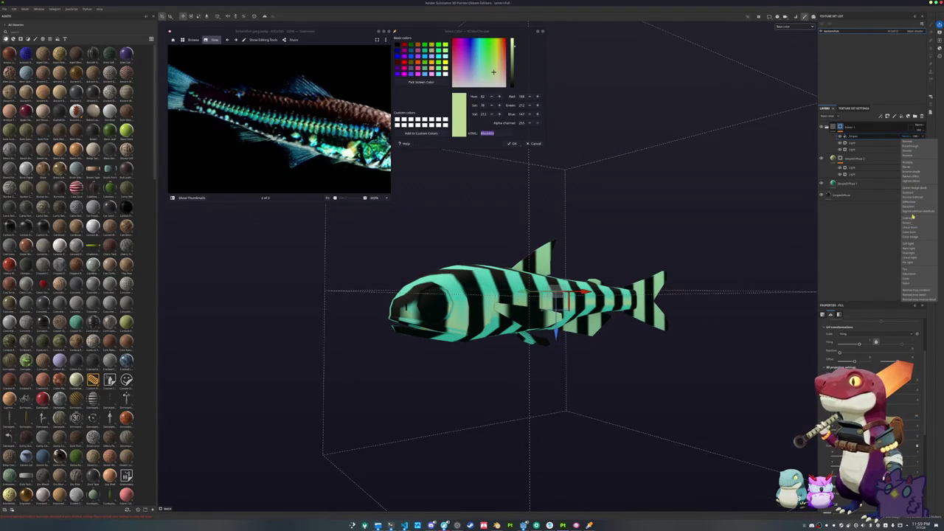
left_click(907, 162)
scroll(869, 346, "down", 5)
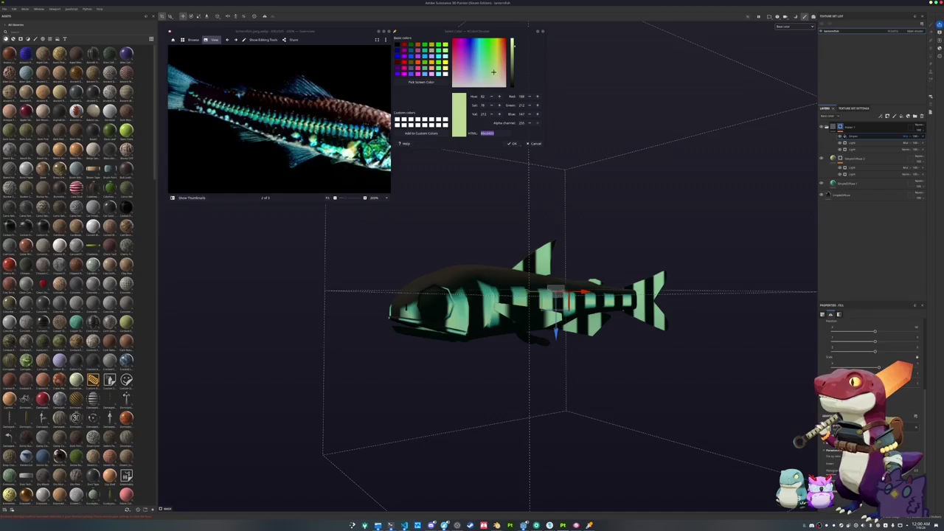
scroll(870, 339, "up", 2)
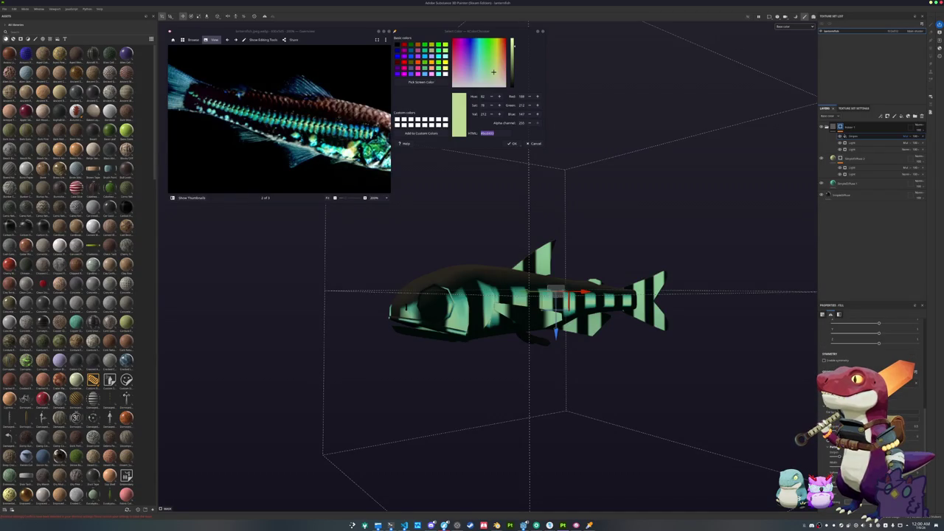
left_click_drag(874, 333, 878, 334)
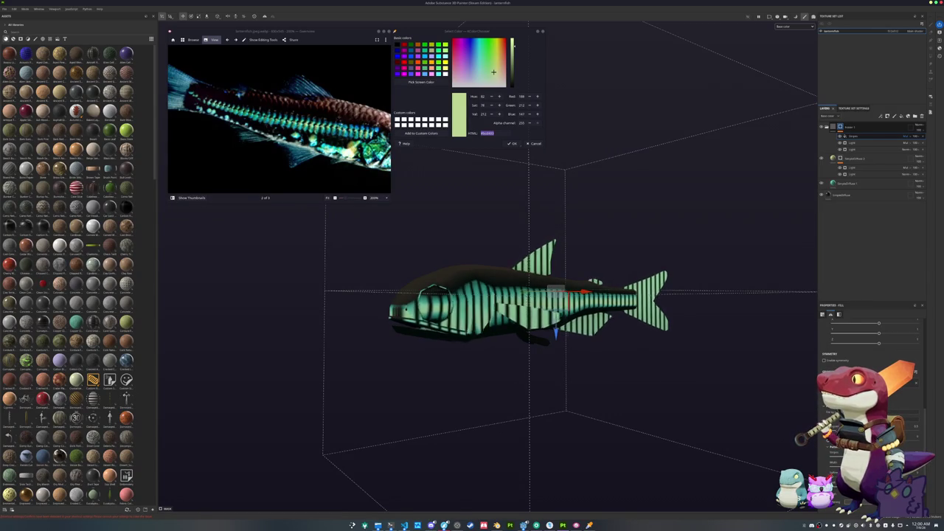
left_click_drag(516, 402, 544, 402)
left_click_drag(501, 364, 538, 365)
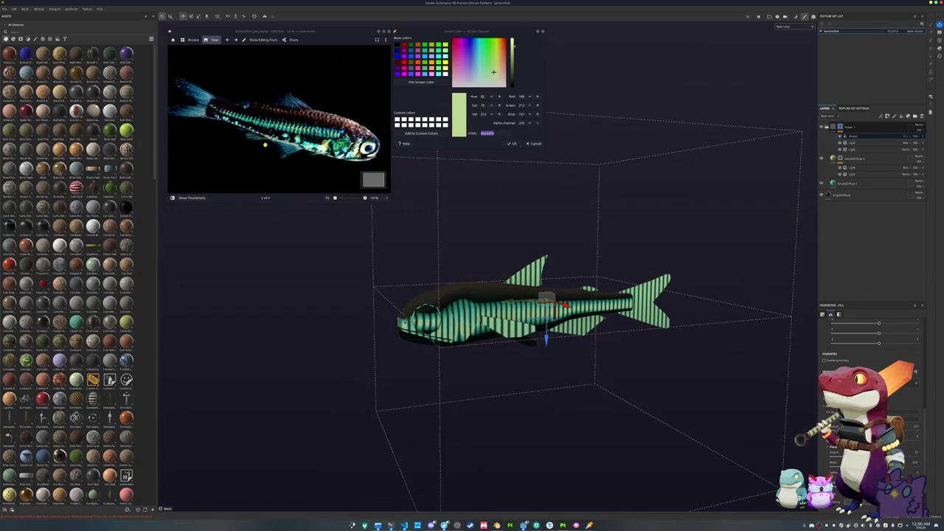
left_click(840, 182)
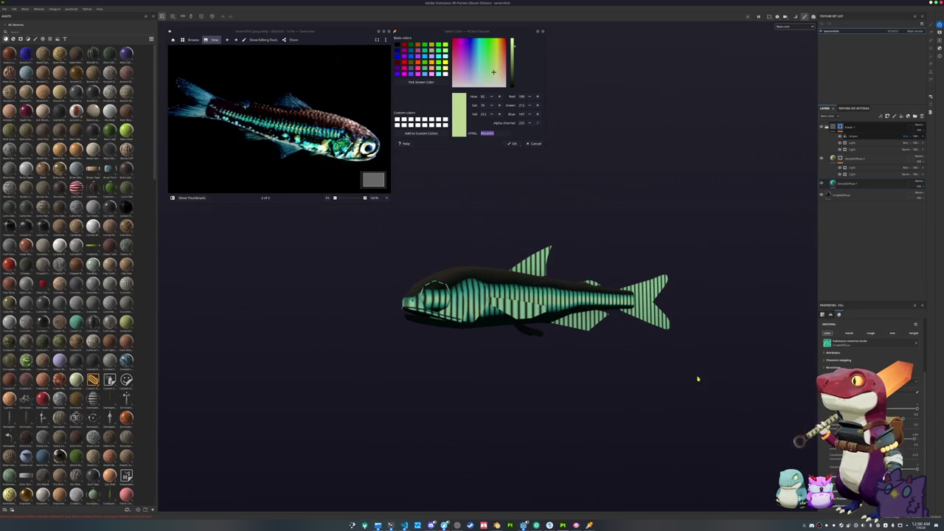
Reframe the whole fish and reselect Layer 1 after checking the SimpleDiffuse 2 layer.
key("f")
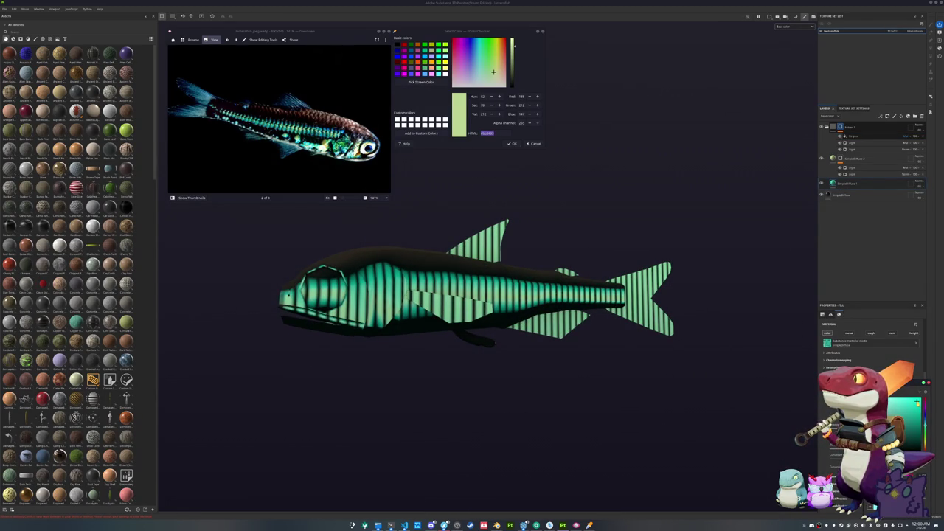
left_click(832, 159)
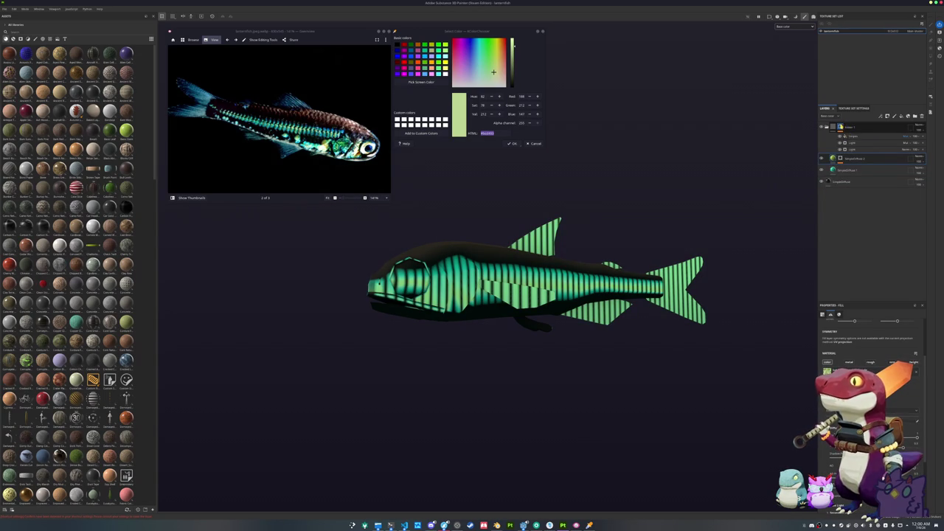
left_click(840, 128)
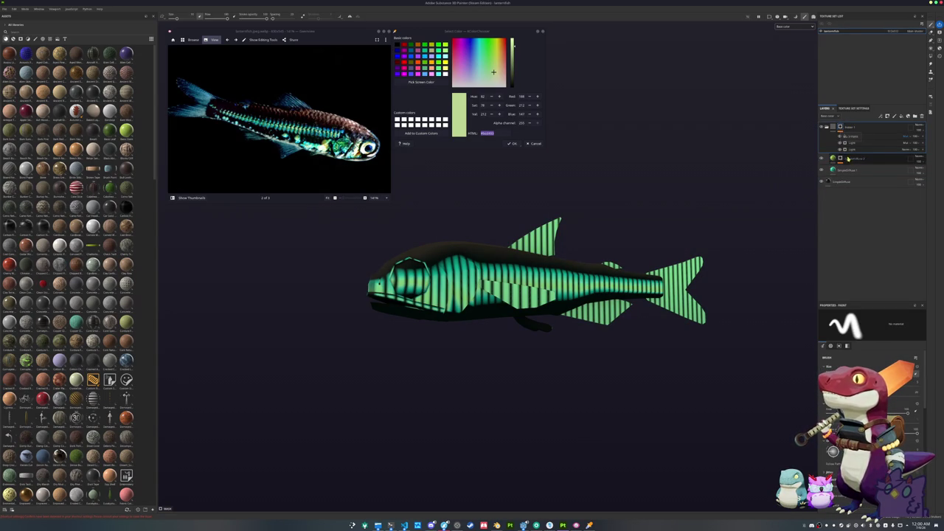
left_click(840, 160)
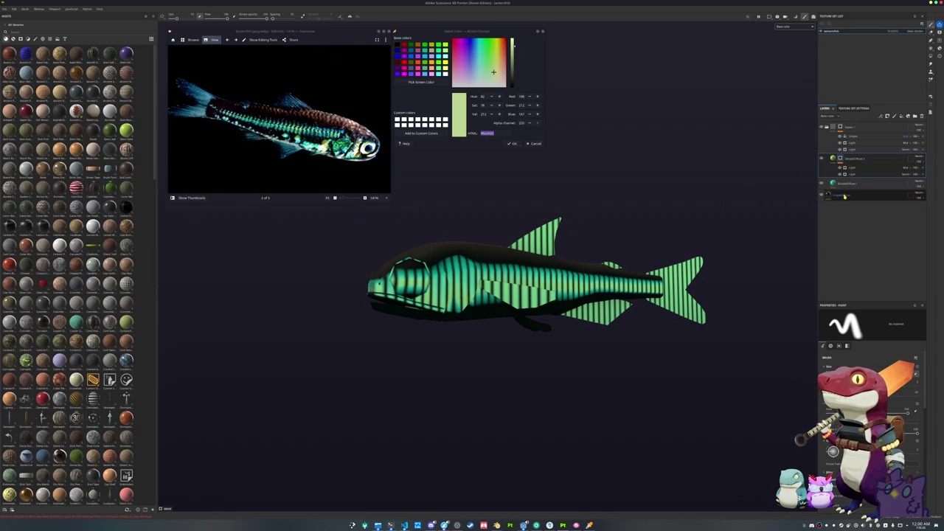
left_click(839, 128)
Add a Paint entry to Layer 1's mask and bring up its blend modes.
right_click(840, 128)
left_click(857, 295)
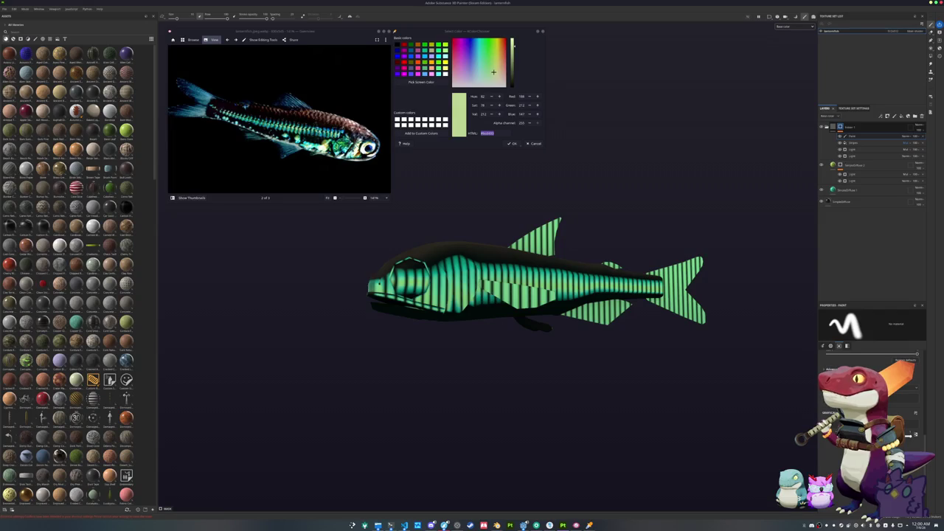
scroll(629, 431, "up", 3)
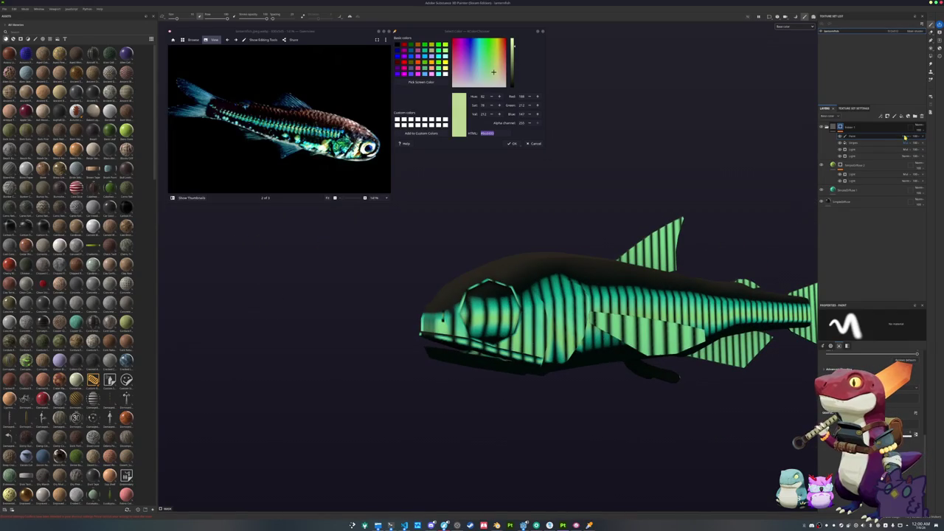
left_click(905, 138)
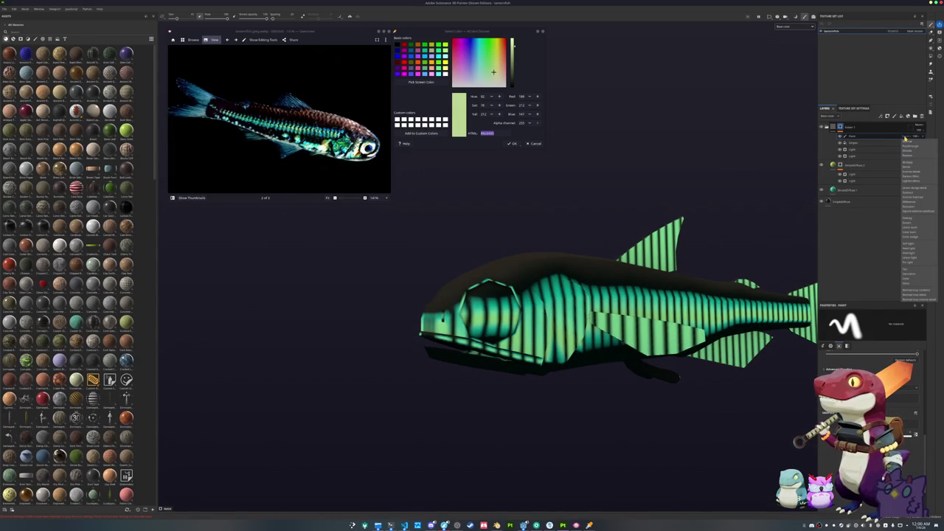
Apply a blend mode to the paint entry and dab dark paint over the front stripes.
left_click(910, 142)
scroll(495, 347, "up", 2)
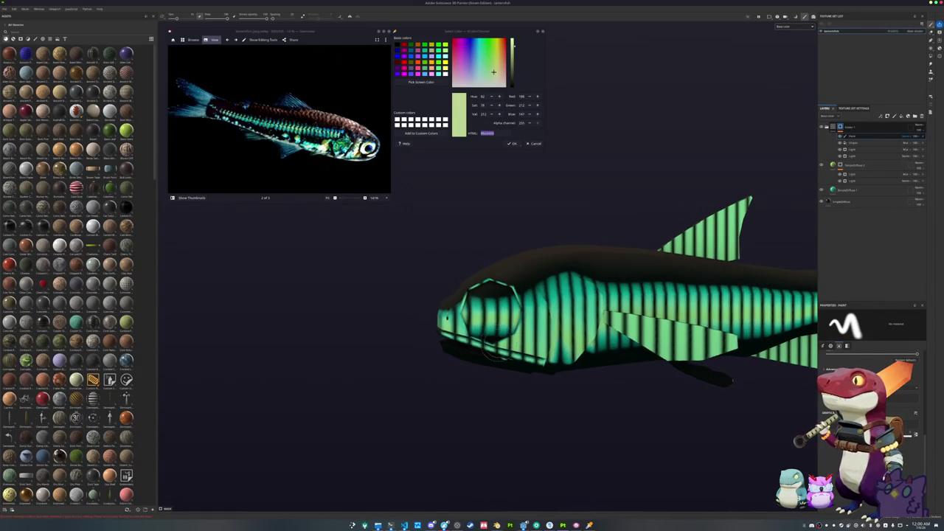
mouse_move(489, 324)
left_mouse_down()
mouse_move(554, 278)
mouse_move(553, 317)
mouse_move(590, 299)
mouse_move(582, 322)
mouse_move(520, 313)
mouse_move(438, 323)
mouse_move(460, 343)
mouse_move(489, 319)
left_mouse_up()
scroll(489, 325, "up", 5)
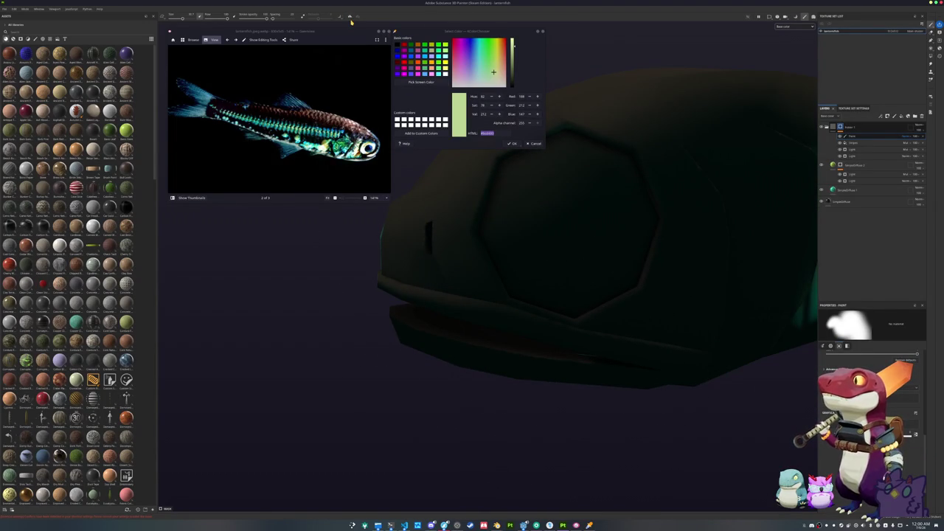
left_click(350, 16)
scroll(558, 277, "down", 3)
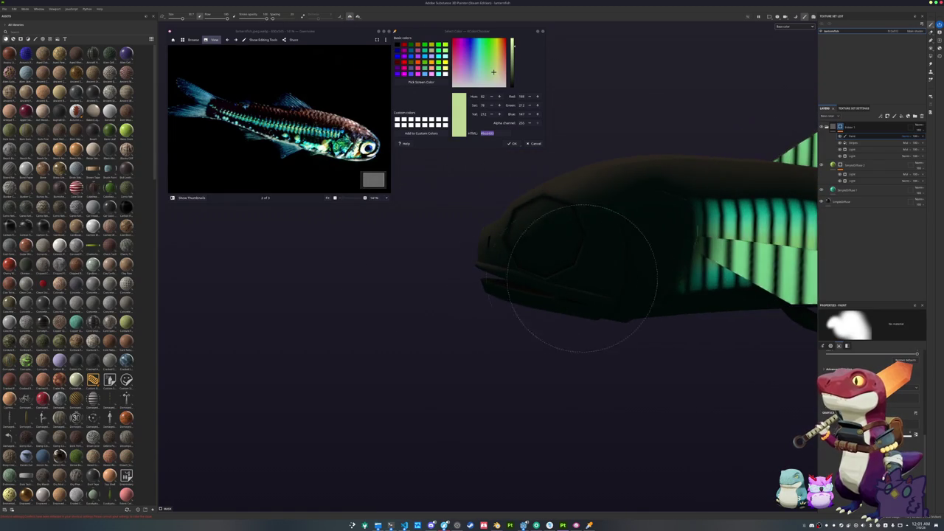
Orbit to face the head and darken the bright stripes nearest it.
mouse_move(516, 266)
left_mouse_down()
mouse_move(480, 280)
mouse_move(470, 319)
mouse_move(558, 264)
left_mouse_up()
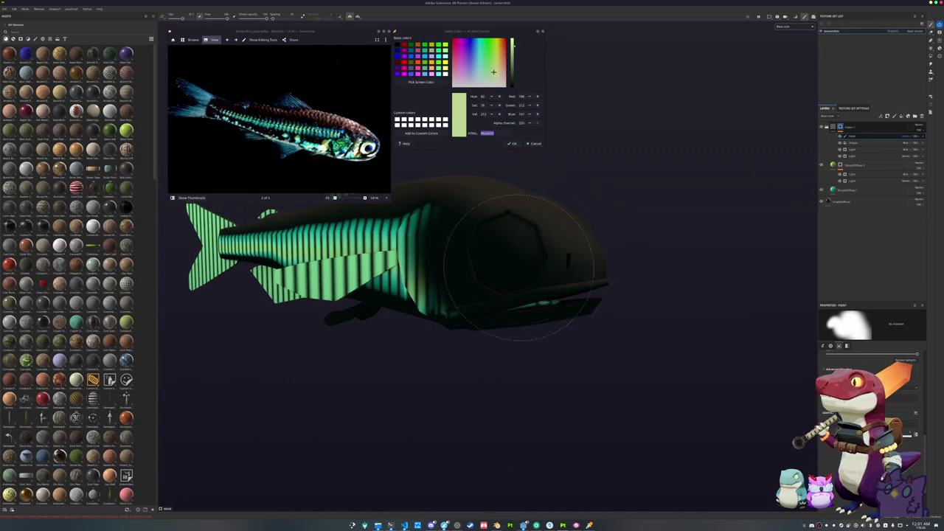
mouse_move(538, 318)
left_mouse_down()
mouse_move(505, 331)
mouse_move(541, 305)
mouse_move(553, 347)
mouse_move(540, 318)
mouse_move(506, 343)
mouse_move(653, 300)
mouse_move(553, 311)
mouse_move(612, 291)
left_mouse_up()
mouse_move(673, 302)
left_mouse_down()
mouse_move(484, 189)
mouse_move(495, 137)
mouse_move(472, 214)
mouse_move(539, 157)
mouse_move(573, 337)
mouse_move(510, 249)
mouse_move(579, 337)
mouse_move(527, 180)
mouse_move(505, 199)
mouse_move(605, 398)
left_mouse_up()
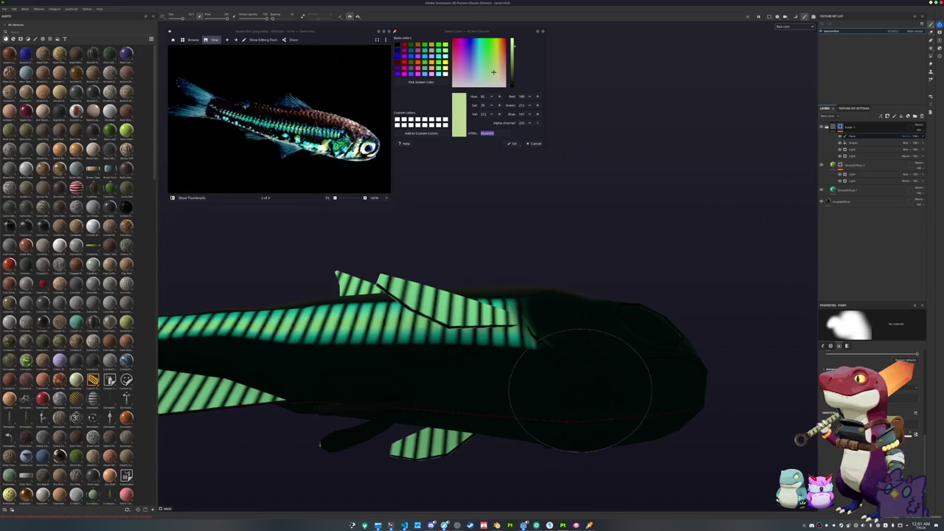
mouse_move(579, 347)
left_mouse_down()
mouse_move(558, 337)
mouse_move(590, 329)
mouse_move(590, 294)
mouse_move(767, 155)
left_mouse_up()
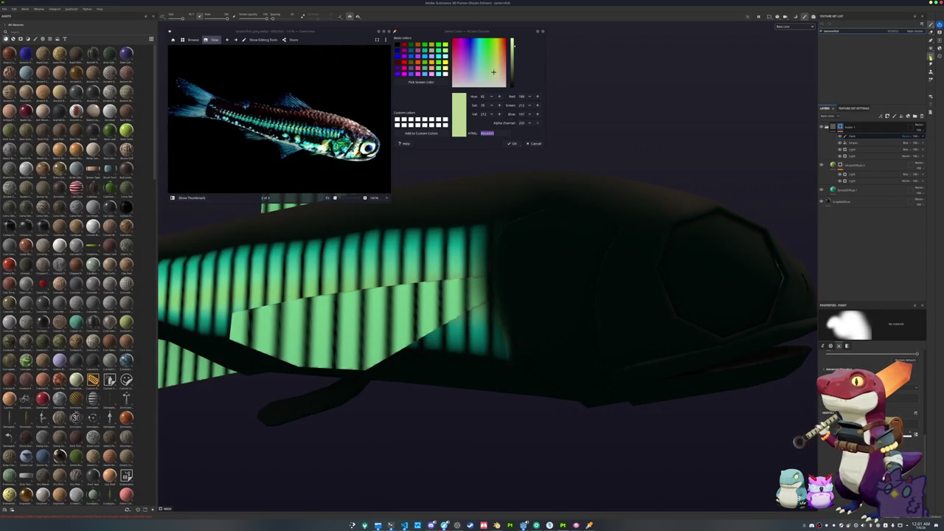
Try a polygon fill on the dorsal fin, then undo it and the lower fin's striped fill.
key("4")
scroll(722, 293, "down", 3)
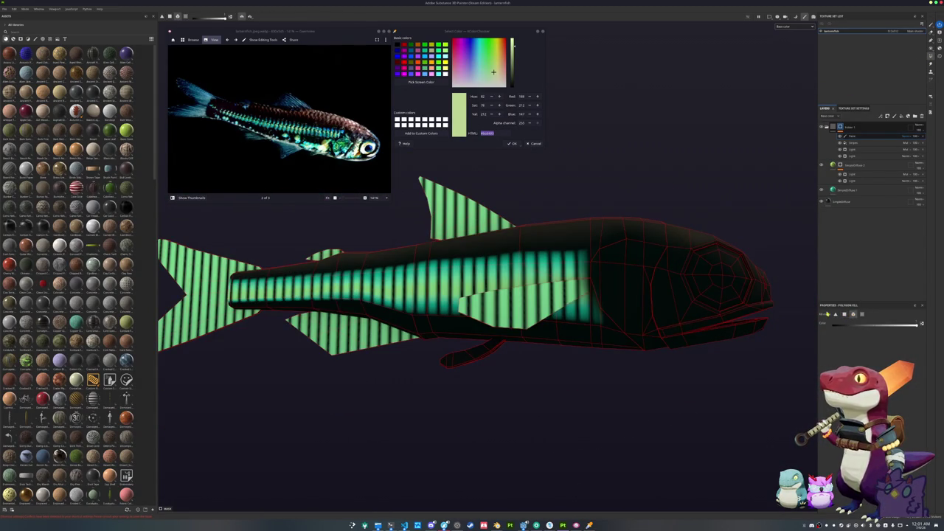
scroll(596, 211, "down", 2)
left_click(563, 241)
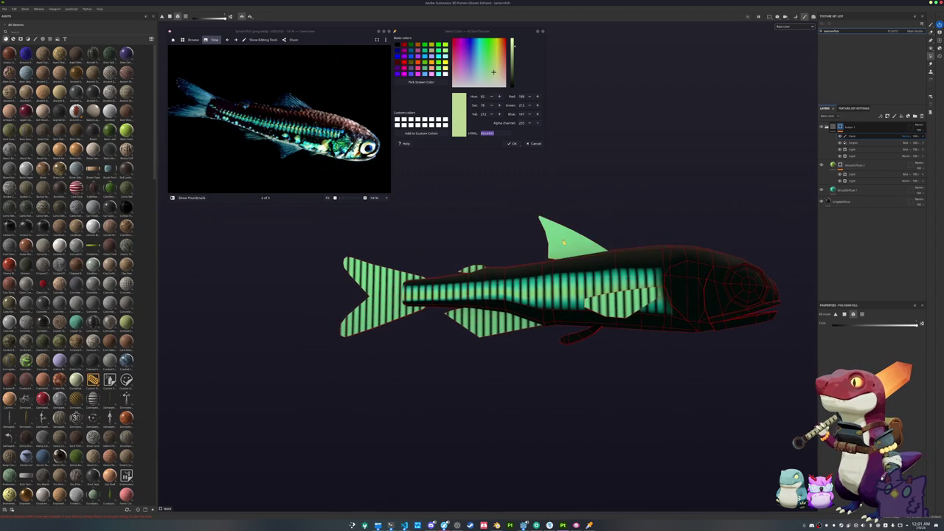
key("ctrl+z")
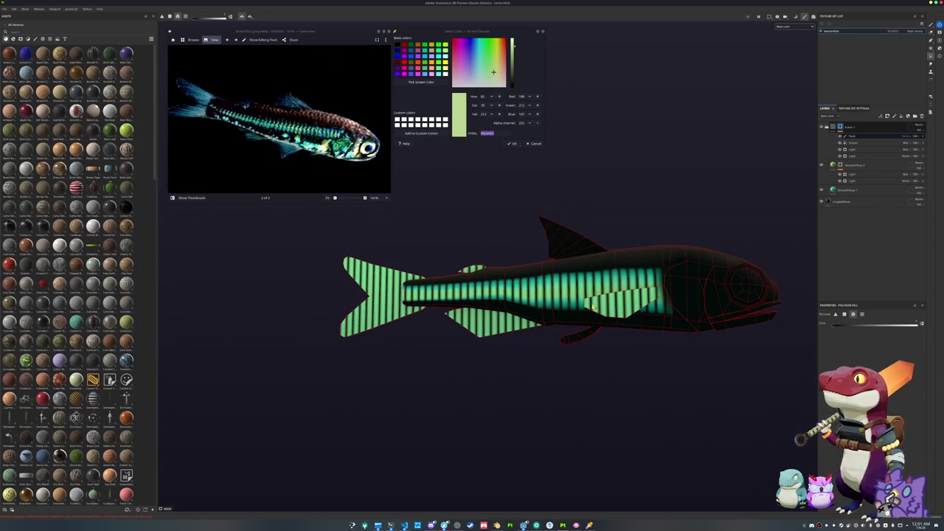
key("ctrl+z")
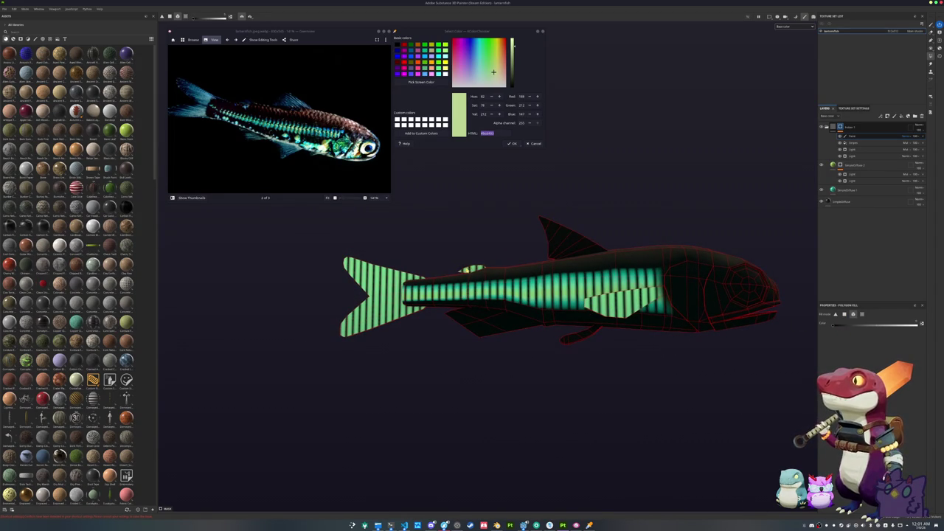
mouse_move(391, 279)
left_mouse_down()
mouse_move(488, 282)
mouse_move(440, 274)
left_mouse_up()
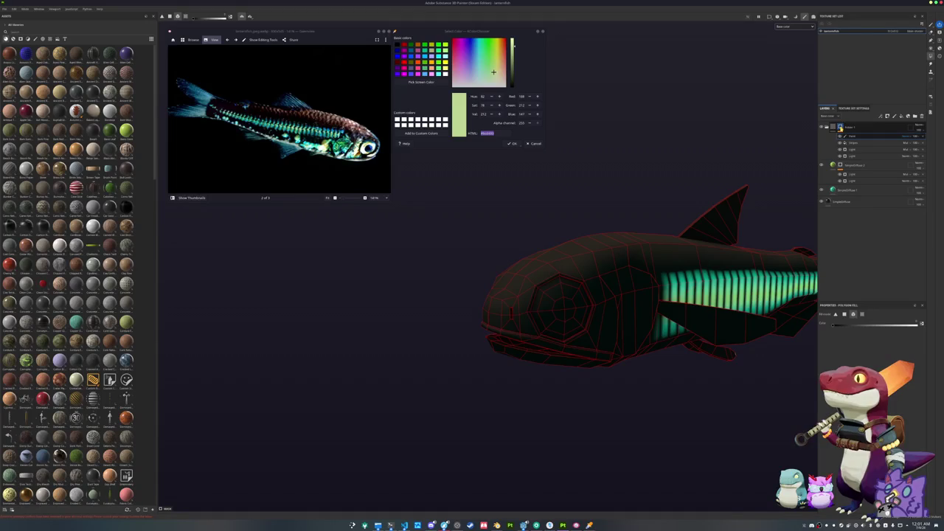
Add a new layer inside Folder 1 and return to brush painting.
right_click(839, 127)
left_click(874, 288)
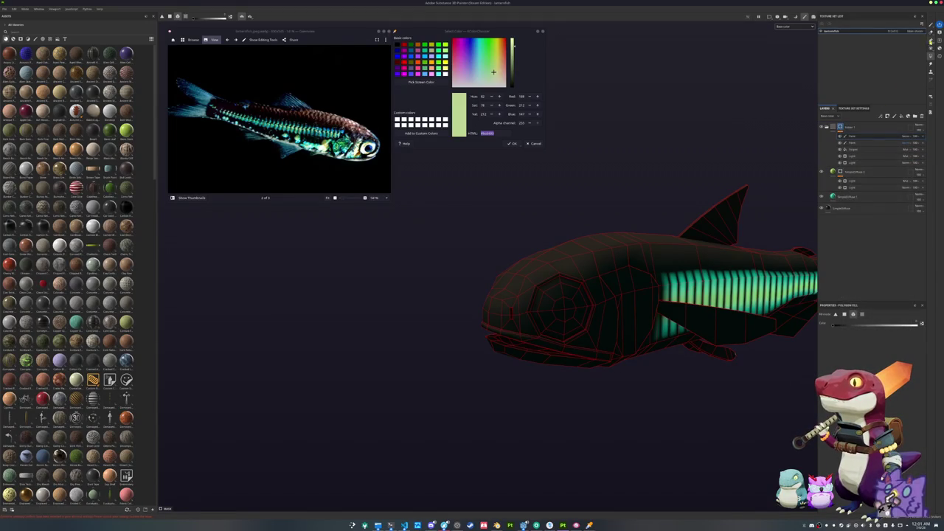
left_click(930, 25)
mouse_move(730, 342)
left_mouse_down()
mouse_move(600, 305)
mouse_move(594, 275)
mouse_move(544, 248)
left_mouse_up()
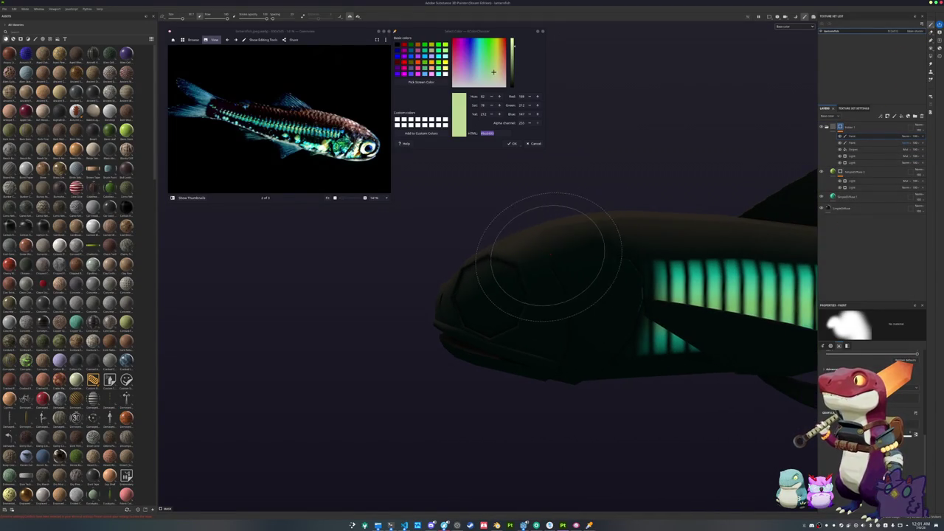
Paint a glowing green patch on the cheek, redoing strokes until it sits right.
mouse_move(663, 365)
left_mouse_down()
mouse_move(576, 337)
mouse_move(474, 332)
mouse_move(494, 311)
mouse_move(512, 354)
mouse_move(506, 368)
left_mouse_up()
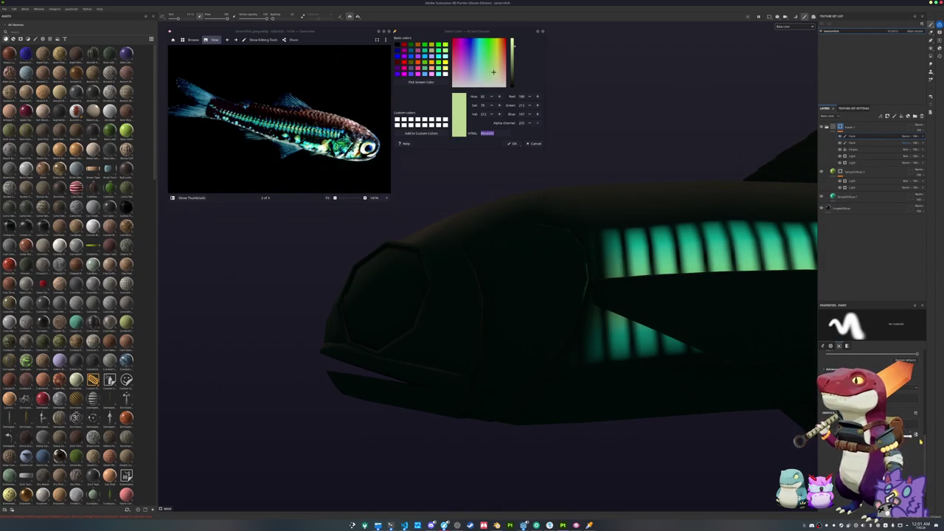
left_click_drag(506, 361, 553, 302)
key("ctrl+z")
mouse_move(508, 369)
left_mouse_down()
mouse_move(549, 317)
mouse_move(554, 251)
left_mouse_up()
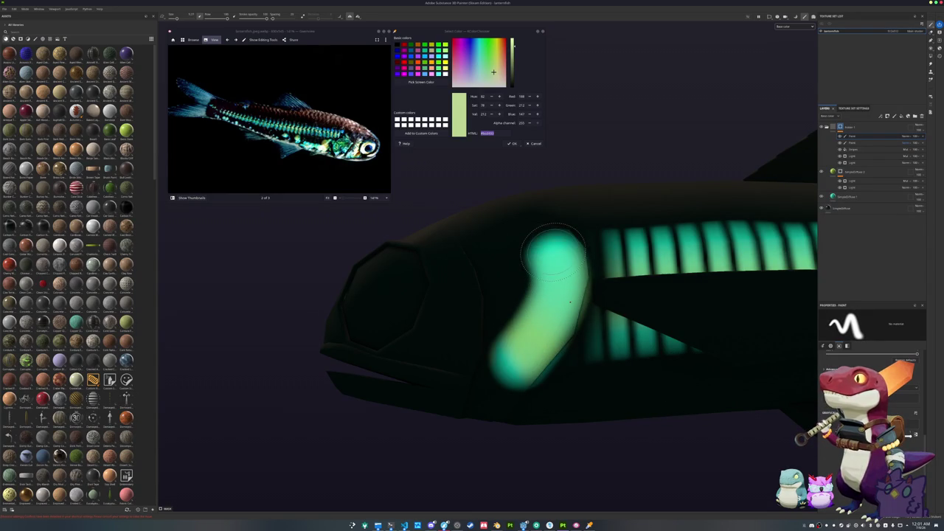
key("ctrl+z")
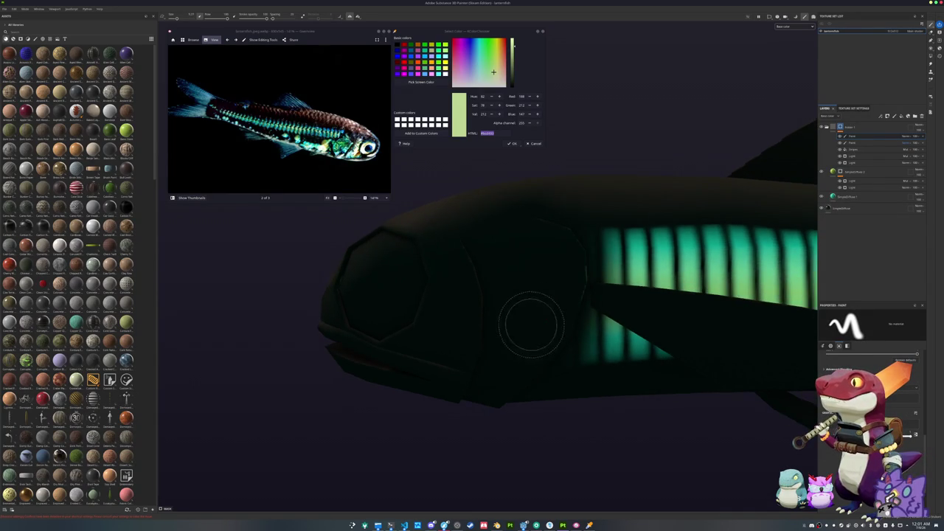
mouse_move(514, 363)
left_mouse_down()
mouse_move(556, 287)
mouse_move(544, 245)
mouse_move(510, 251)
mouse_move(512, 295)
mouse_move(488, 373)
left_mouse_up()
mouse_move(524, 334)
left_mouse_down()
mouse_move(486, 230)
mouse_move(462, 275)
mouse_move(392, 322)
mouse_move(413, 335)
mouse_move(449, 312)
mouse_move(442, 337)
mouse_move(472, 357)
mouse_move(478, 298)
mouse_move(461, 275)
mouse_move(440, 352)
mouse_move(464, 368)
mouse_move(478, 341)
mouse_move(461, 276)
mouse_move(446, 262)
mouse_move(474, 298)
left_mouse_up()
scroll(463, 326, "up", 3)
key("ctrl+z")
key("ctrl+z")
key("ctrl+z")
mouse_move(467, 373)
left_mouse_down()
mouse_move(453, 306)
mouse_move(459, 263)
mouse_move(473, 317)
left_mouse_up()
key("ctrl+z")
Paint elongated teal strokes from above the eye curving down under it.
key("ctrl+z")
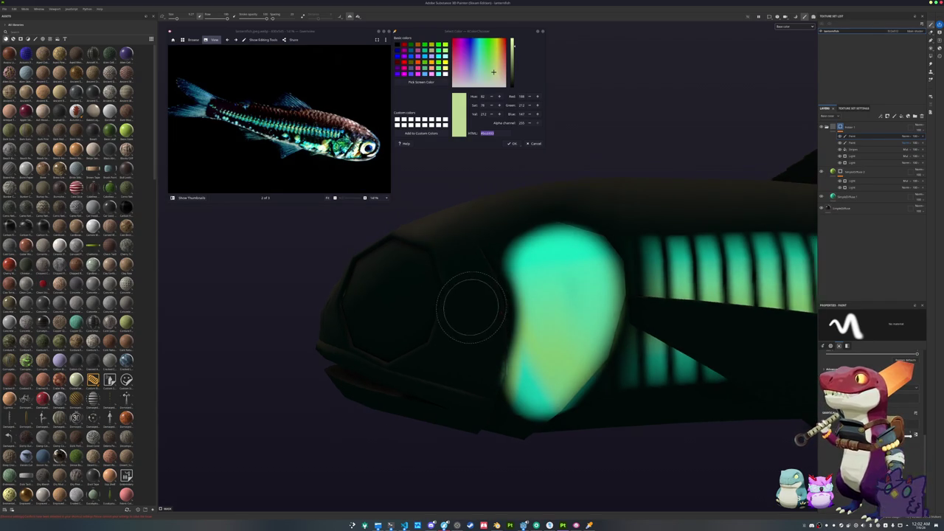
scroll(516, 268, "up", 2)
left_click(509, 229)
left_click_drag(510, 230, 520, 262)
key("ctrl+z")
mouse_move(500, 227)
left_mouse_down()
mouse_move(523, 276)
mouse_move(516, 353)
left_mouse_up()
scroll(501, 361, "up", 3)
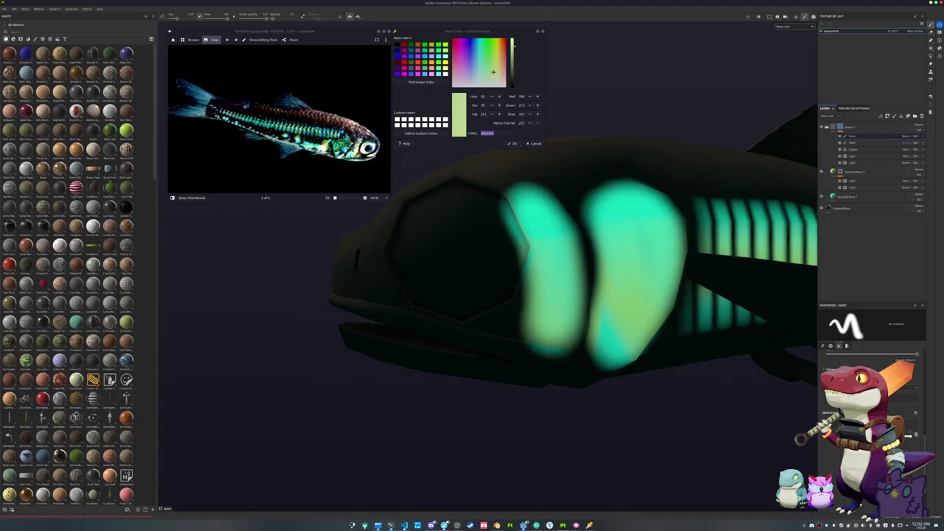
mouse_move(527, 276)
left_mouse_down()
mouse_move(487, 325)
mouse_move(508, 355)
left_mouse_up()
scroll(542, 354, "down", 2)
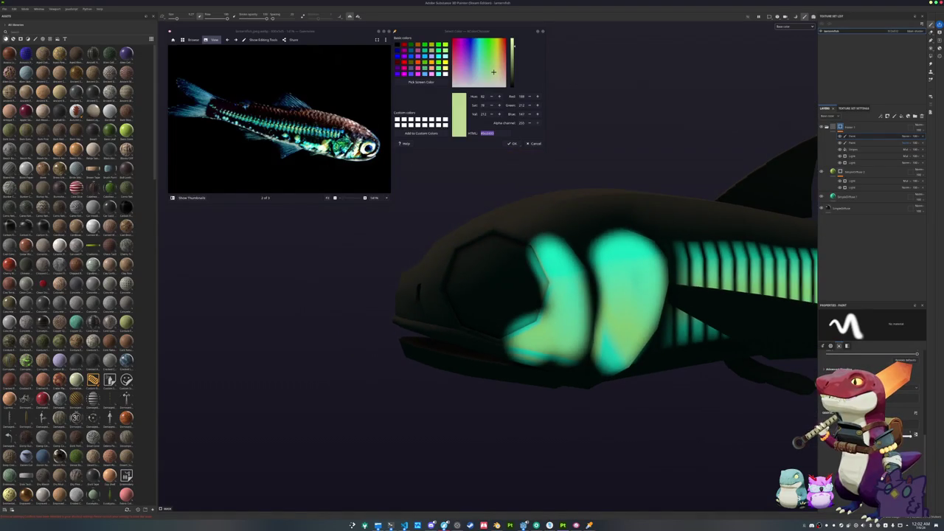
scroll(524, 362, "up", 1)
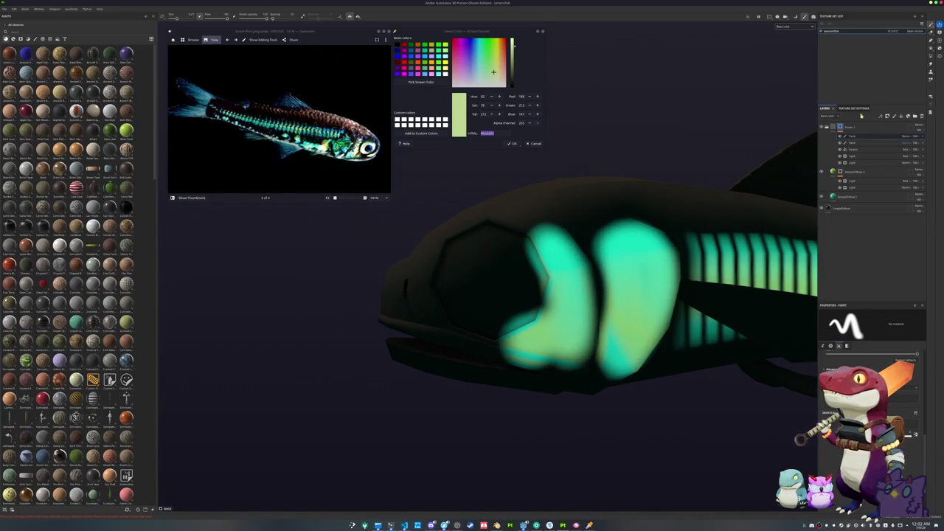
key("4")
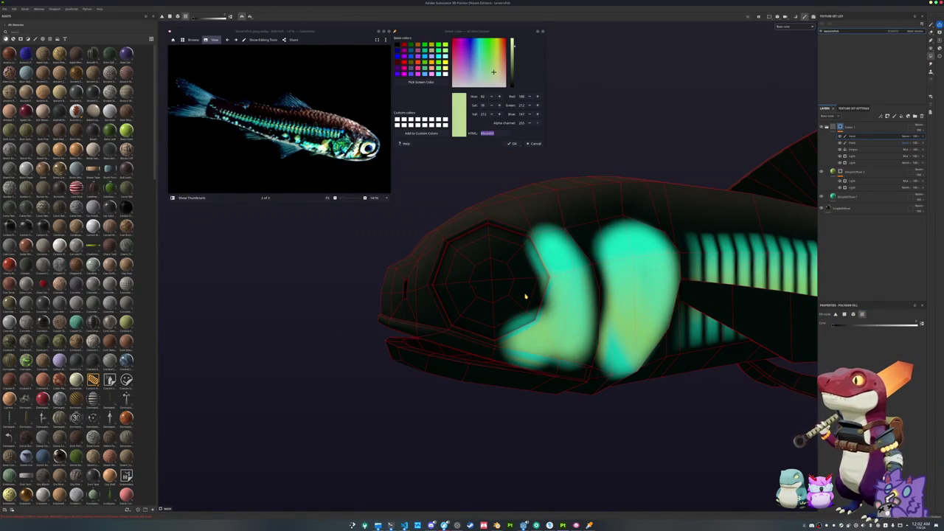
left_click_drag(521, 295, 508, 310)
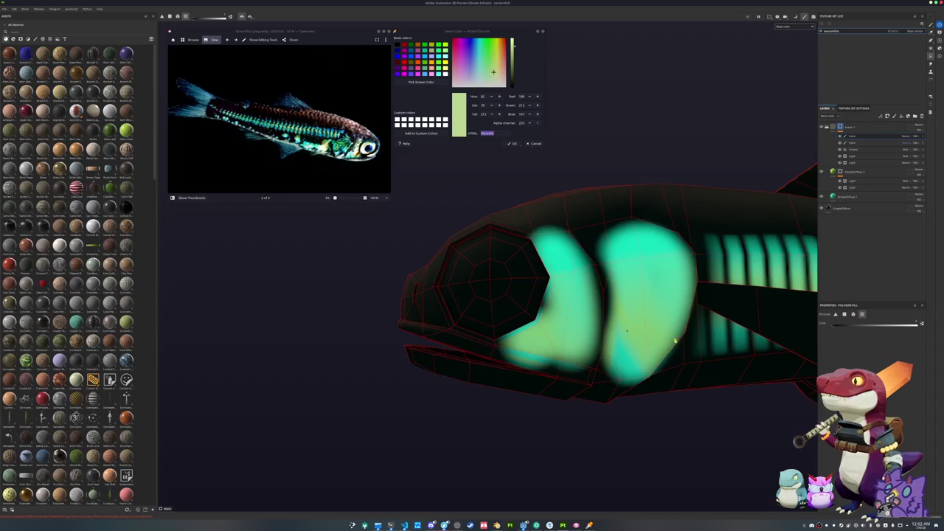
scroll(553, 362, "up", 2)
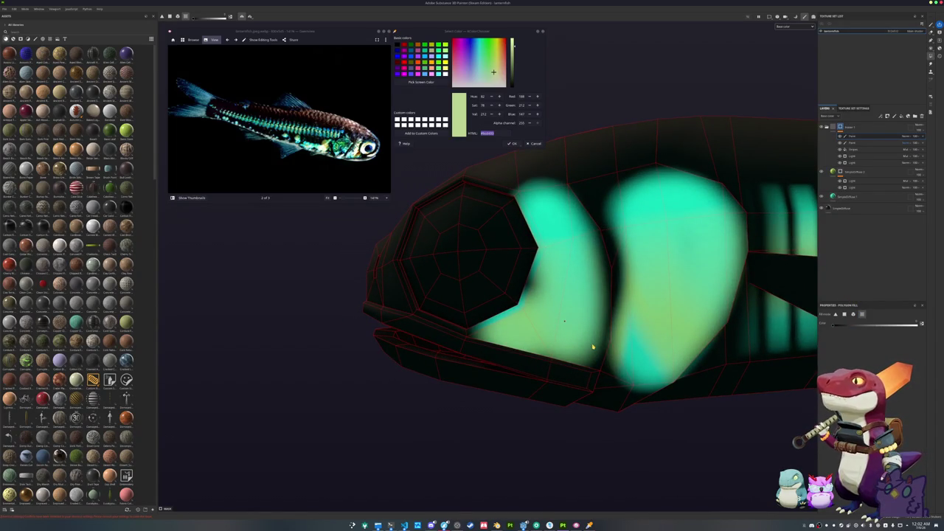
scroll(702, 143, "down", 1)
With the brush, frame the fish head and paint a dark line along its edge.
key("1")
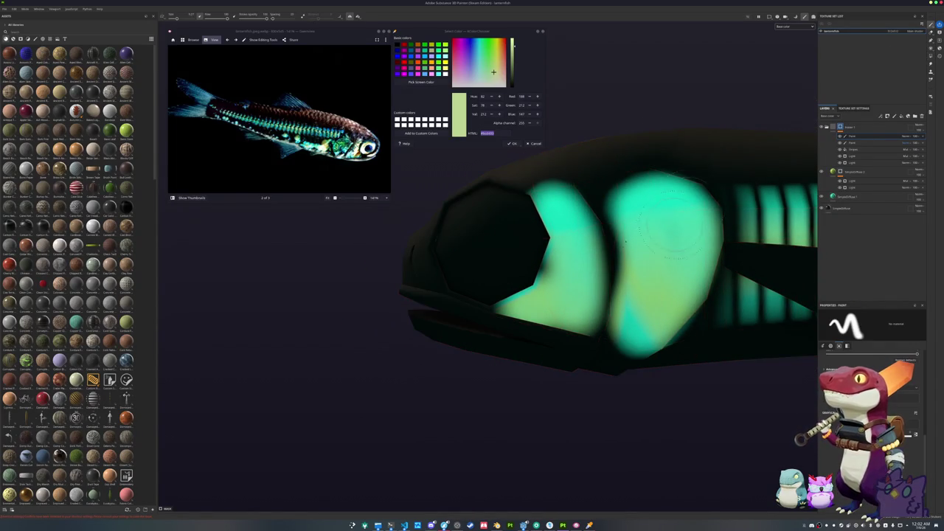
scroll(650, 269, "up", 3)
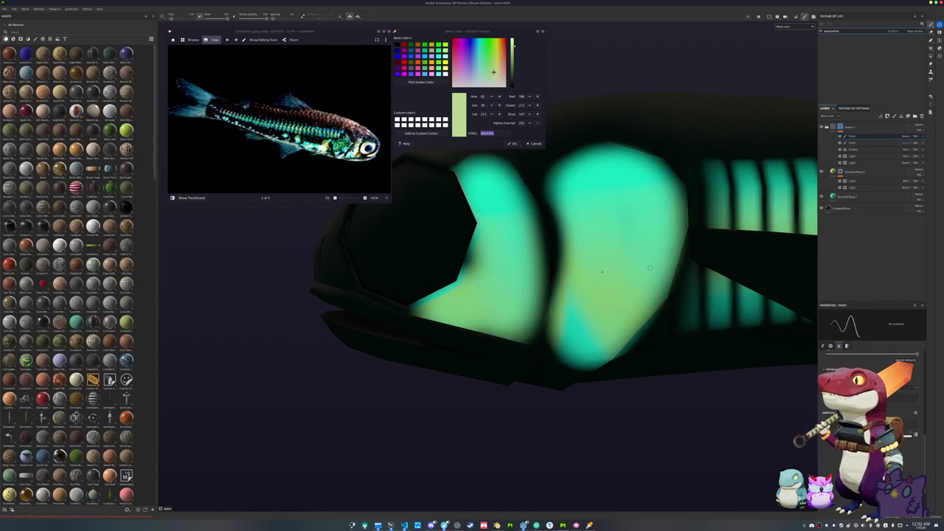
scroll(649, 269, "down", 2)
scroll(575, 295, "up", 2)
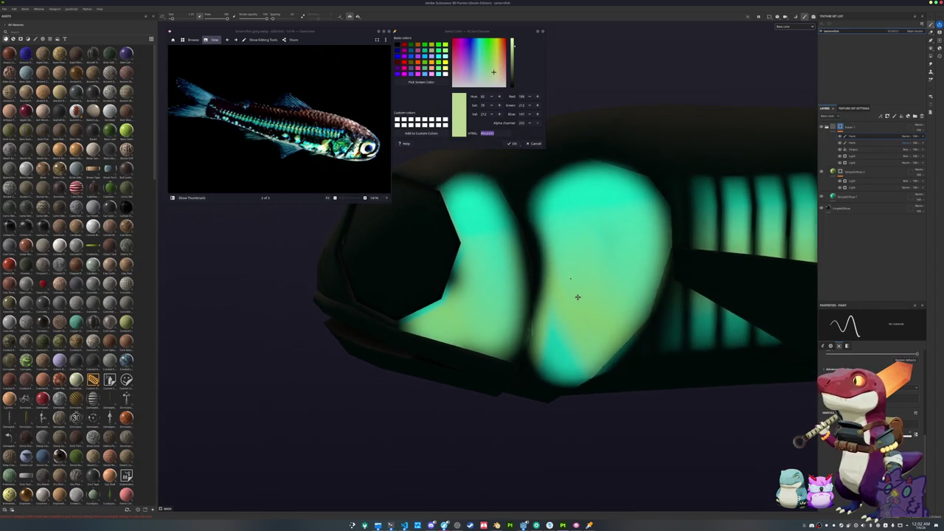
left_click_drag(575, 285, 552, 295)
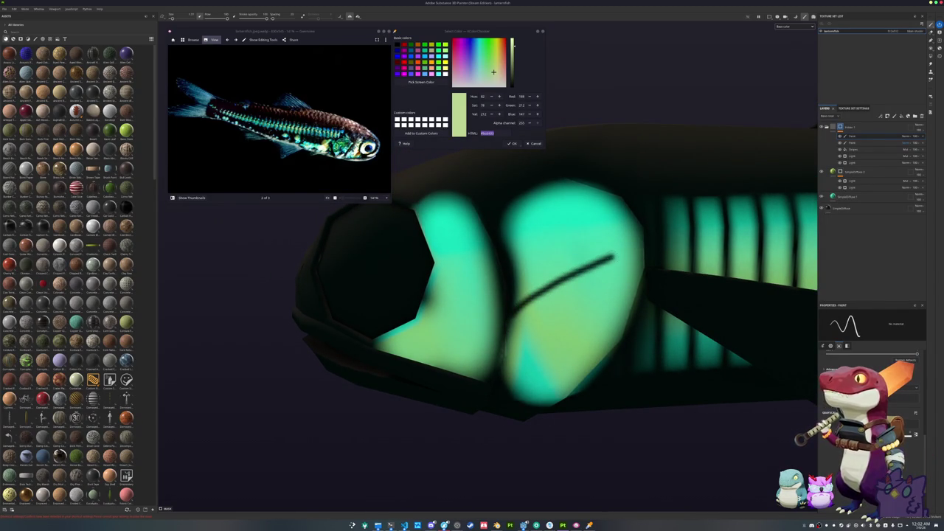
mouse_move(611, 247)
left_mouse_down()
mouse_move(556, 305)
mouse_move(538, 249)
mouse_move(572, 297)
mouse_move(501, 299)
mouse_move(417, 284)
left_mouse_up()
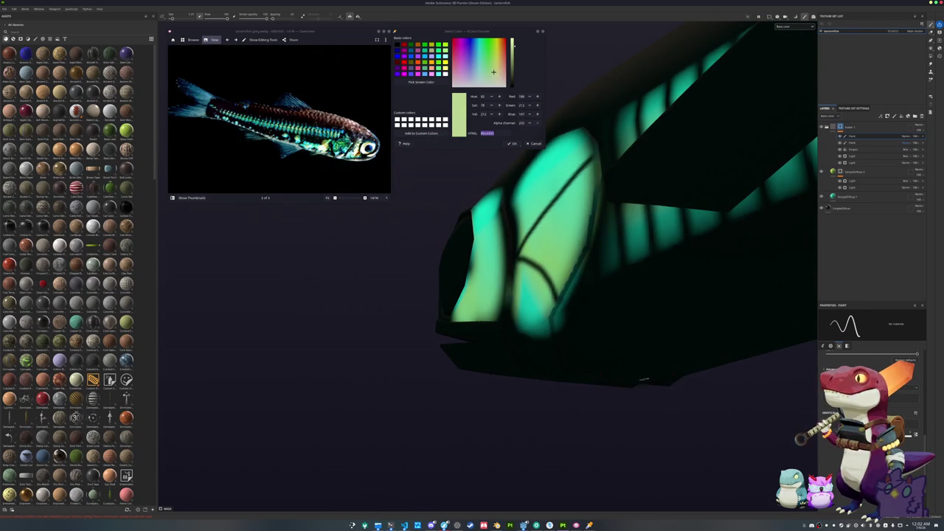
scroll(563, 343, "up", 2)
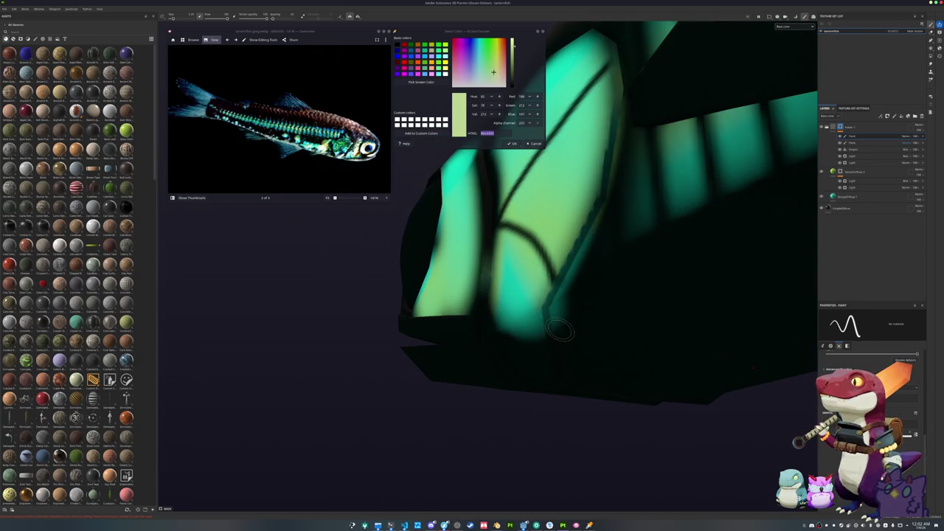
mouse_move(564, 329)
left_mouse_down()
mouse_move(559, 315)
mouse_move(591, 252)
mouse_move(531, 362)
mouse_move(548, 358)
mouse_move(553, 347)
mouse_move(518, 383)
left_mouse_up()
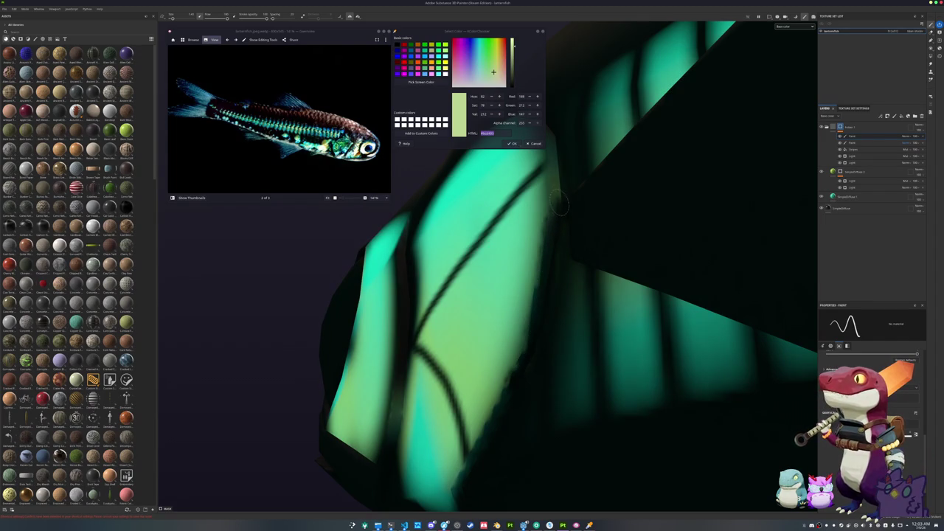
Paint light green over the gill patch and along the cheek patch's lower edge.
left_click_drag(556, 189, 500, 400)
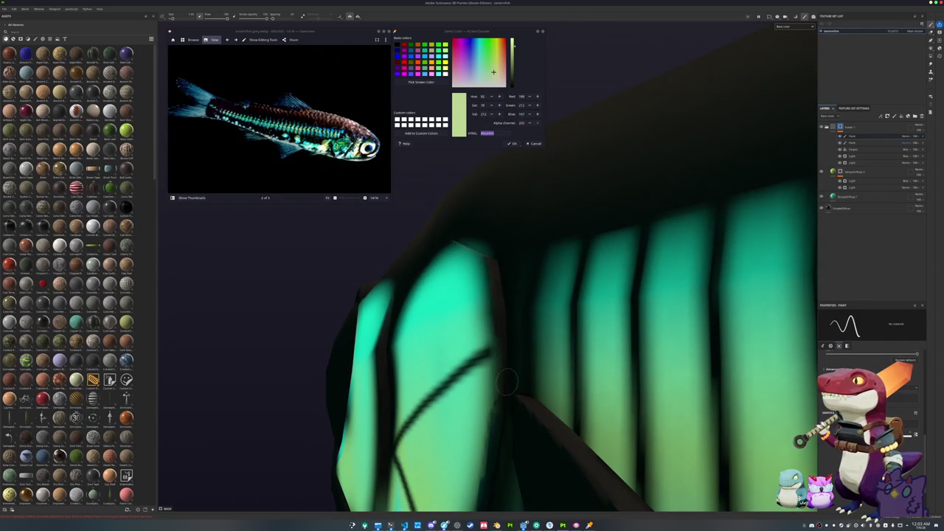
mouse_move(777, 301)
left_mouse_down()
mouse_move(474, 274)
mouse_move(572, 332)
mouse_move(560, 362)
left_mouse_up()
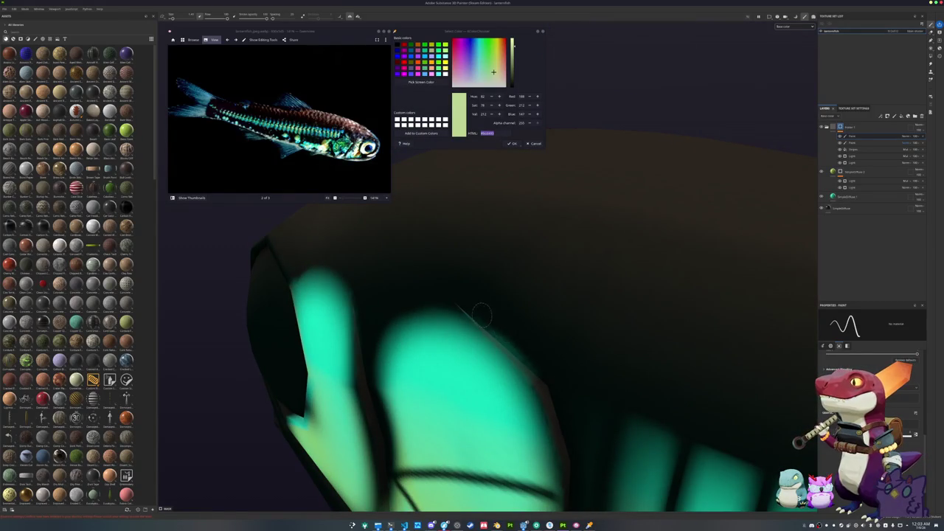
mouse_move(550, 388)
left_mouse_down()
mouse_move(487, 346)
mouse_move(472, 324)
mouse_move(501, 324)
left_mouse_up()
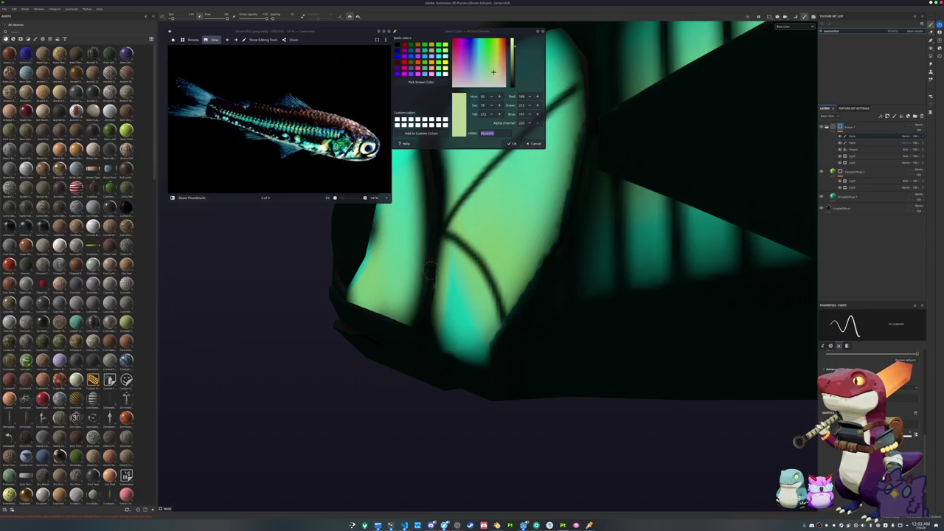
scroll(424, 322, "down", 5)
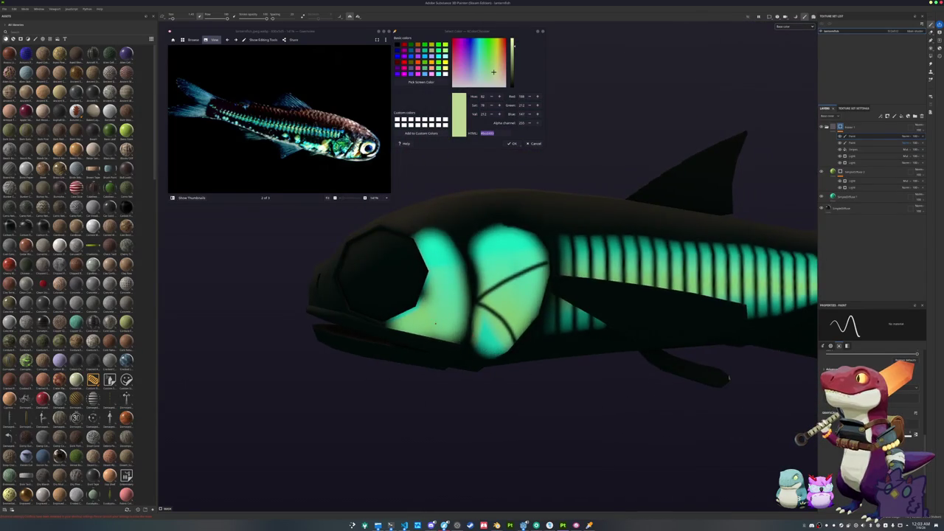
left_click_drag(388, 303, 764, 436)
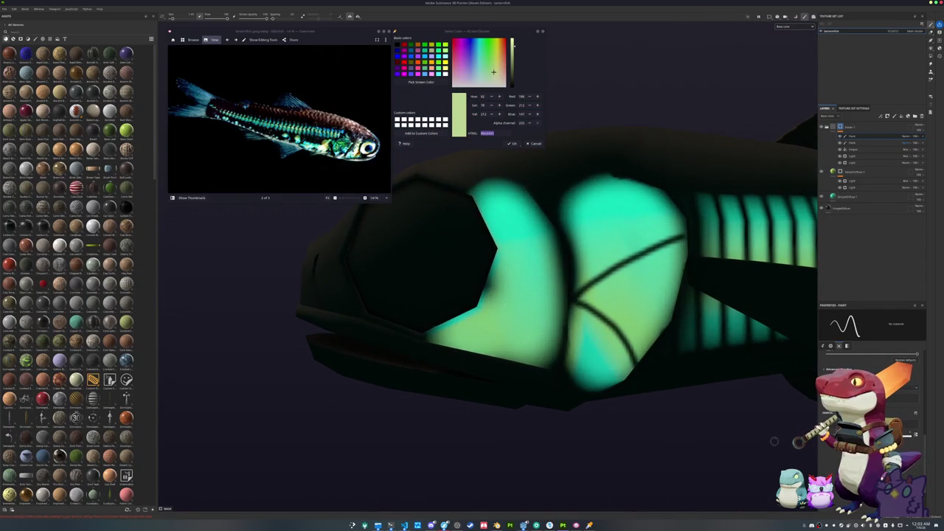
scroll(510, 332, "up", 2)
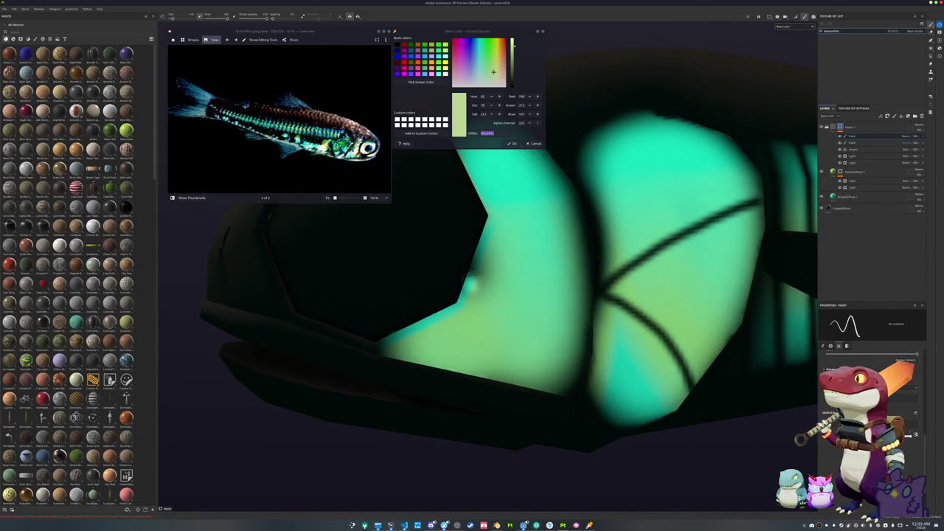
mouse_move(461, 328)
left_mouse_down()
mouse_move(482, 241)
mouse_move(493, 298)
left_mouse_up()
mouse_move(499, 215)
left_mouse_down()
mouse_move(430, 314)
mouse_move(487, 372)
mouse_move(509, 368)
left_mouse_up()
mouse_move(523, 332)
left_mouse_down()
mouse_move(479, 272)
mouse_move(519, 212)
mouse_move(466, 336)
left_mouse_up()
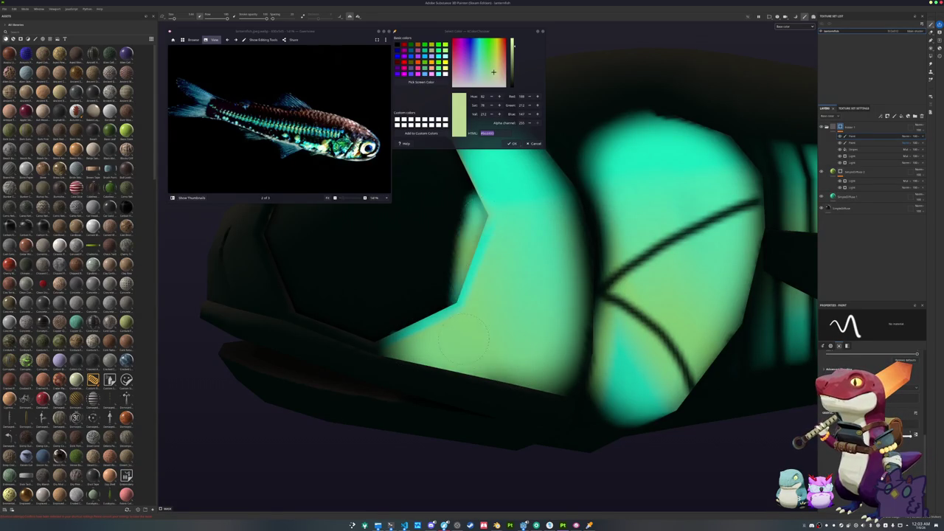
left_click_drag(468, 301, 555, 338)
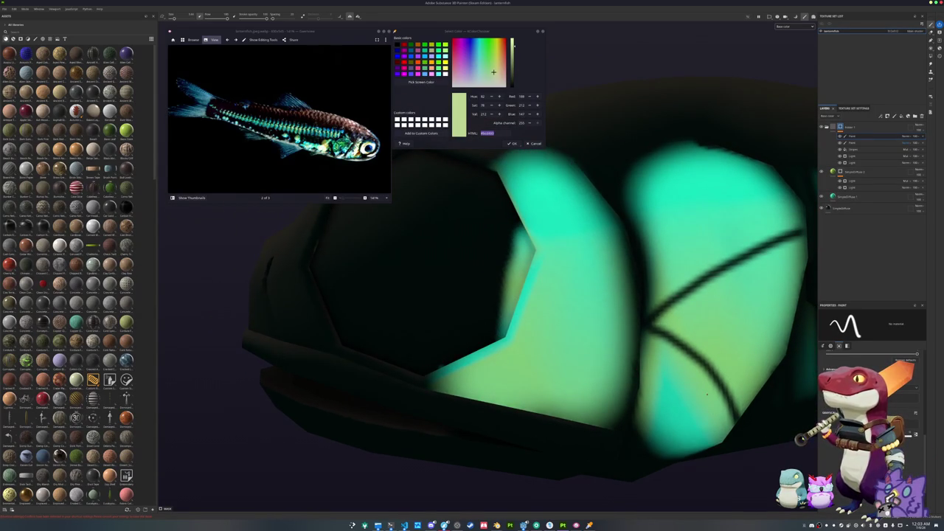
Select the Polygon Fill tool and zoom out from the head.
left_click(930, 58)
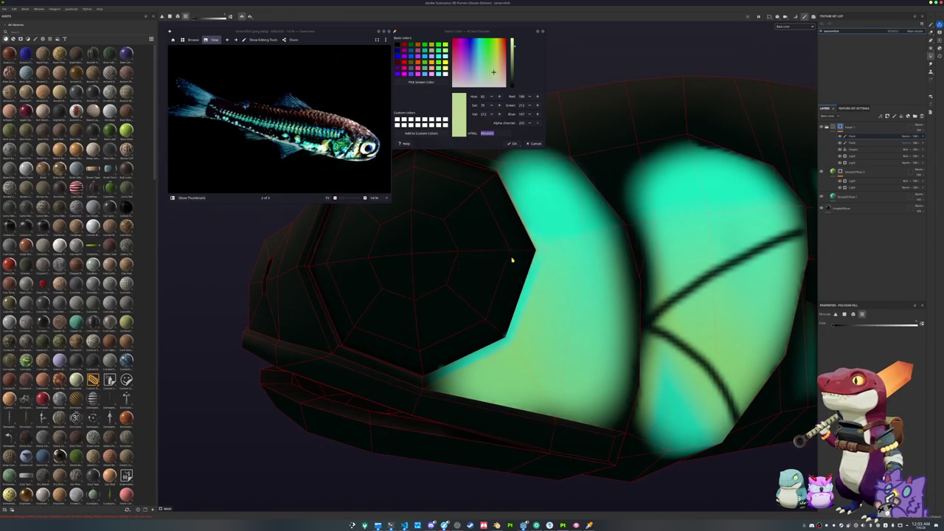
scroll(512, 260, "down", 3)
scroll(634, 249, "down", 5)
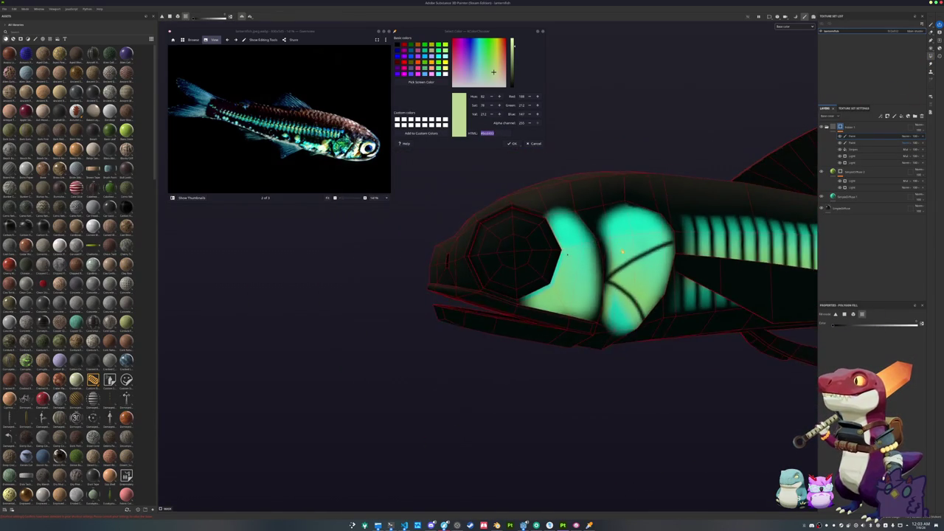
scroll(626, 258, "down", 5)
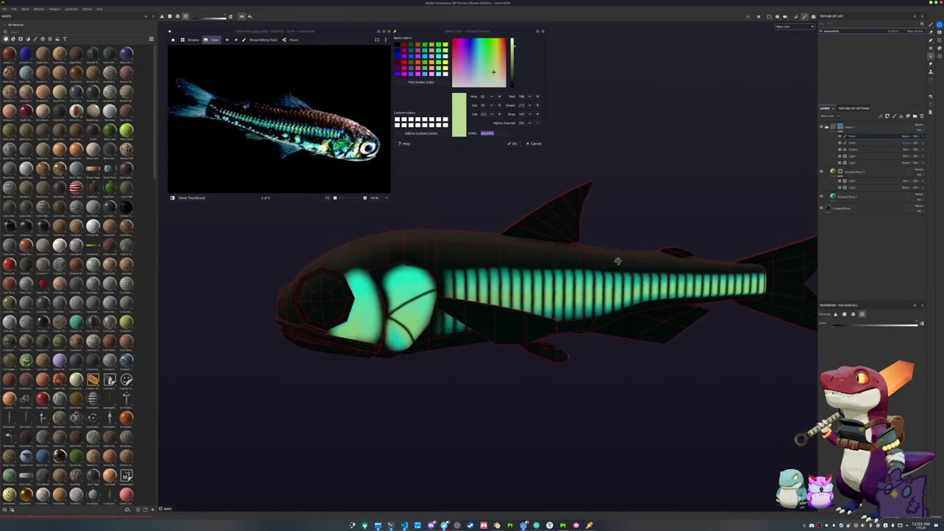
Move the fill layer lower in the stack and shift its base colour toward blue.
left_click(855, 196)
mouse_move(856, 197)
left_mouse_down()
mouse_move(861, 217)
mouse_move(839, 212)
left_mouse_up()
scroll(870, 369, "down", 3)
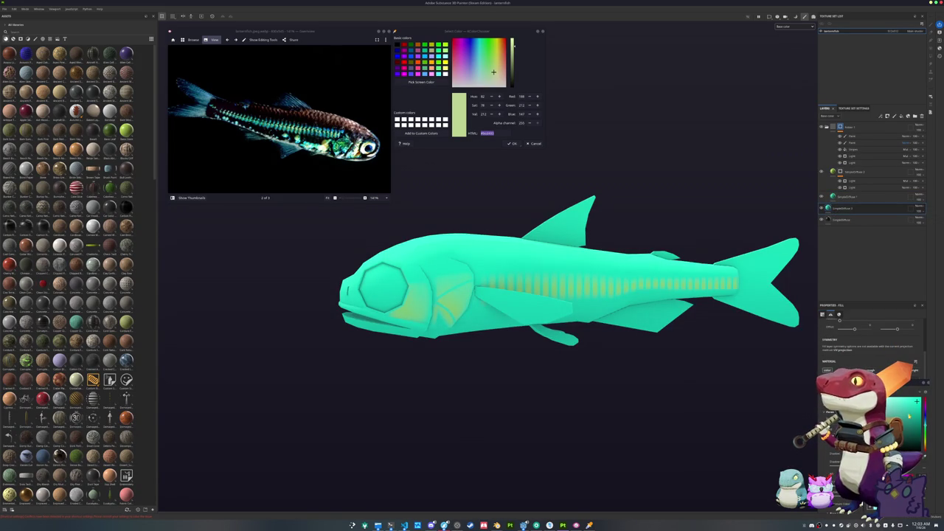
left_click(826, 368)
left_click_drag(922, 422, 923, 417)
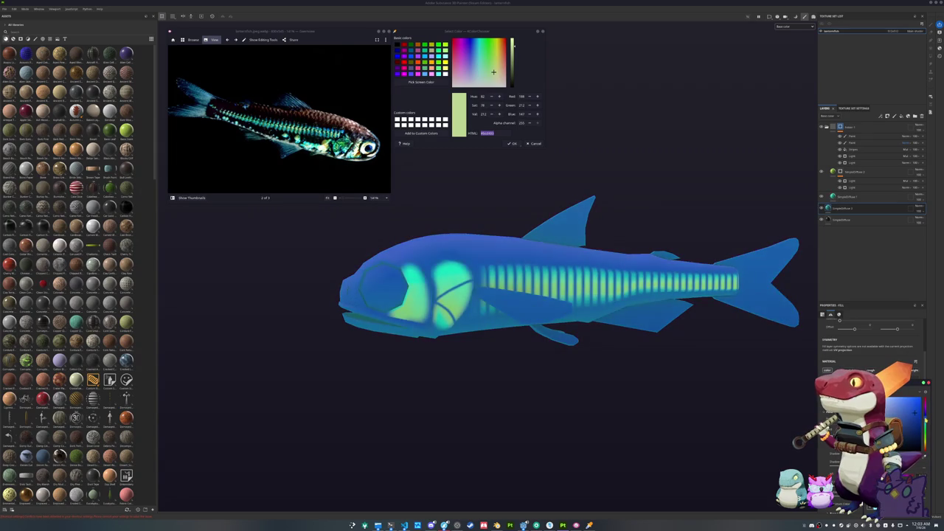
Sample a dark navy base colour from the screen and add a black mask to the layer.
left_click(618, 334)
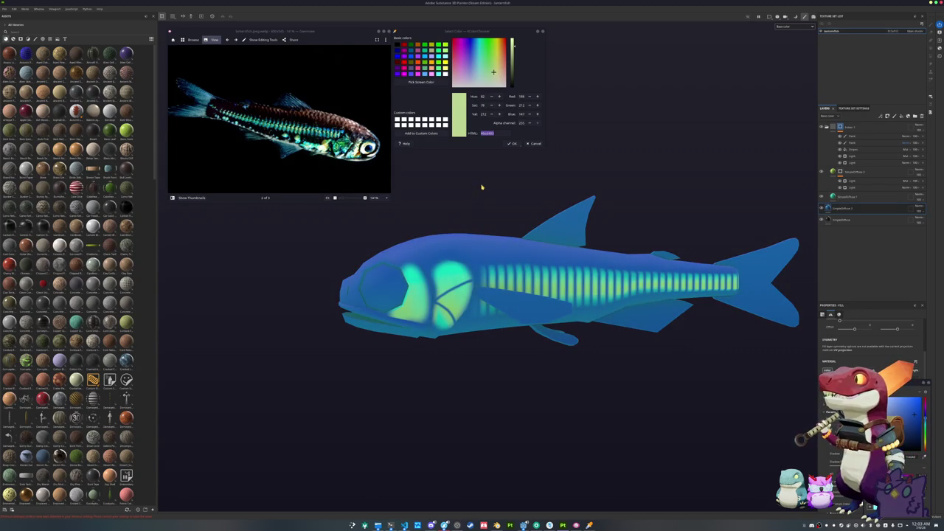
left_click(421, 82)
left_click(424, 254)
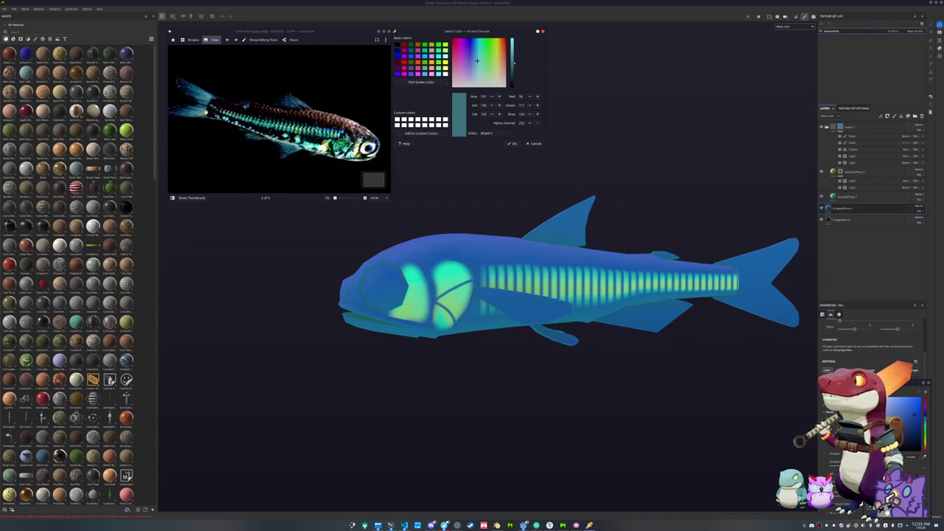
left_click(421, 82)
double_click(489, 133)
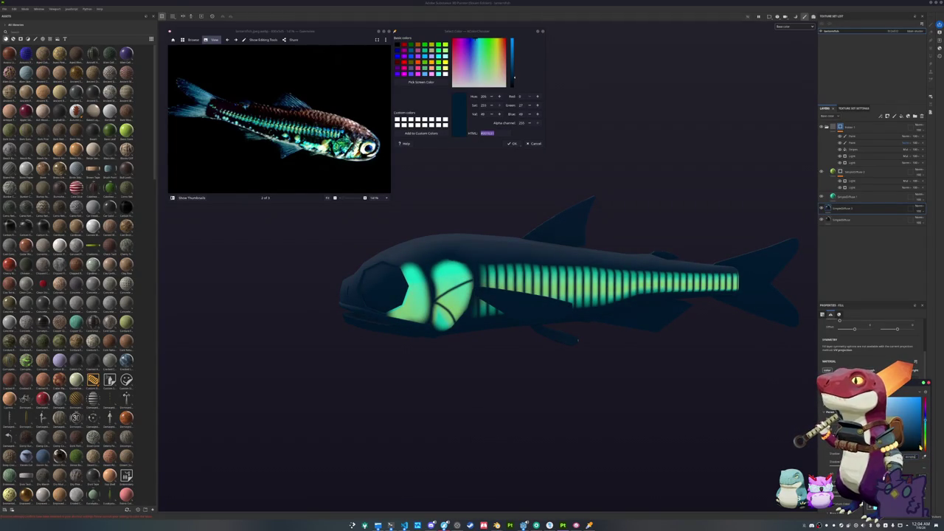
right_click(844, 209)
left_click(874, 255)
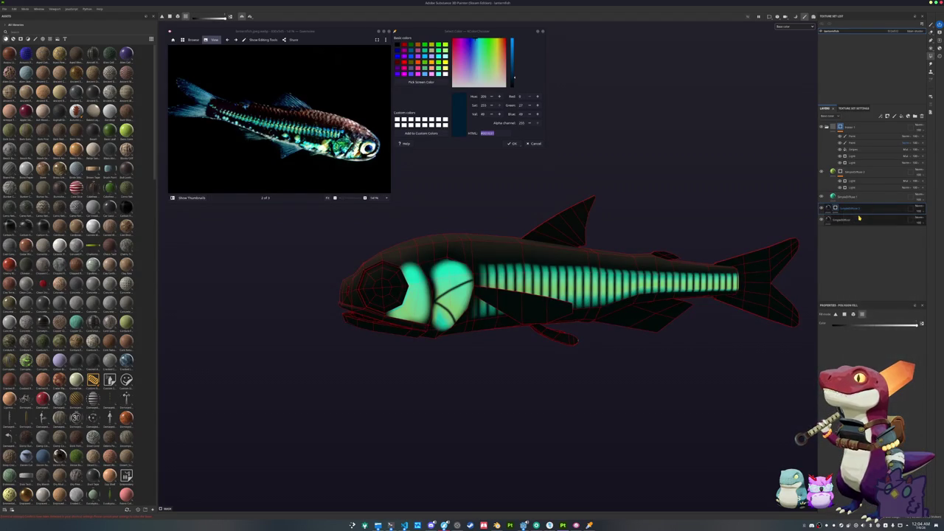
Mesh-fill the tail, ventral, dorsal, pelvic and pectoral fins into the mask.
left_click(852, 314)
left_click(792, 322)
left_click(663, 321)
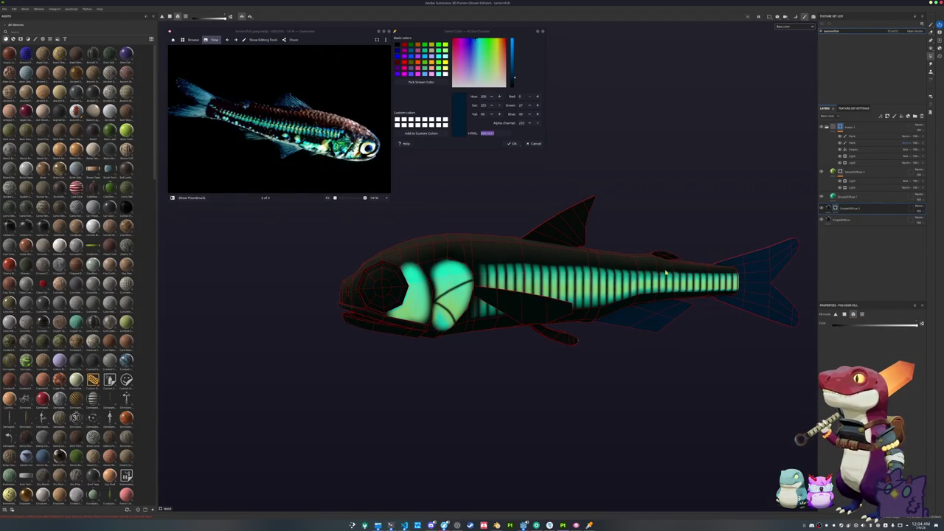
left_click(555, 244)
left_click(575, 345)
left_click(548, 311)
mouse_move(508, 356)
left_mouse_down()
mouse_move(259, 304)
mouse_move(364, 305)
mouse_move(638, 257)
mouse_move(658, 237)
mouse_move(640, 237)
left_mouse_up()
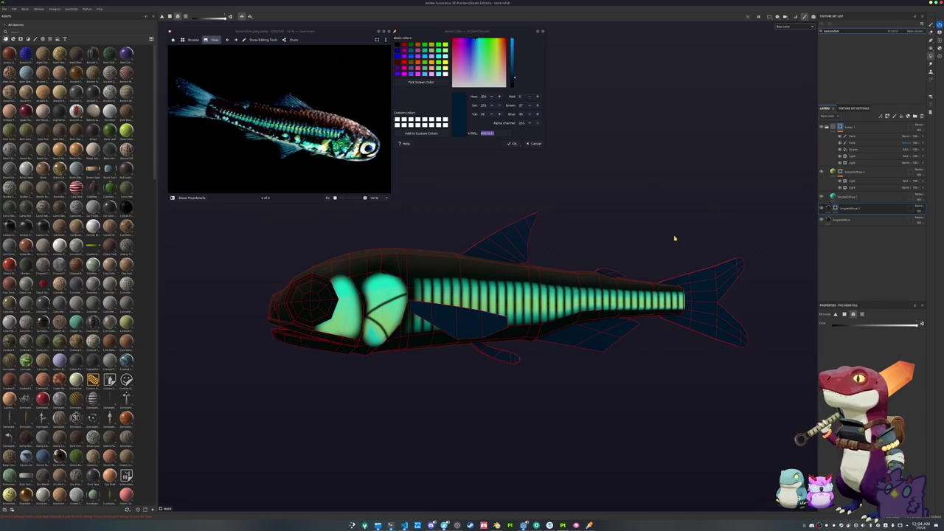
Brighten the fin colour to vivid blue, then duplicate the fill layer and select it.
left_click_drag(513, 75, 520, 56)
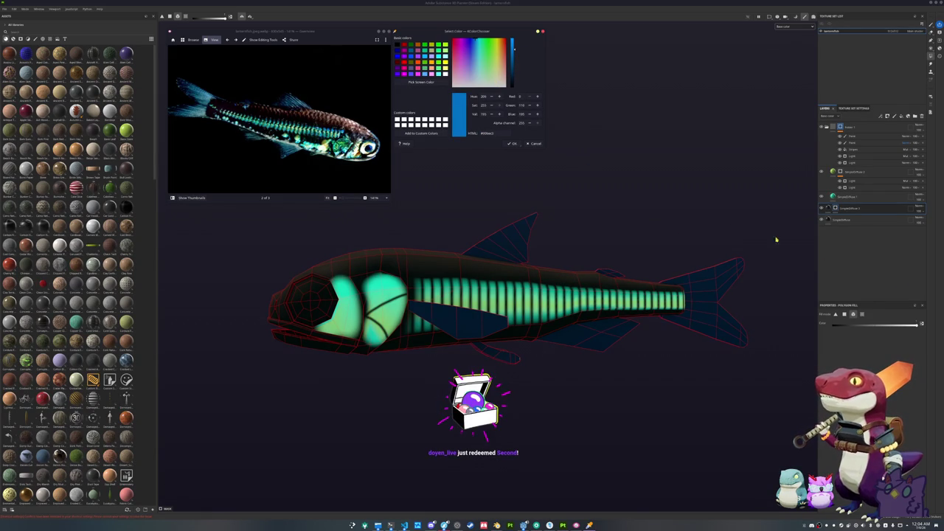
left_click(573, 213)
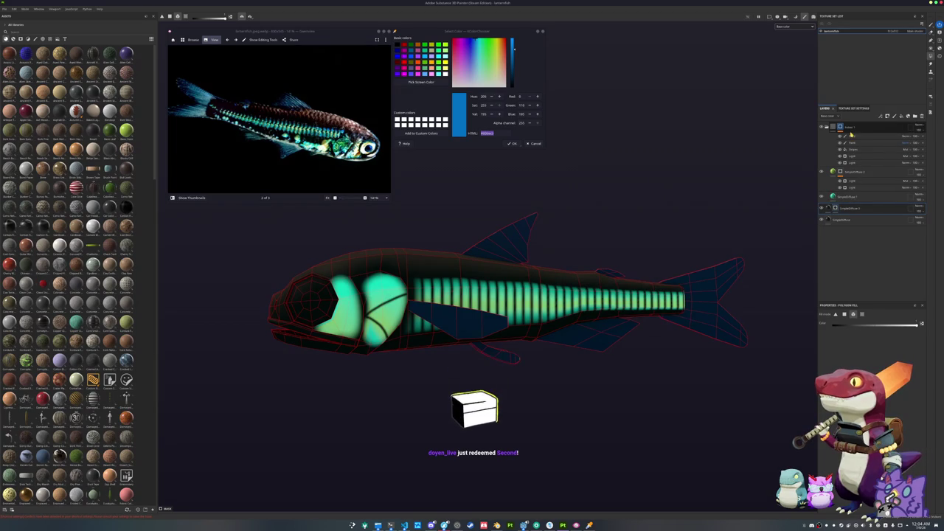
left_click_drag(846, 223, 833, 209)
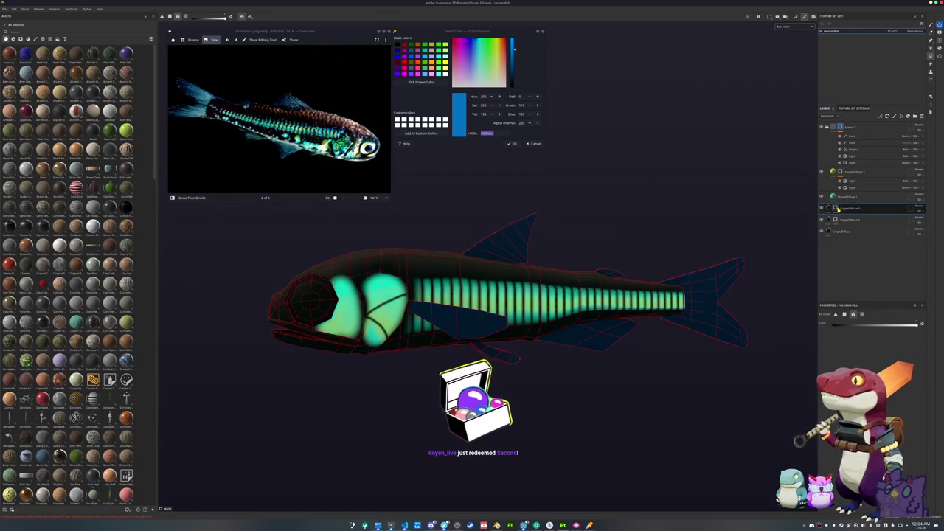
left_click(833, 209)
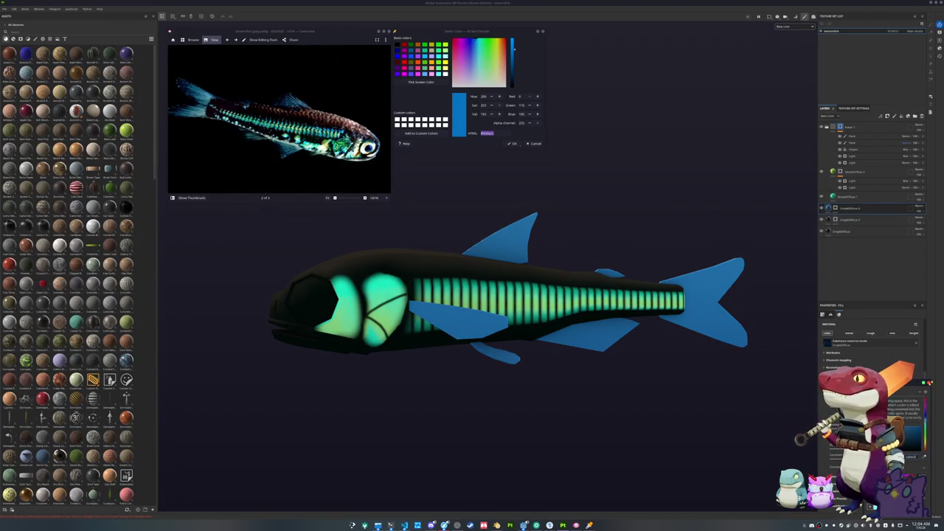
Add a 3D Distance generator to the fin layer's mask with a blend mode darkening the fin bases.
right_click(839, 208)
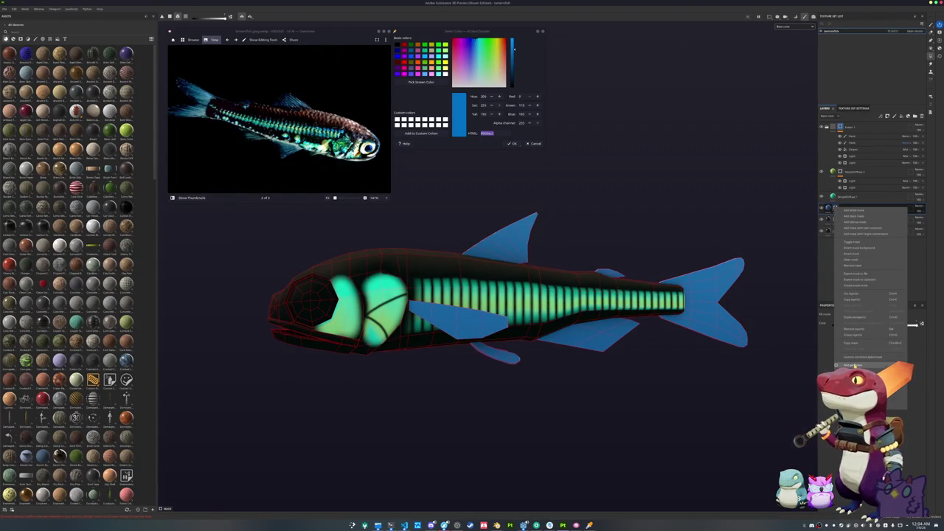
left_click(852, 364)
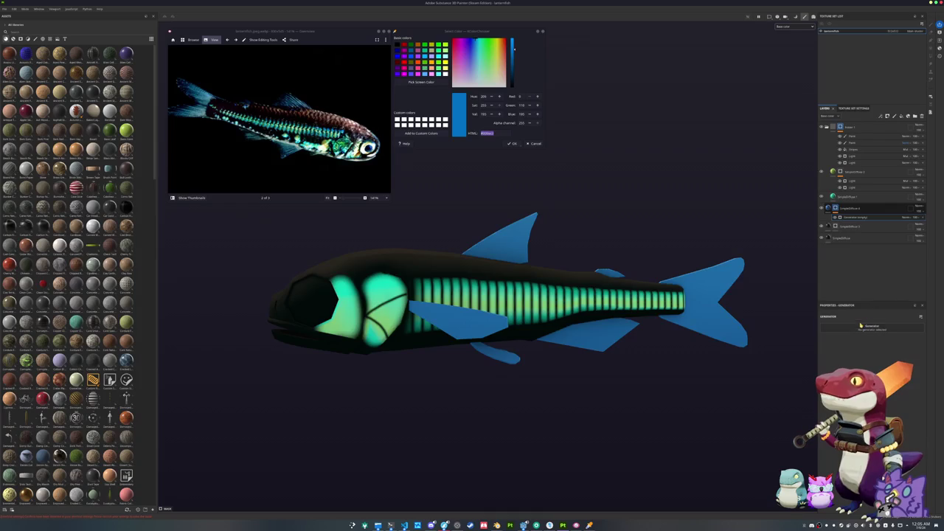
left_click(866, 343)
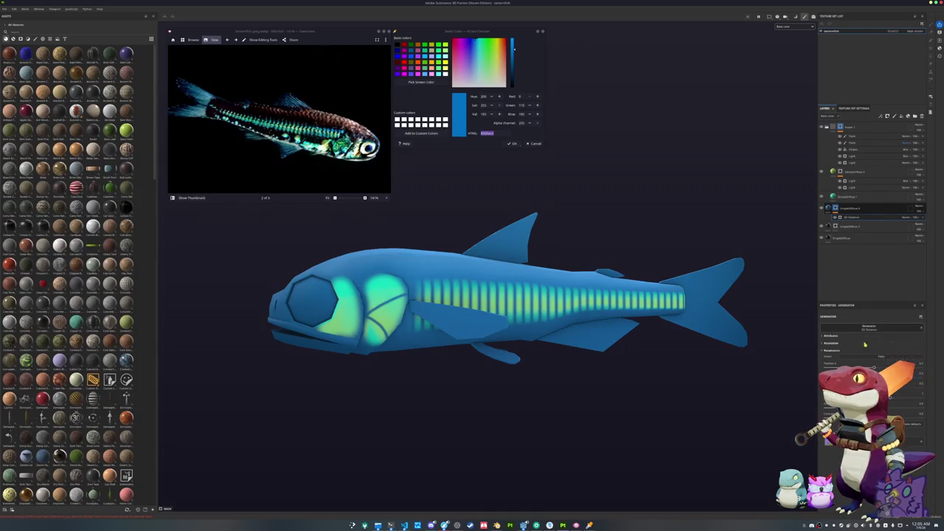
left_click(906, 218)
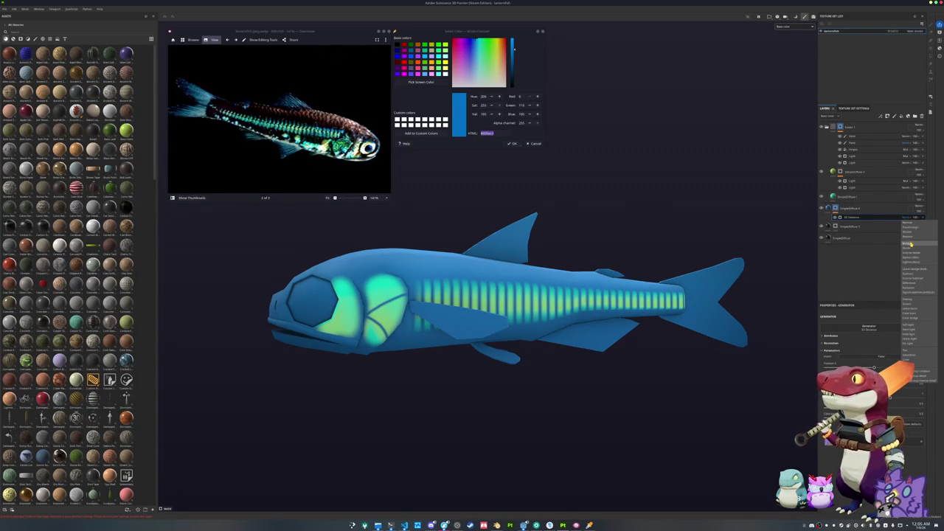
left_click(908, 244)
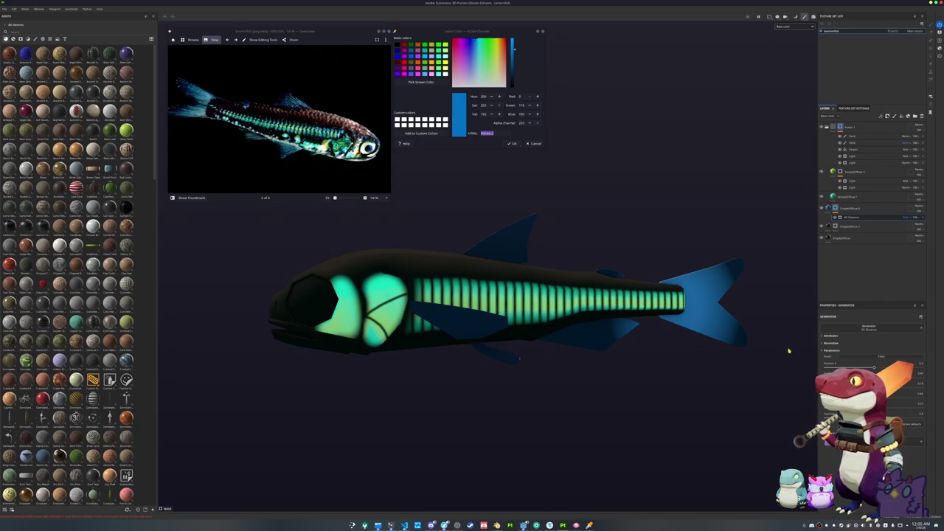
left_click_drag(665, 350, 606, 369)
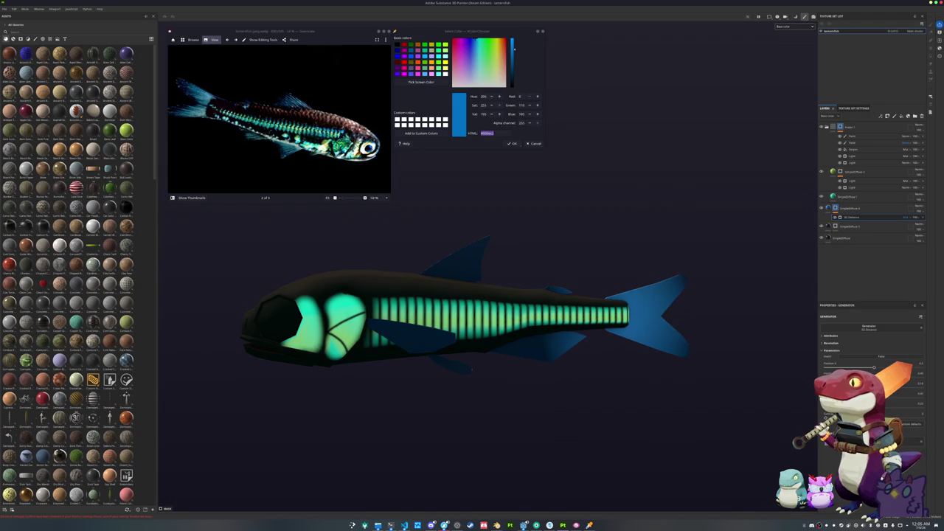
right_click(833, 208)
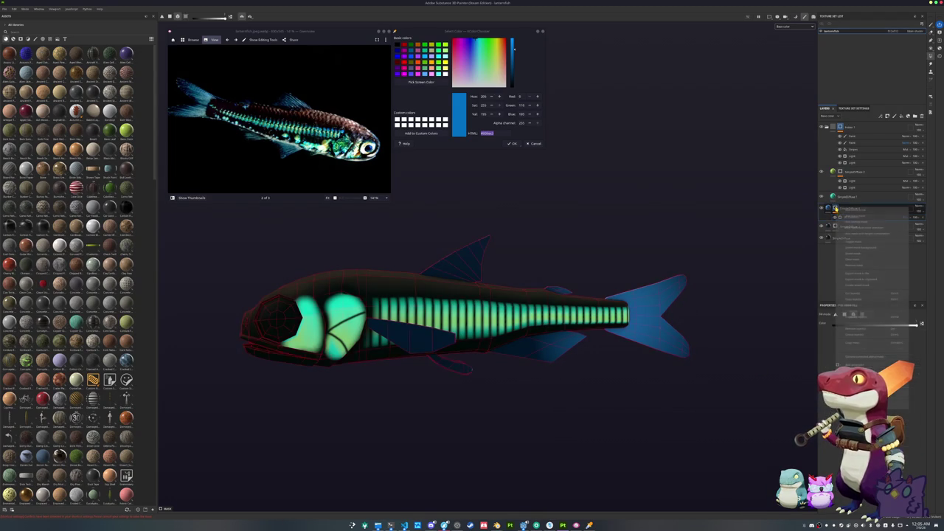
Add a polygon-fill mask to the layer and box-select faces over the fish.
left_click(859, 233)
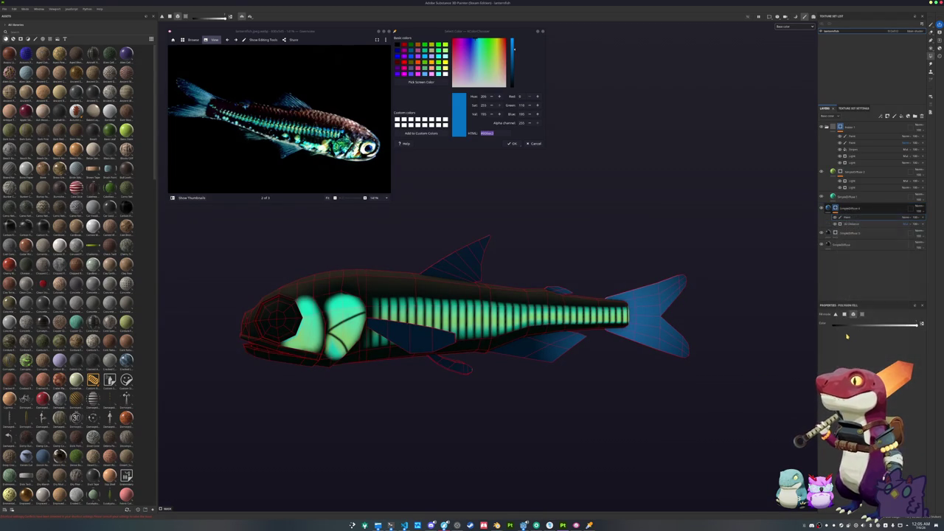
left_click_drag(575, 417, 501, 207)
left_click_drag(522, 409, 321, 205)
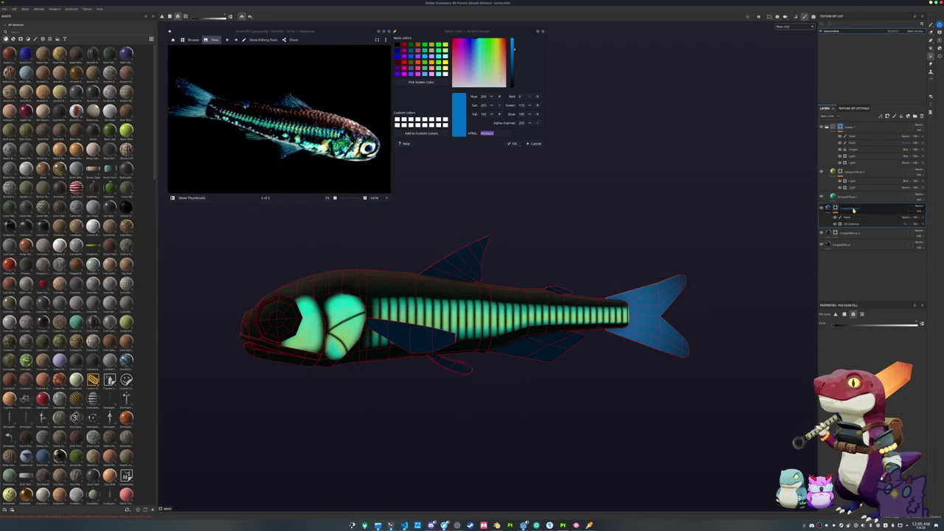
Duplicate the SimpleDiffuse group and fill its dorsal, small lower, ventral and rear dorsal fins blue.
key("ctrl+d")
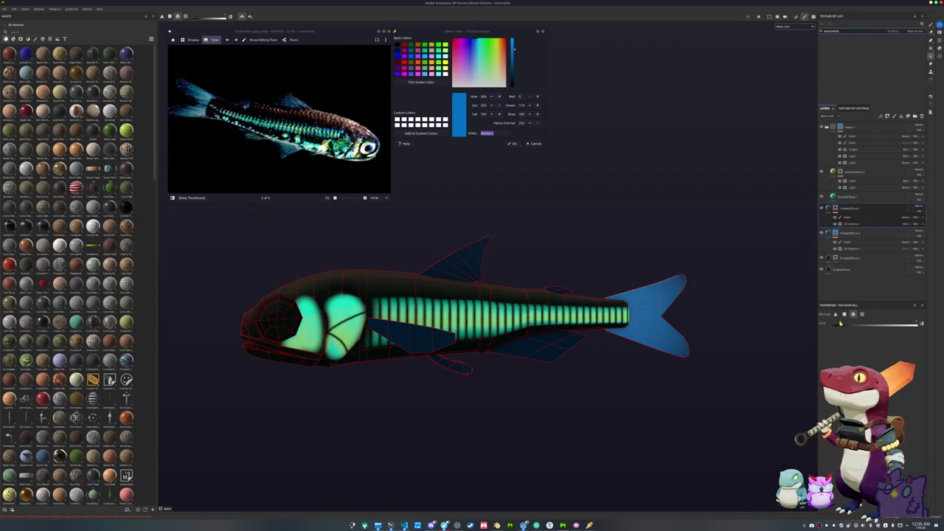
left_click(848, 223)
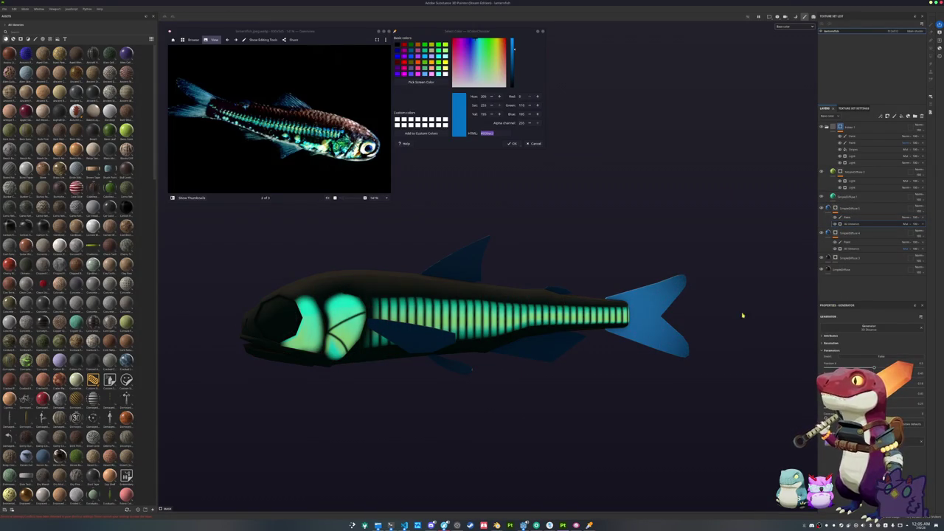
left_click_drag(681, 275, 740, 275)
left_click(846, 217)
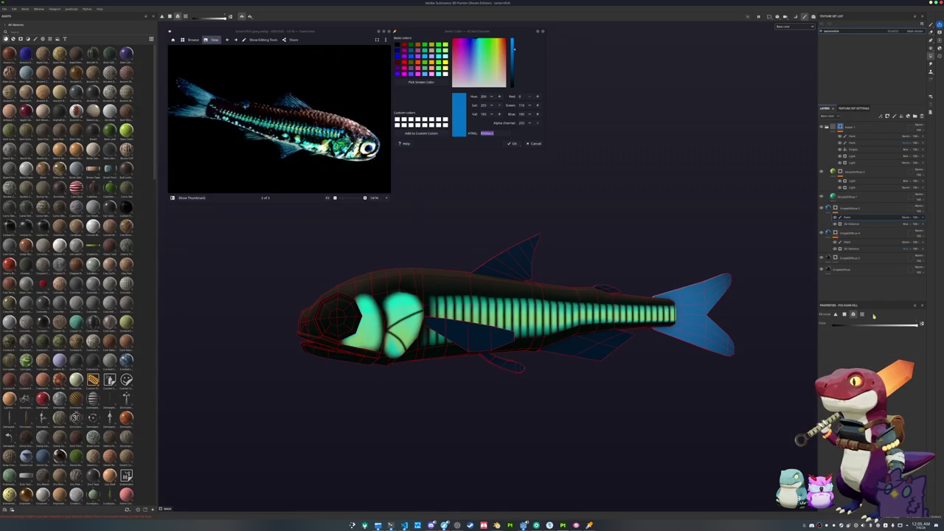
left_click(522, 261)
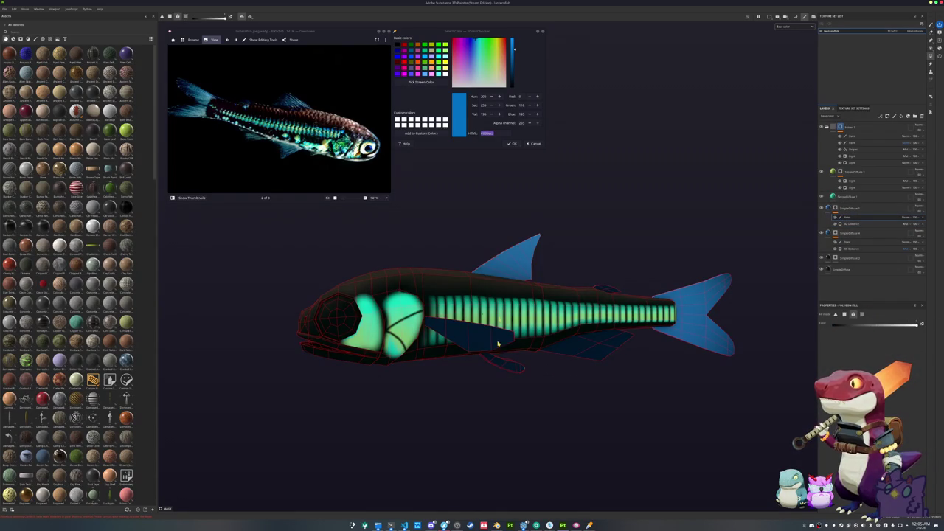
left_click(505, 368)
left_click(591, 352)
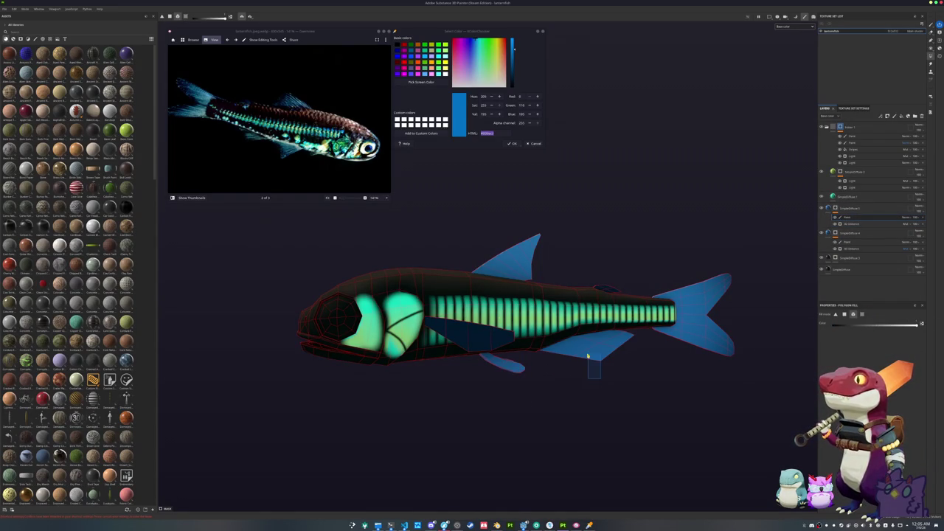
mouse_move(466, 366)
left_mouse_down()
mouse_move(428, 385)
mouse_move(498, 363)
left_mouse_up()
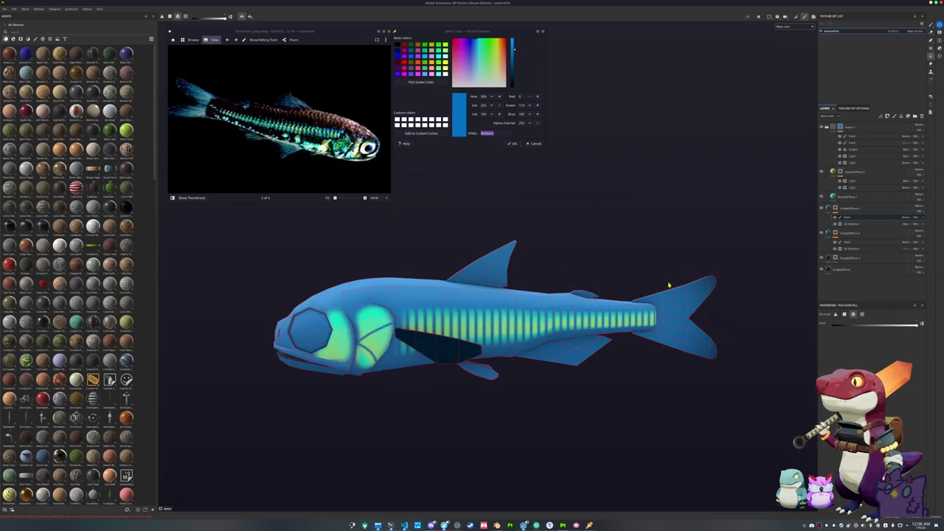
left_click(582, 293)
Review the copy's 3D Distance generator and Paint layer, leaving the blend mode unchanged.
left_click(837, 224)
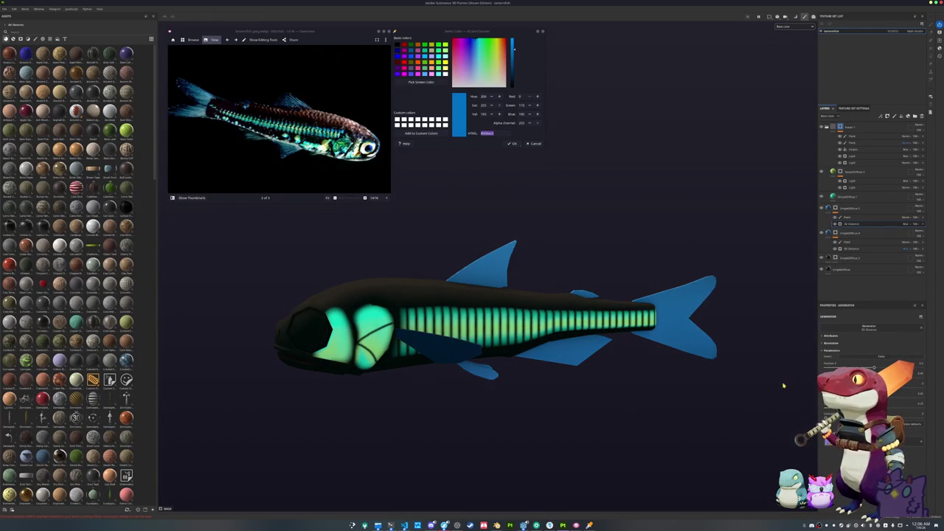
left_click(848, 217)
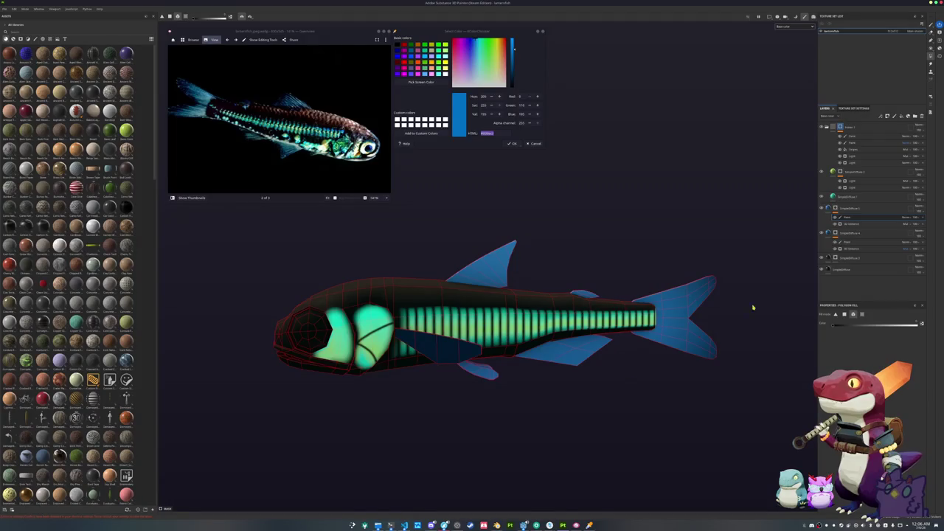
left_click(914, 217)
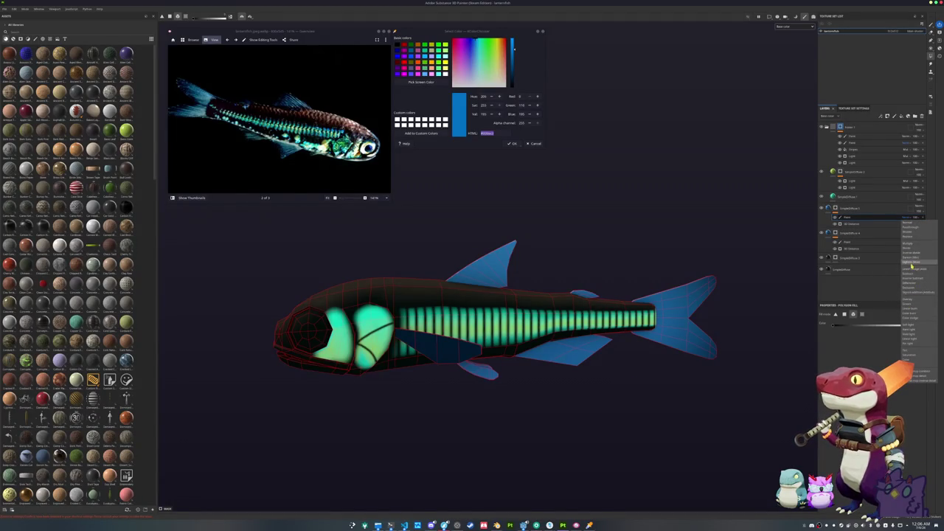
left_click(859, 266)
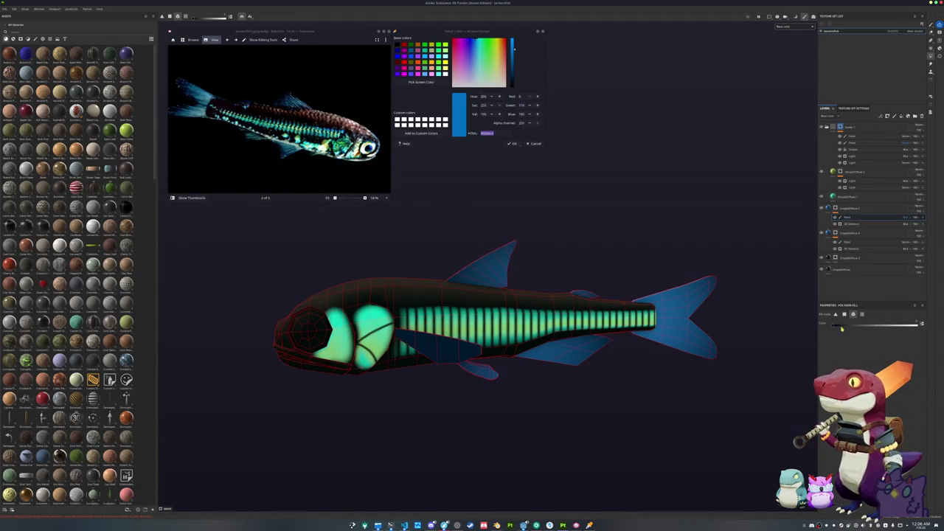
left_click(848, 224)
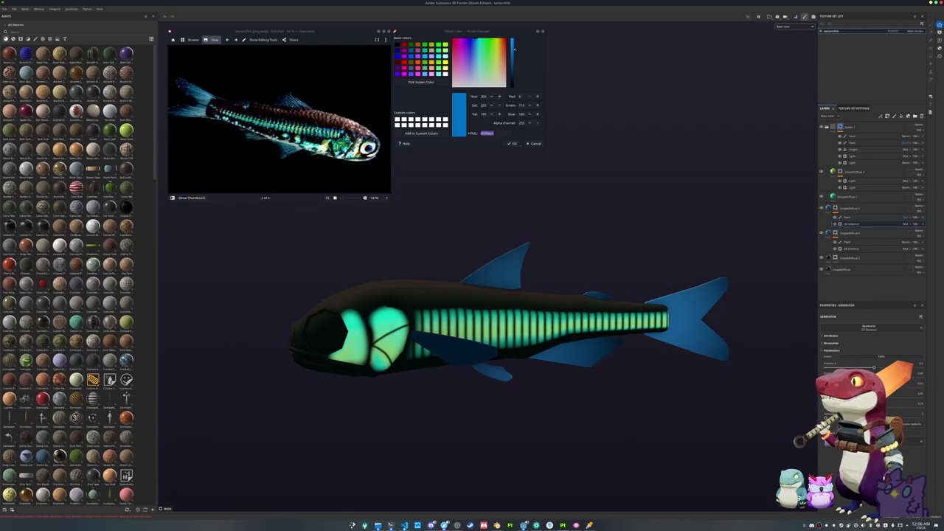
scroll(699, 340, "up", 2)
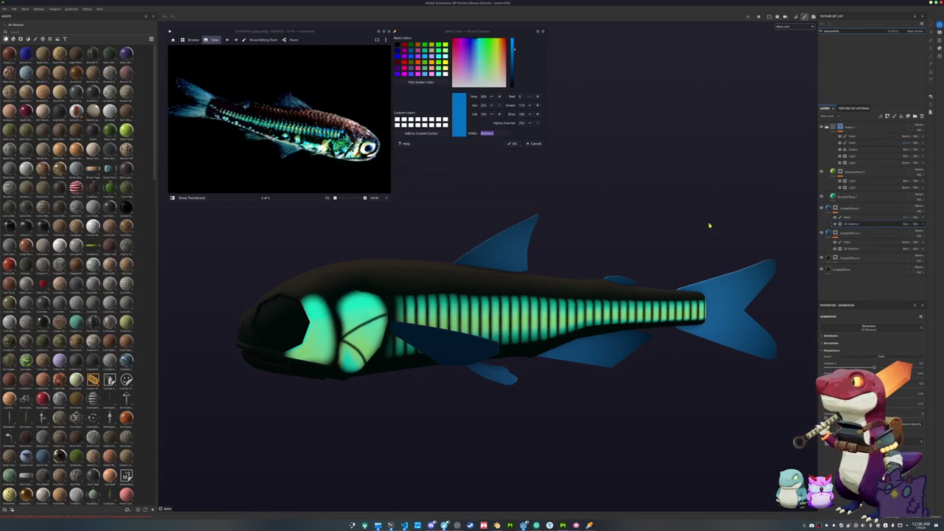
left_click(848, 217)
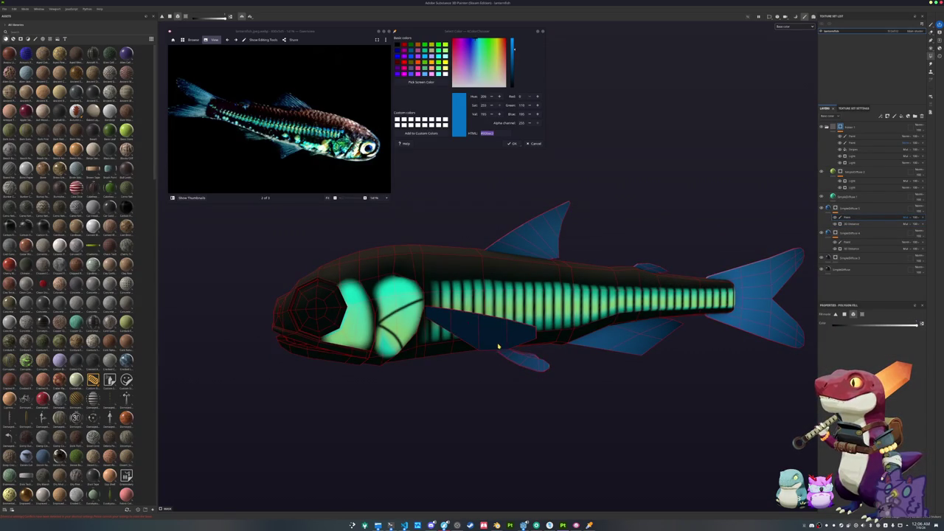
mouse_move(565, 359)
left_mouse_down()
mouse_move(580, 232)
mouse_move(408, 264)
mouse_move(588, 243)
mouse_move(442, 253)
mouse_move(487, 252)
mouse_move(474, 226)
mouse_move(504, 228)
left_mouse_up()
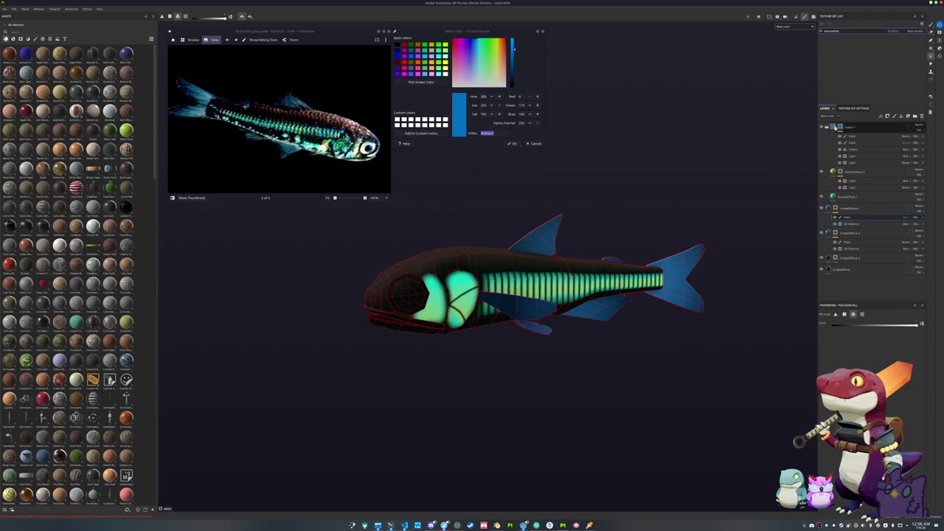
Select Layer 1's mask and switch to the Paint brush tool.
key("Delete")
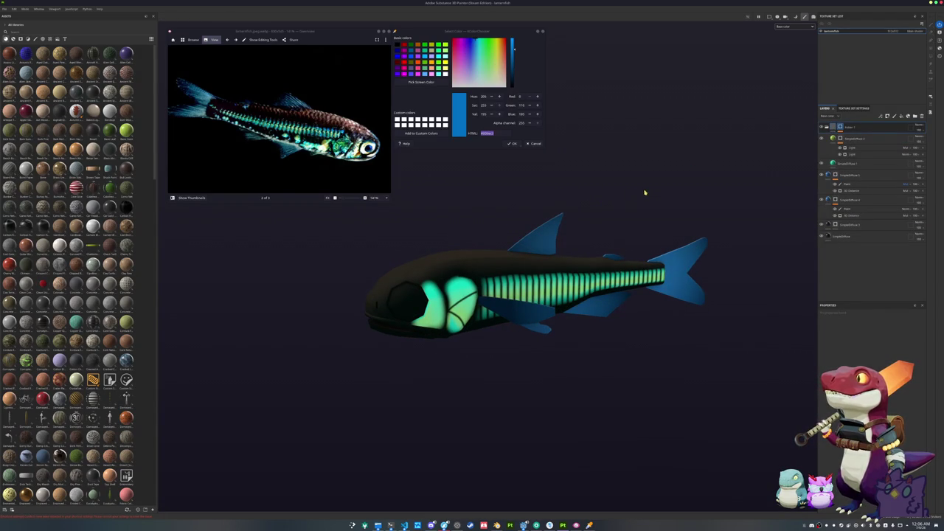
mouse_move(653, 197)
left_mouse_down()
mouse_move(627, 154)
mouse_move(649, 158)
left_mouse_up()
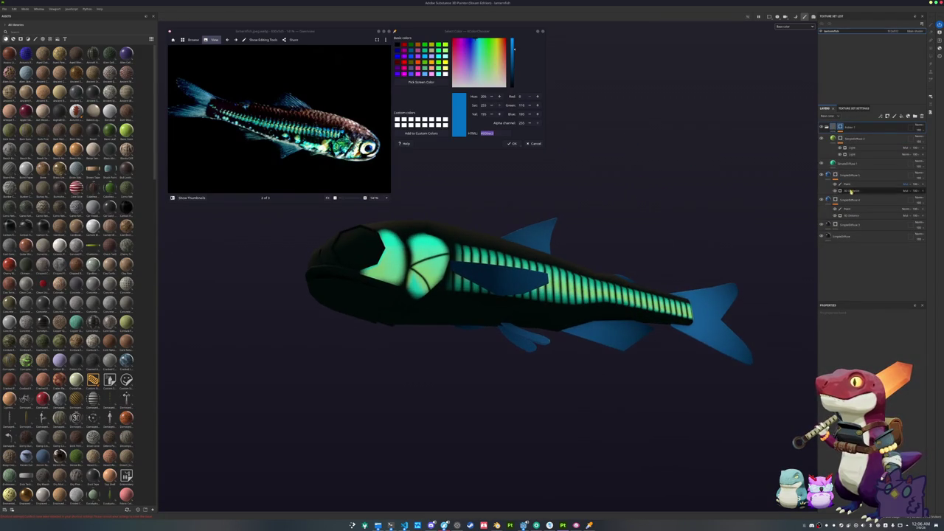
left_click(841, 128)
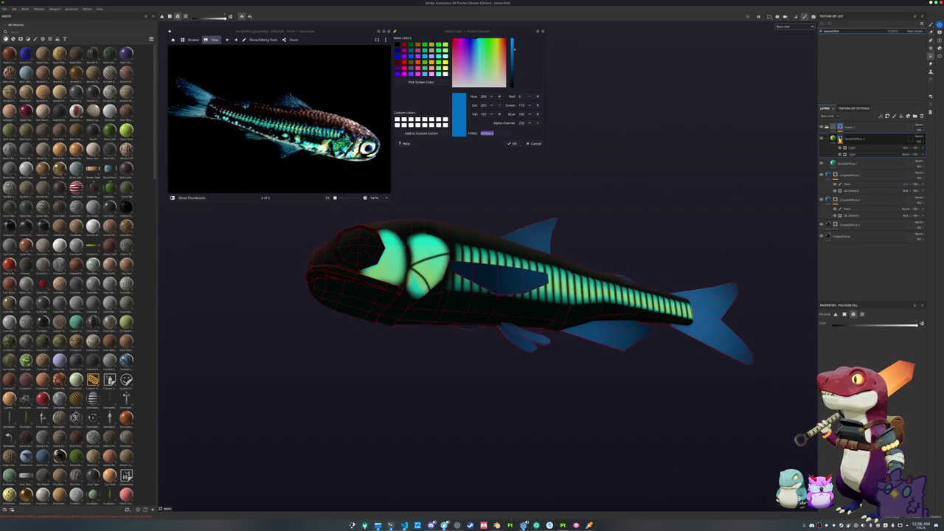
scroll(630, 295, "up", 3)
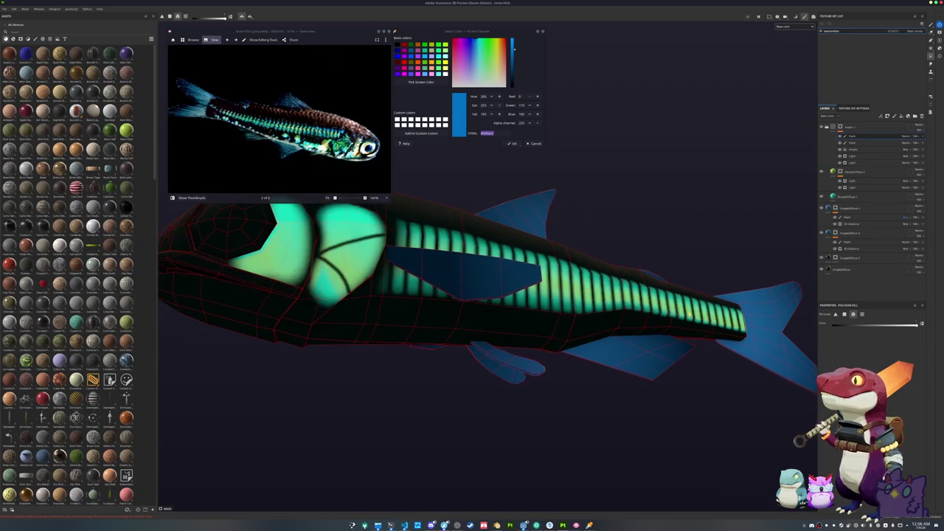
left_click(930, 25)
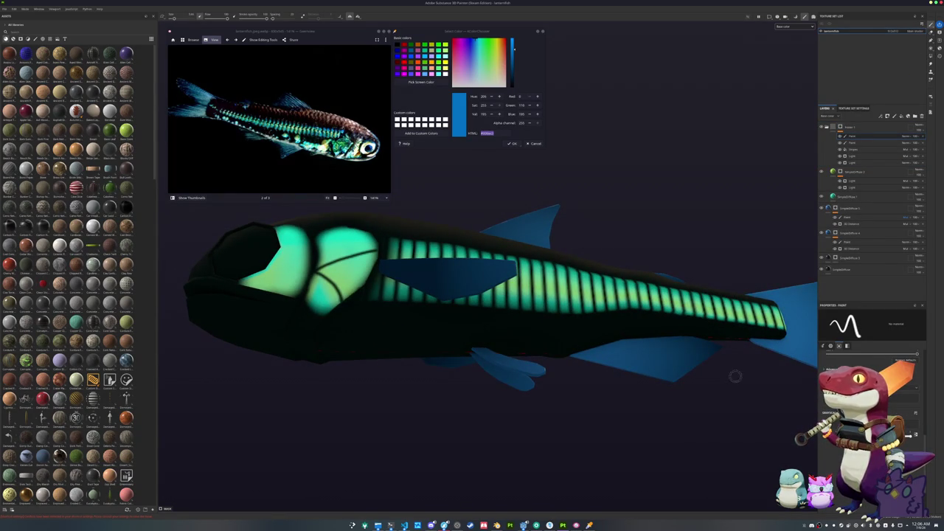
Paint three glowing teal dots along the fish's lower belly.
left_click(528, 323)
left_click(561, 331)
left_click(582, 322)
Orbit and zoom around the fish to inspect the belly dots, tail and head.
left_click_drag(582, 322, 428, 333)
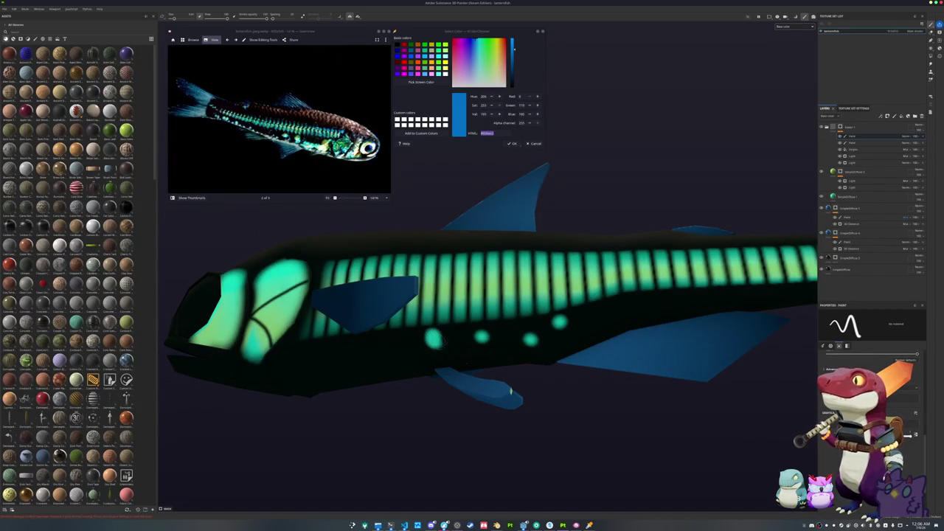
scroll(434, 335, "down", 3)
scroll(516, 347, "up", 2)
left_click_drag(676, 326, 368, 329)
left_click_drag(433, 324, 584, 307)
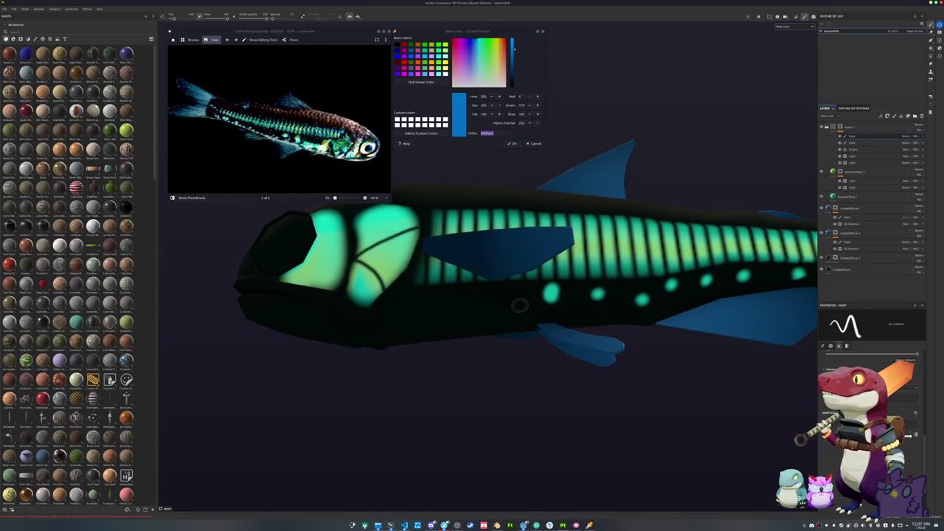
scroll(506, 303, "down", 2)
scroll(475, 338, "up", 1)
scroll(471, 353, "up", 2)
mouse_move(487, 339)
left_mouse_down()
mouse_move(529, 312)
mouse_move(525, 281)
mouse_move(469, 312)
left_mouse_up()
scroll(520, 274, "up", 1)
mouse_move(555, 321)
left_mouse_down()
mouse_move(522, 320)
mouse_move(511, 306)
left_mouse_up()
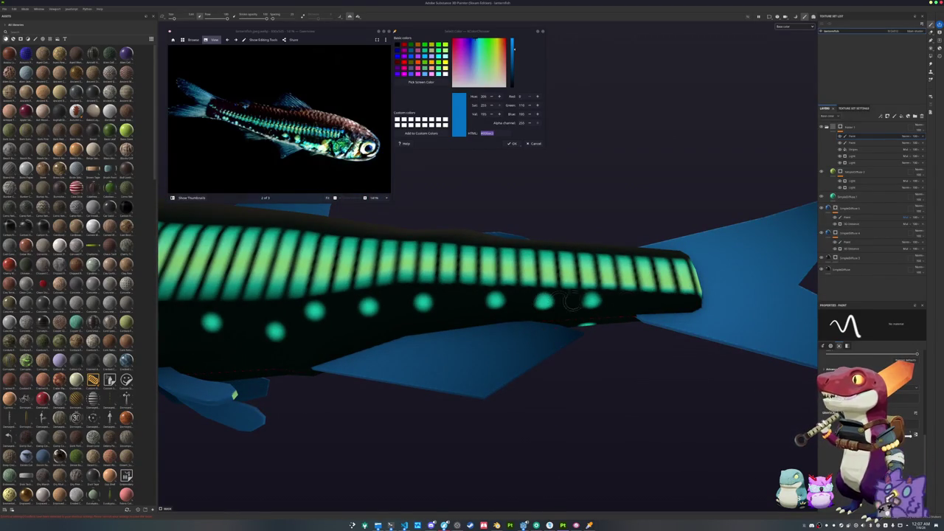
mouse_move(589, 258)
left_mouse_down()
mouse_move(586, 245)
mouse_move(569, 352)
mouse_move(451, 413)
mouse_move(642, 302)
left_mouse_up()
Give the bottom body fill layer a Light generator mask and shift its base colour toward dark green.
left_click(847, 172)
left_click(849, 270)
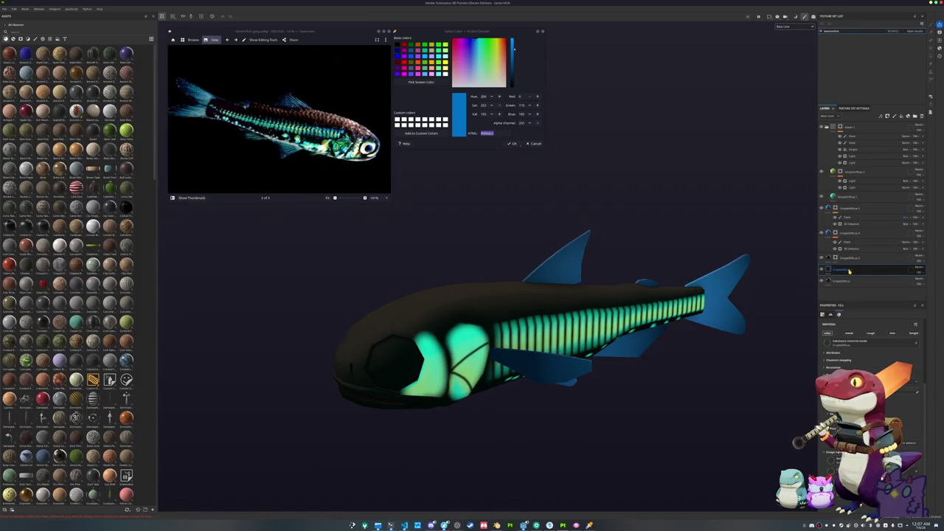
right_click(849, 271)
key("Escape")
right_click(833, 270)
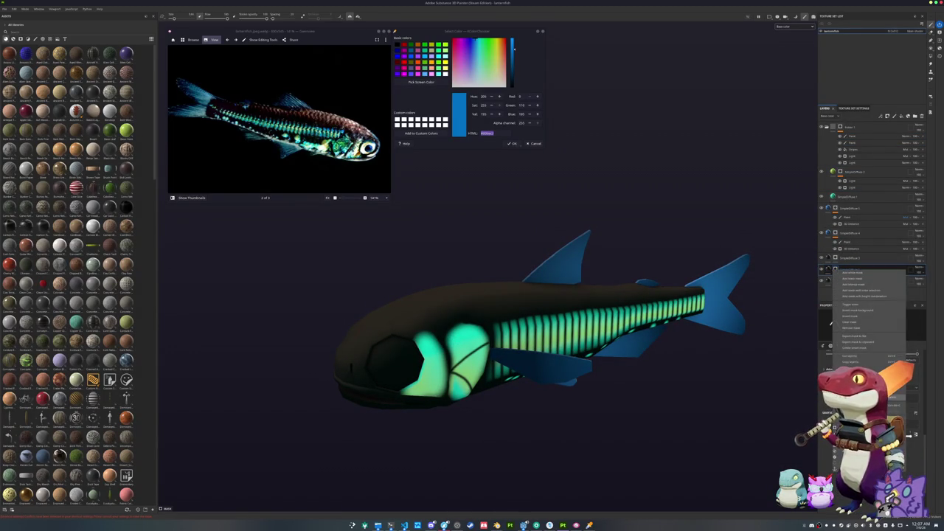
left_click(859, 295)
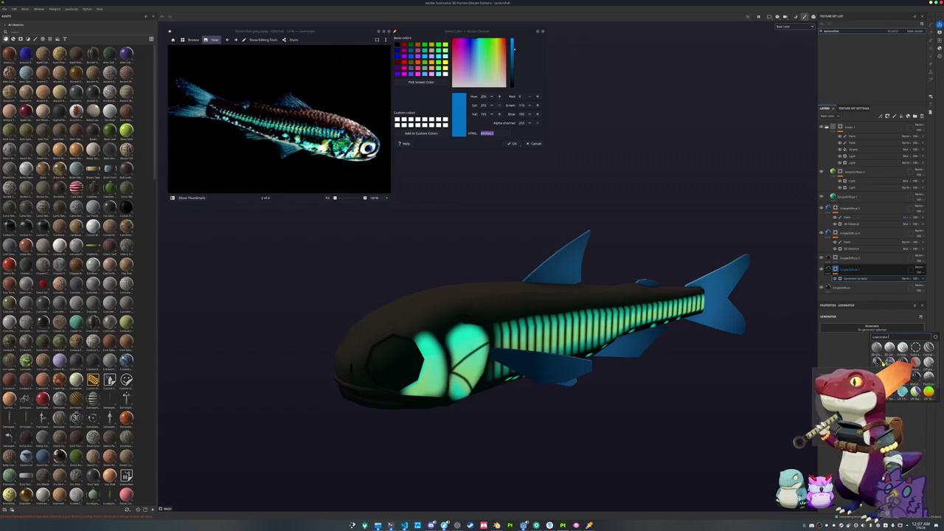
left_click(877, 373)
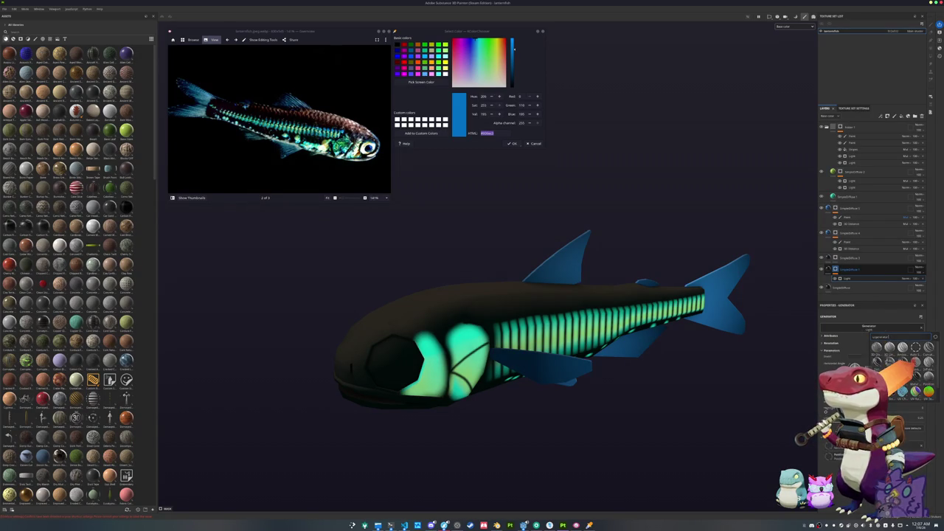
left_click(836, 270)
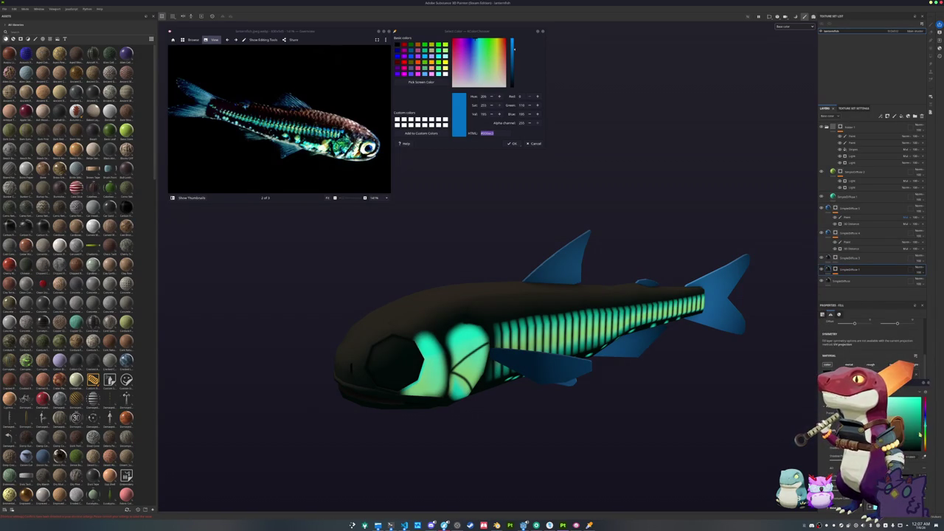
left_click(919, 443)
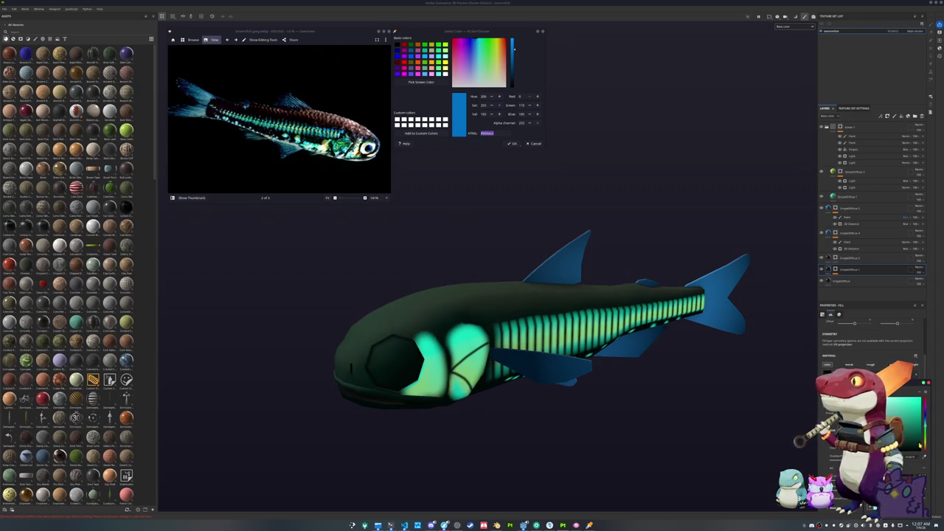
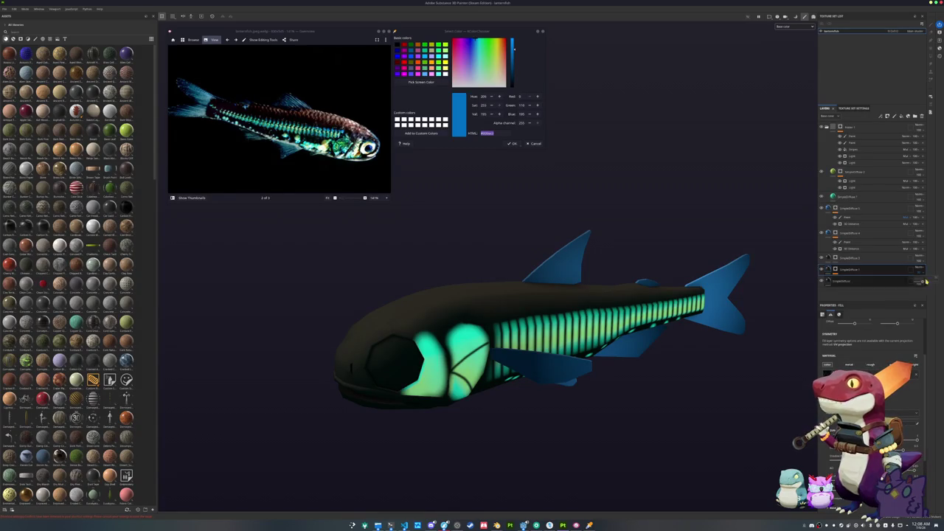
Zoom in on the fish, then add a flat grey fill layer above Layer 1.
mouse_move(791, 326)
left_mouse_down()
mouse_move(754, 322)
mouse_move(603, 252)
mouse_move(661, 270)
mouse_move(665, 261)
mouse_move(552, 265)
mouse_move(560, 259)
mouse_move(558, 268)
mouse_move(477, 273)
mouse_move(597, 282)
mouse_move(583, 265)
mouse_move(628, 274)
mouse_move(627, 253)
mouse_move(789, 231)
left_mouse_up()
left_click(867, 161)
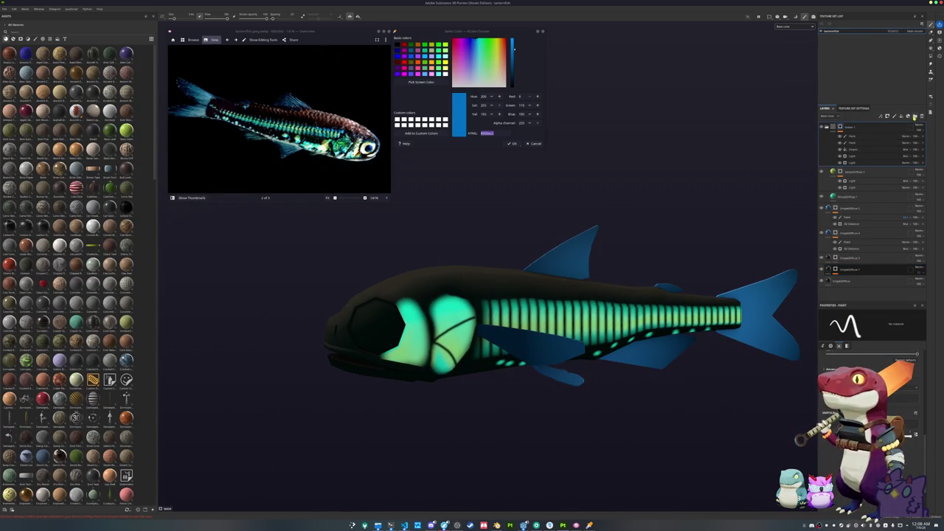
left_click(845, 281)
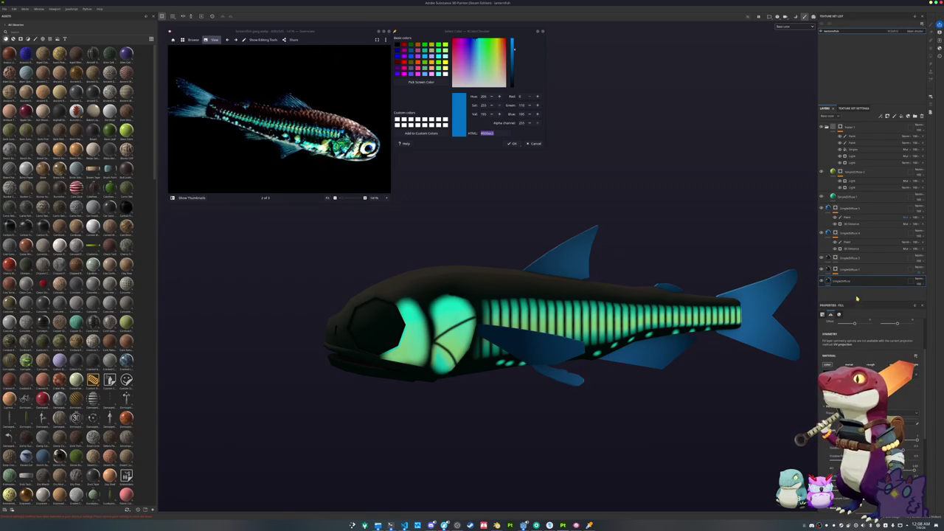
left_click(900, 116)
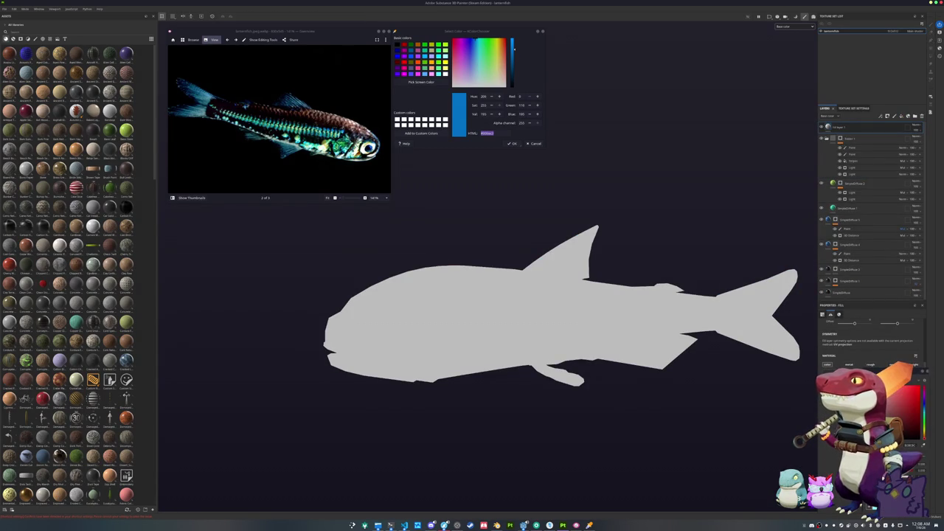
Set the fill layer's blend mode to Screen and give it a black mask.
left_click(915, 126)
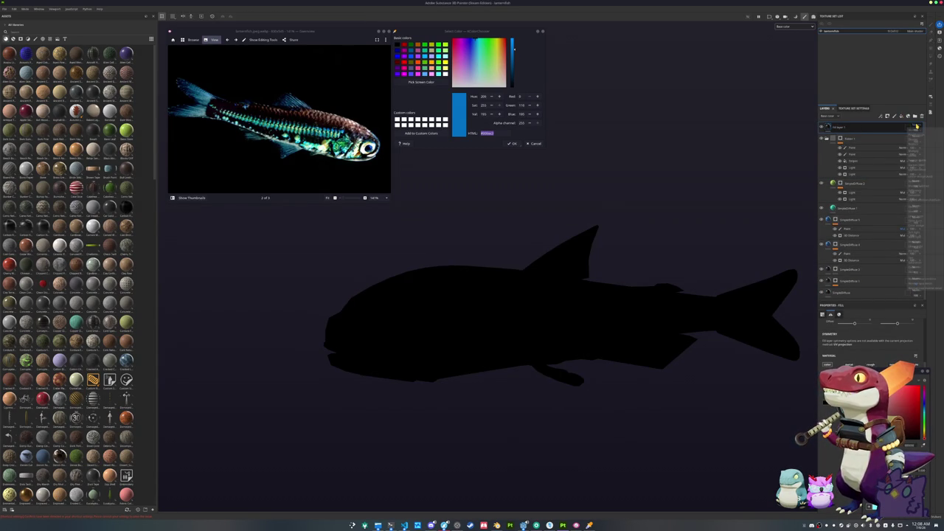
left_click(918, 211)
right_click(853, 128)
left_click(872, 137)
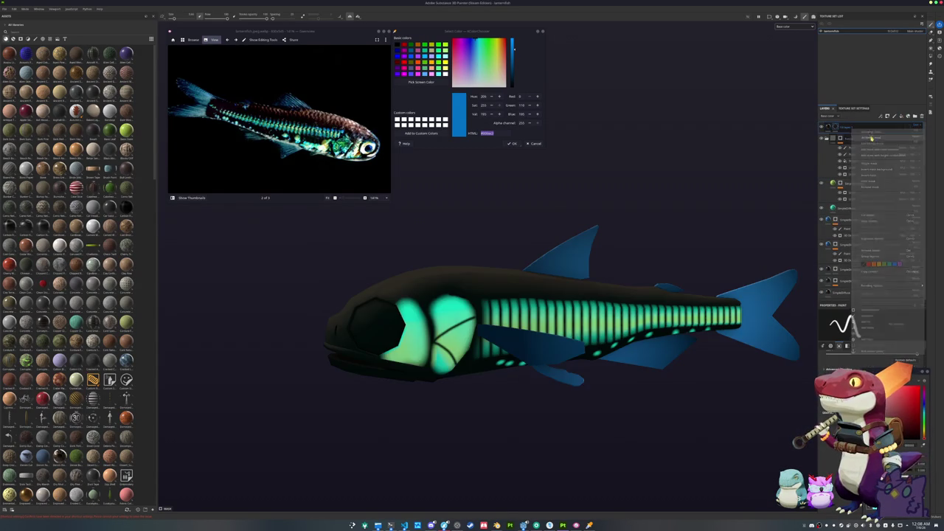
Add a generator to the fill layer's mask, then add another mask effect.
right_click(836, 127)
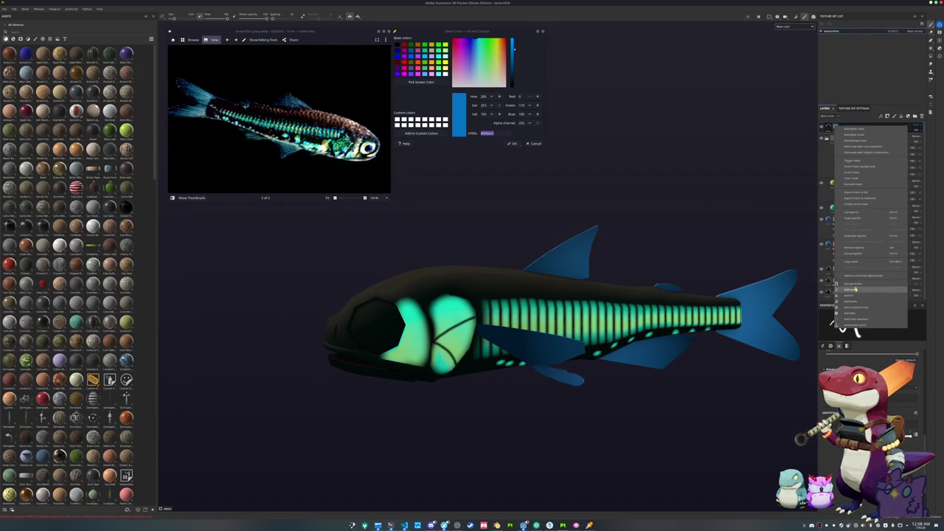
left_click(853, 290)
left_click_drag(769, 354, 722, 345)
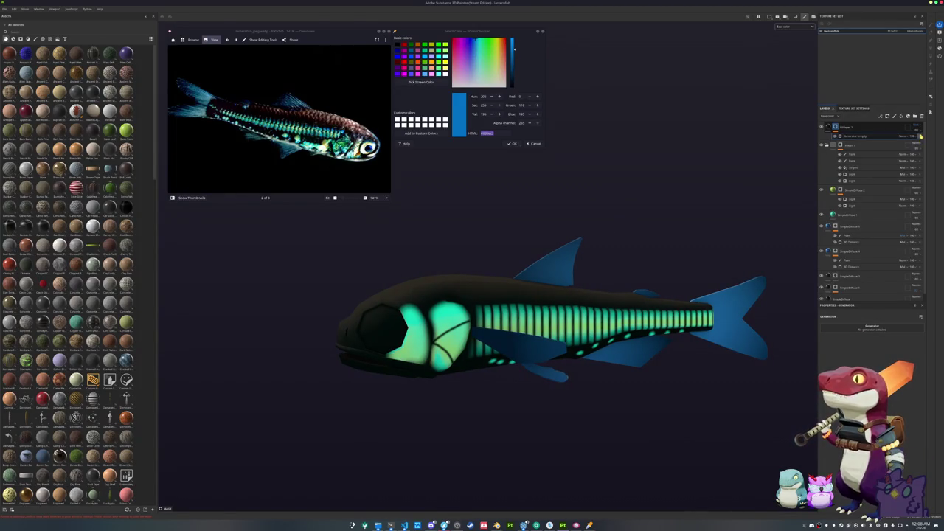
left_click(839, 127)
right_click(836, 125)
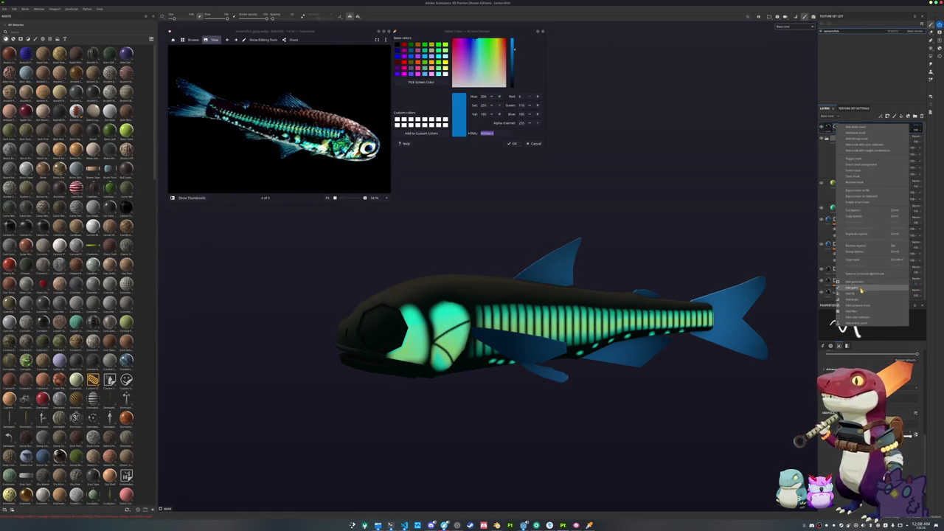
left_click(861, 290)
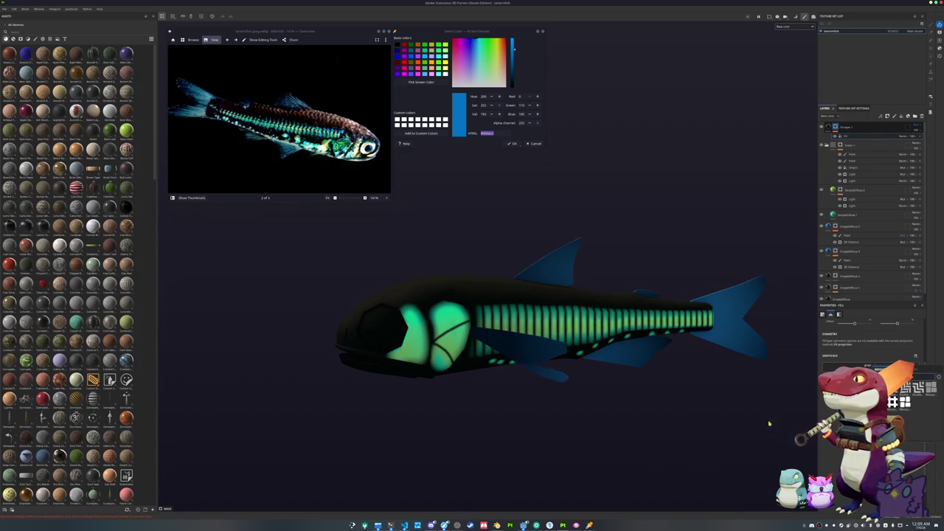
Switch to Godot, run the game with F5 and start it from the title screen.
mouse_move(523, 525)
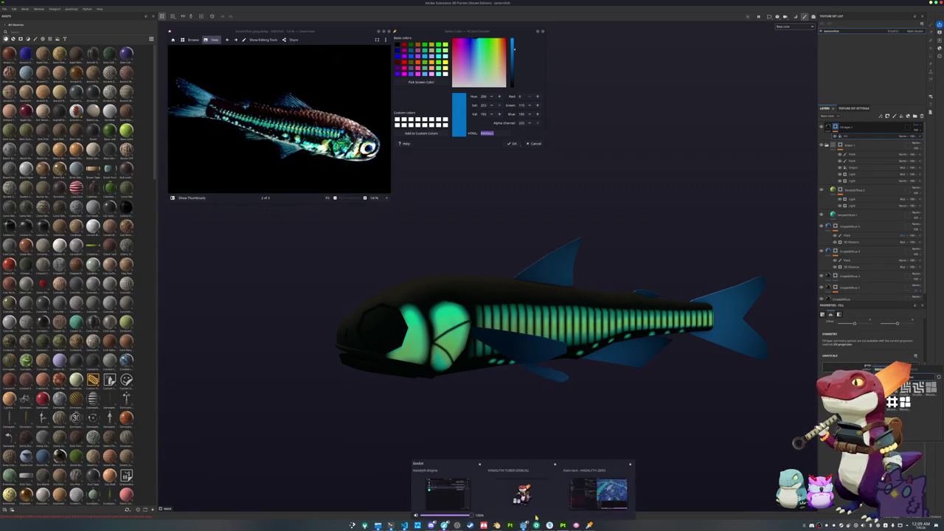
left_click(598, 472)
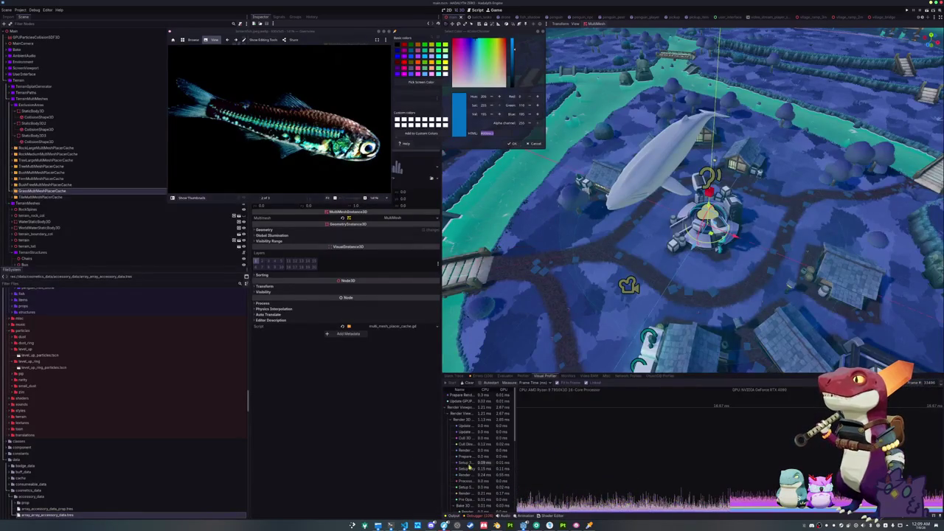
key("F5")
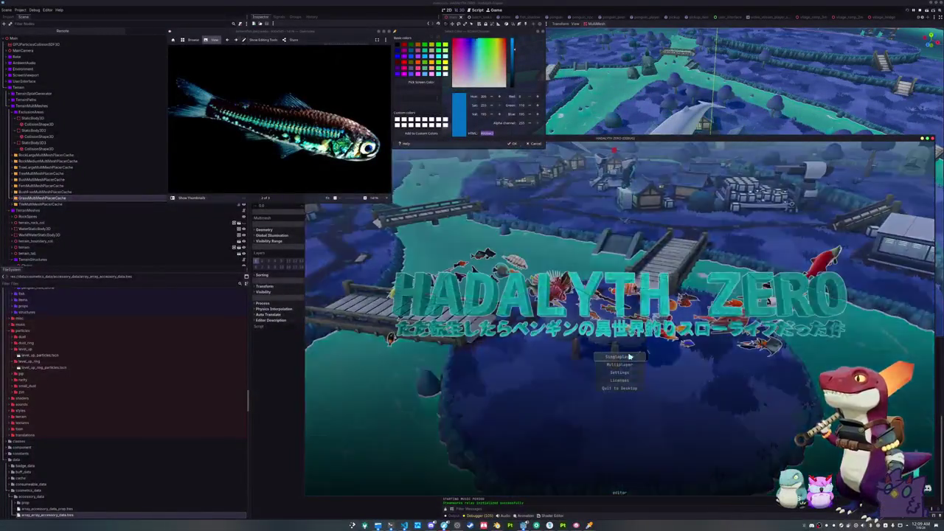
left_click(629, 356)
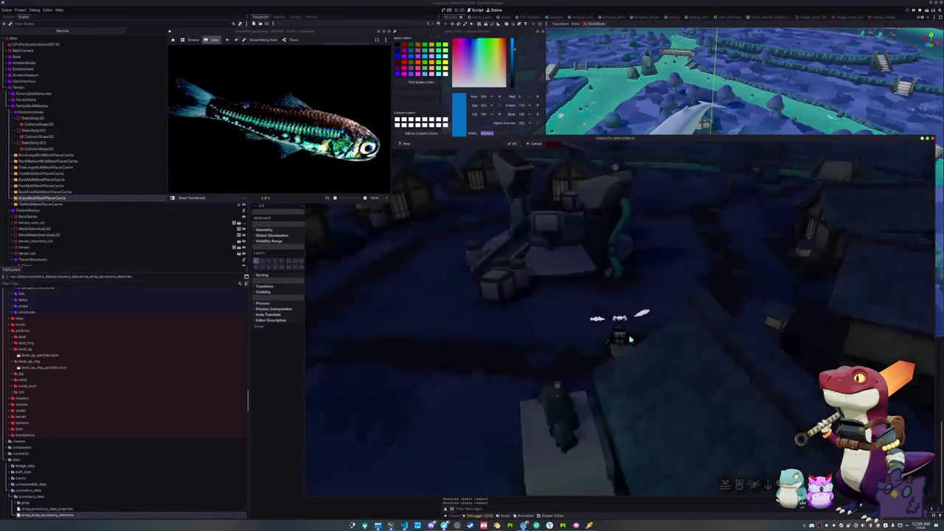
Walk the penguin to the shrine island and show the debugger's Visual Profiler.
key("w")
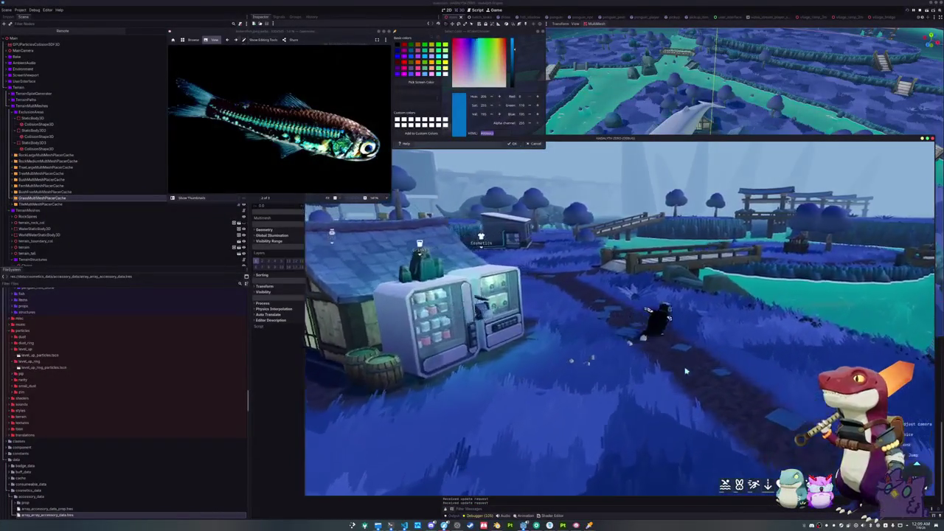
key("w")
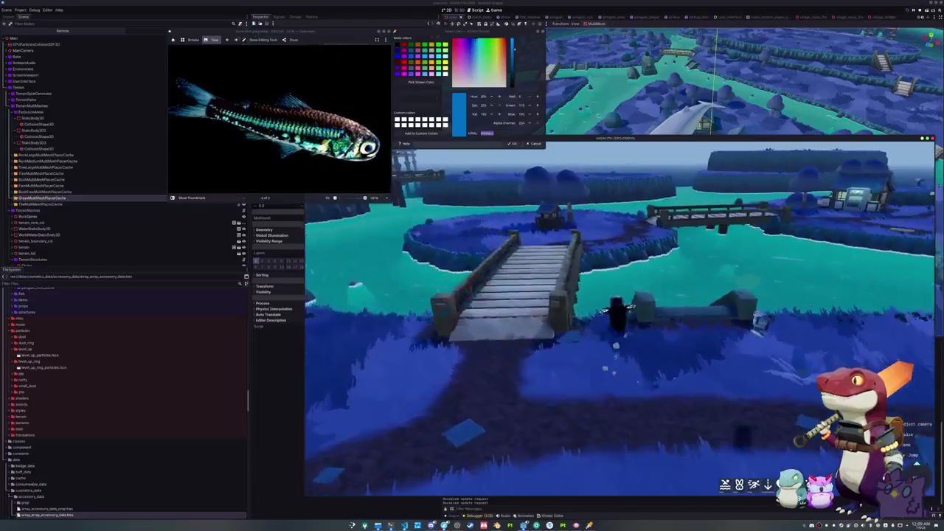
key("w")
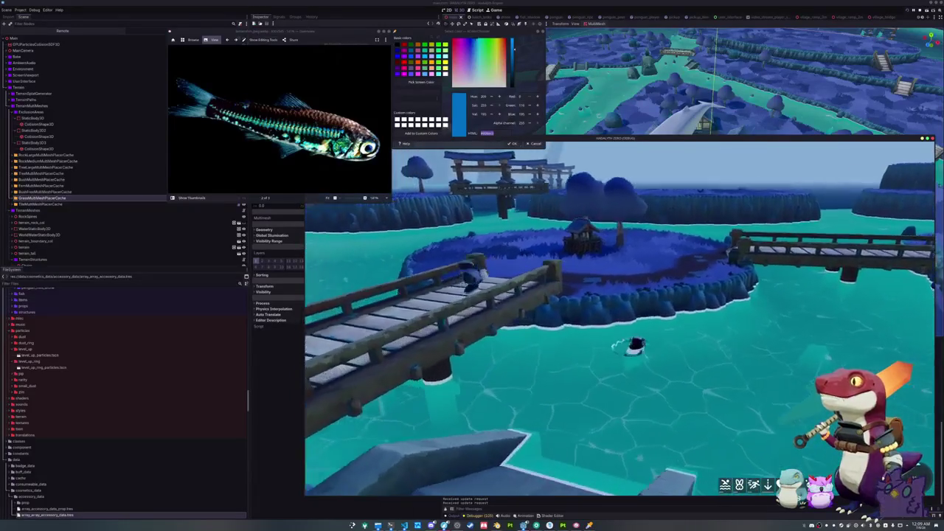
key("w")
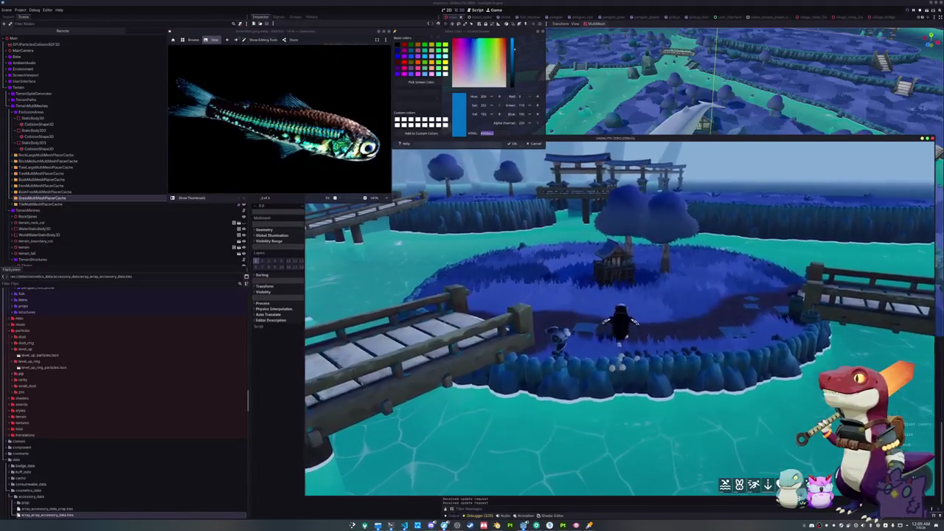
key("w")
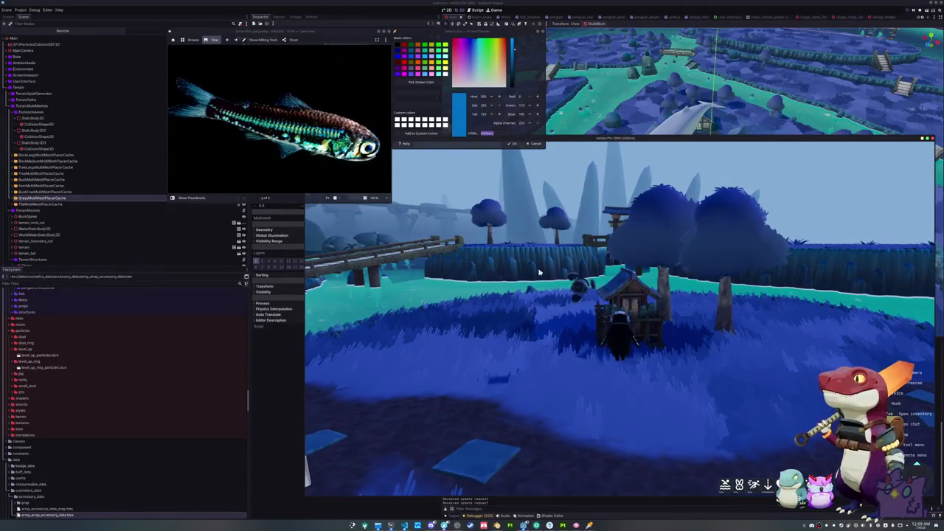
left_click_drag(584, 142, 587, 34)
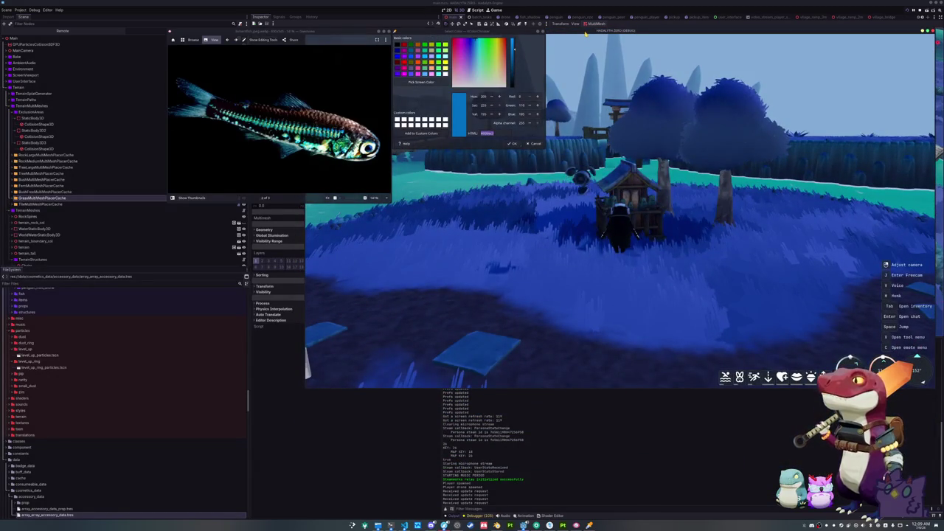
left_click(472, 514)
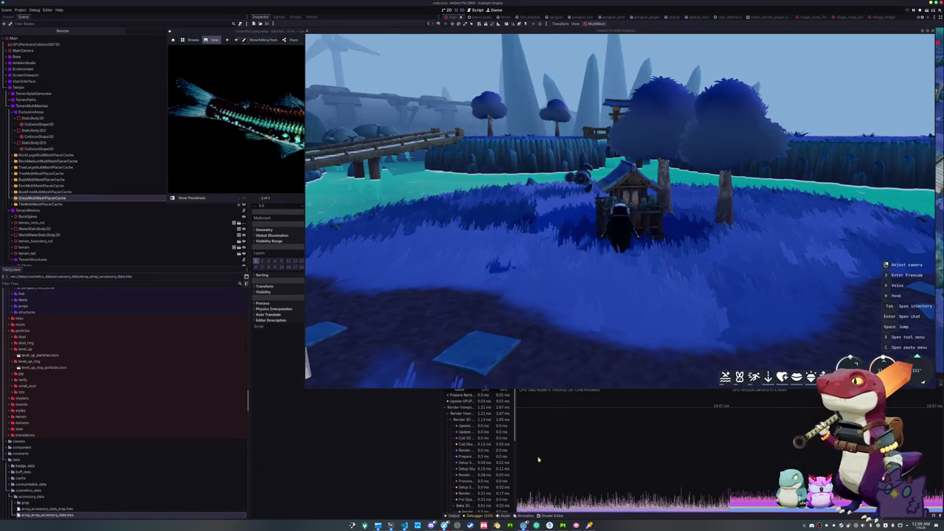
Start the debugger's profiler and show the performance monitors.
left_click_drag(564, 33, 543, 13)
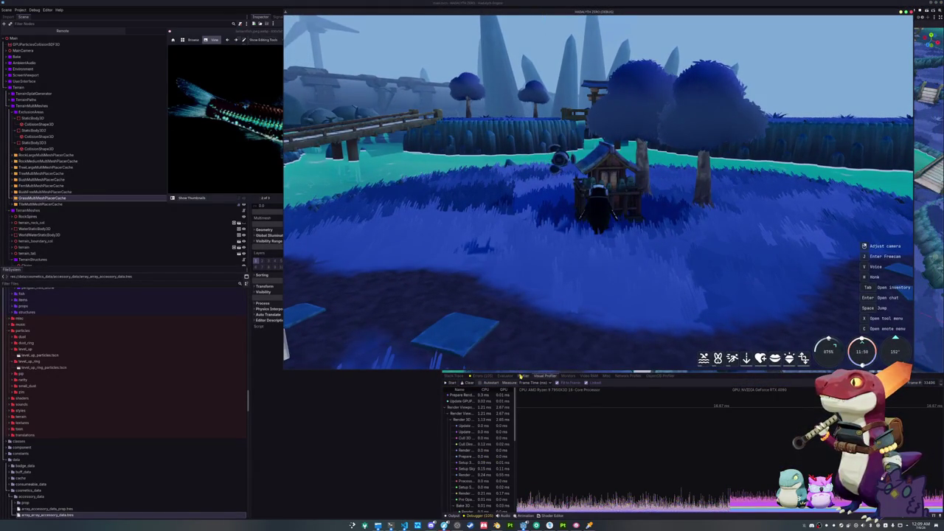
left_click(521, 376)
left_click(450, 383)
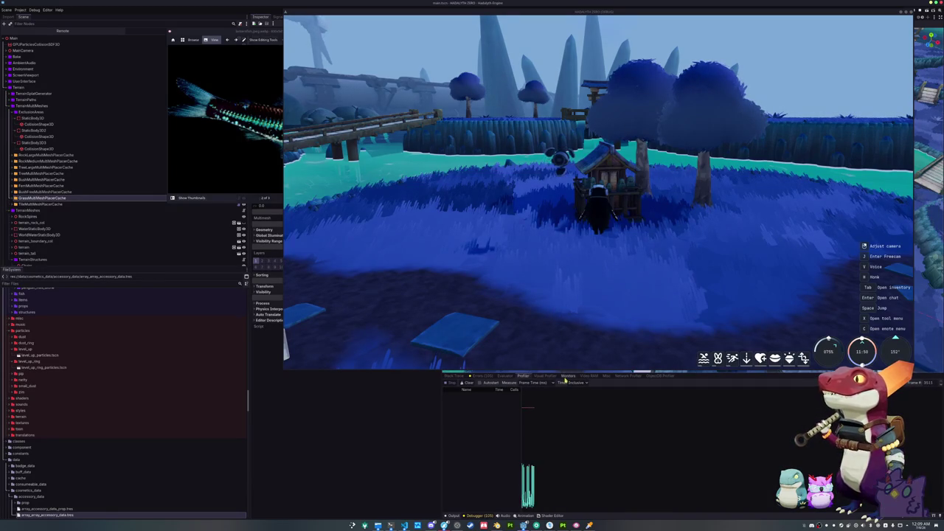
left_click(566, 376)
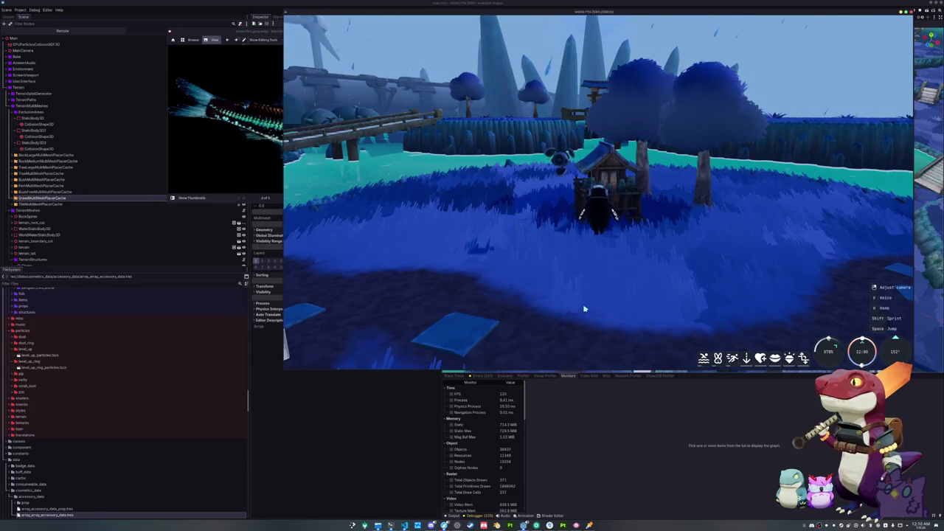
Walk the character across the bridge to the Cosmetics machine.
key("d")
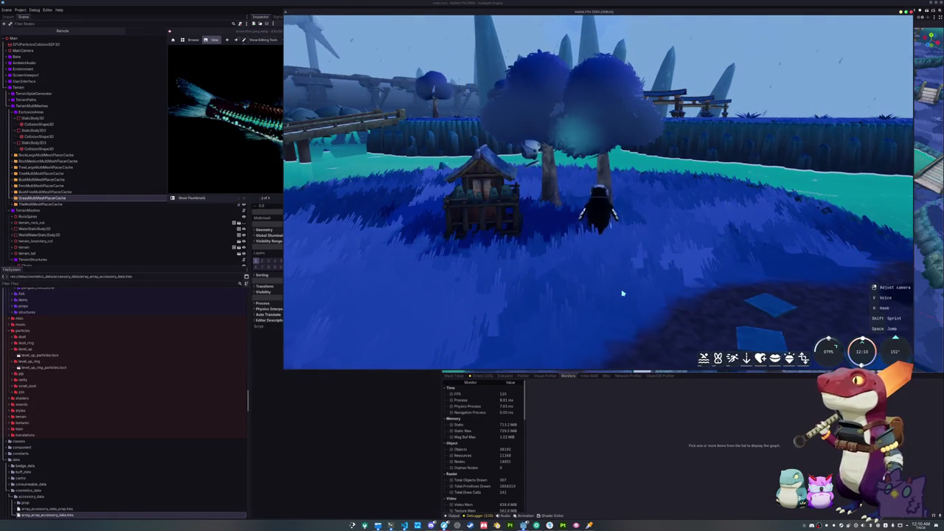
key("a")
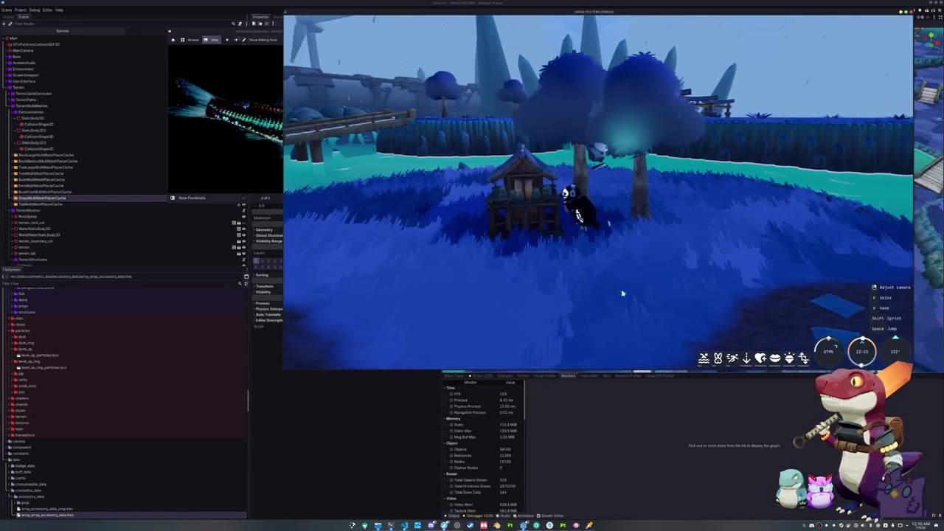
key("d")
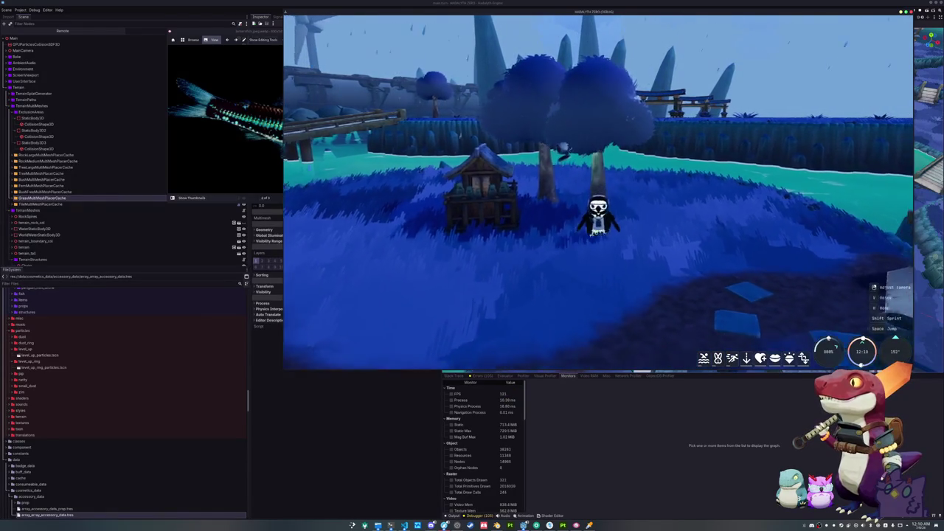
left_click_drag(561, 317, 516, 317)
key("w")
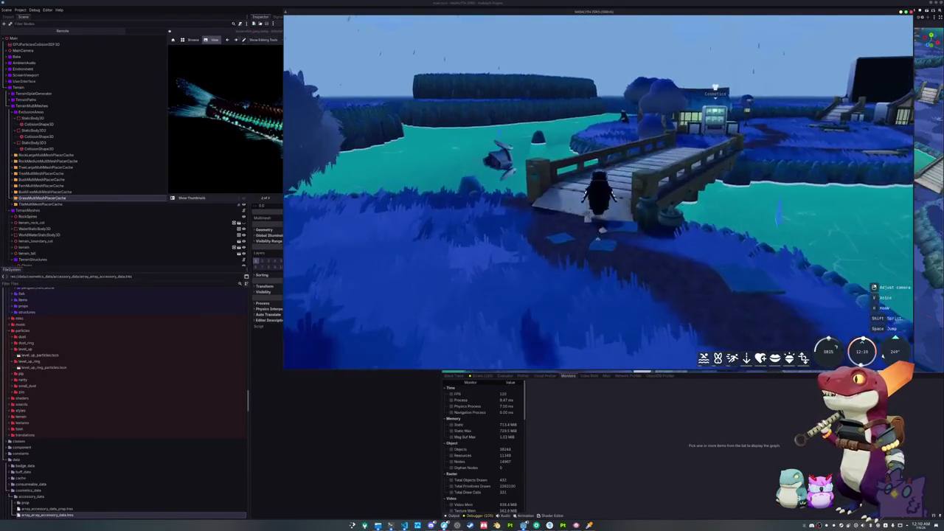
left_click_drag(590, 221, 589, 243)
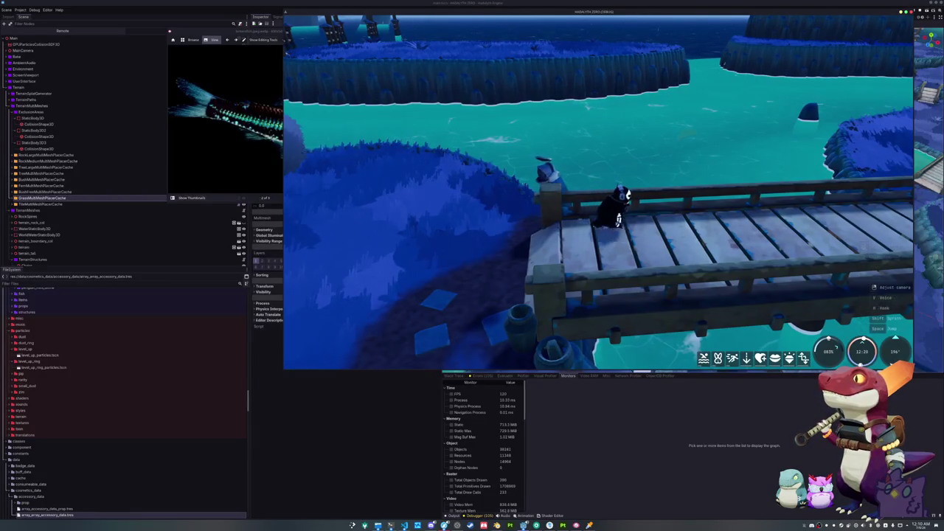
key("w")
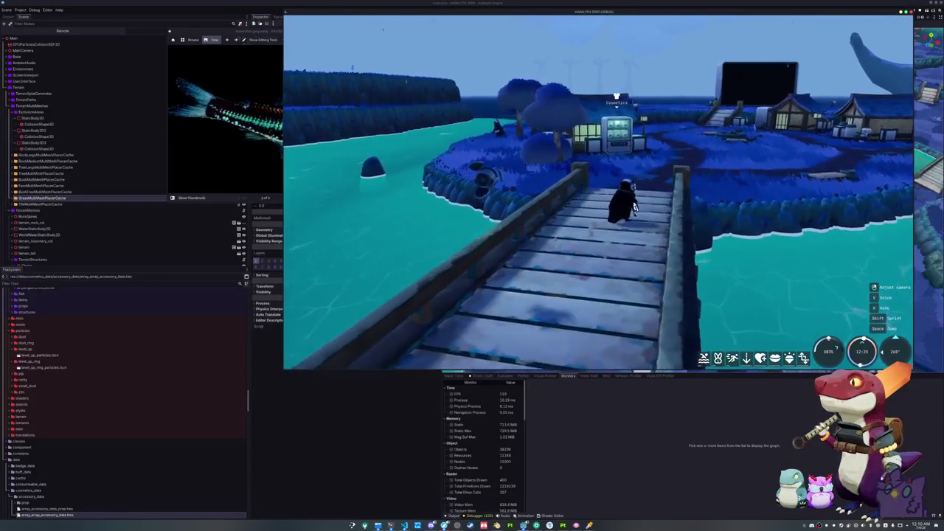
key("w")
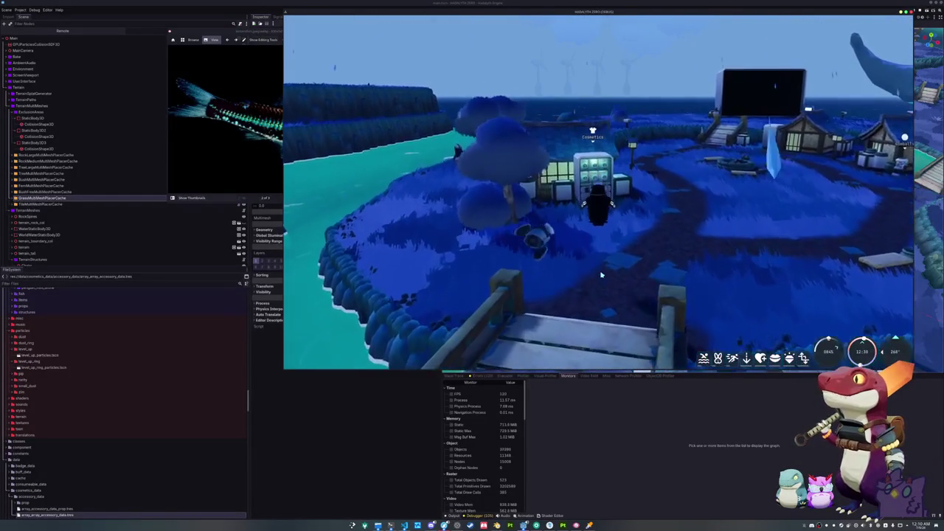
key("w")
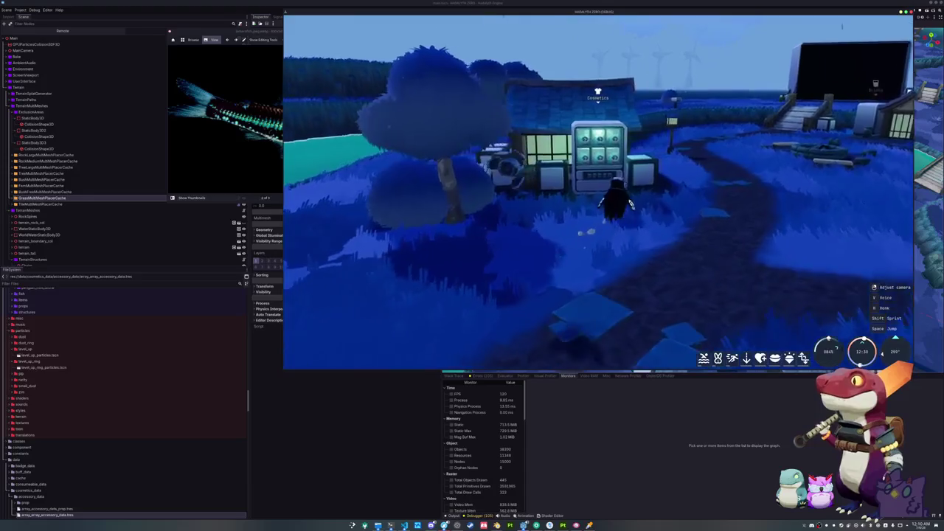
key("w")
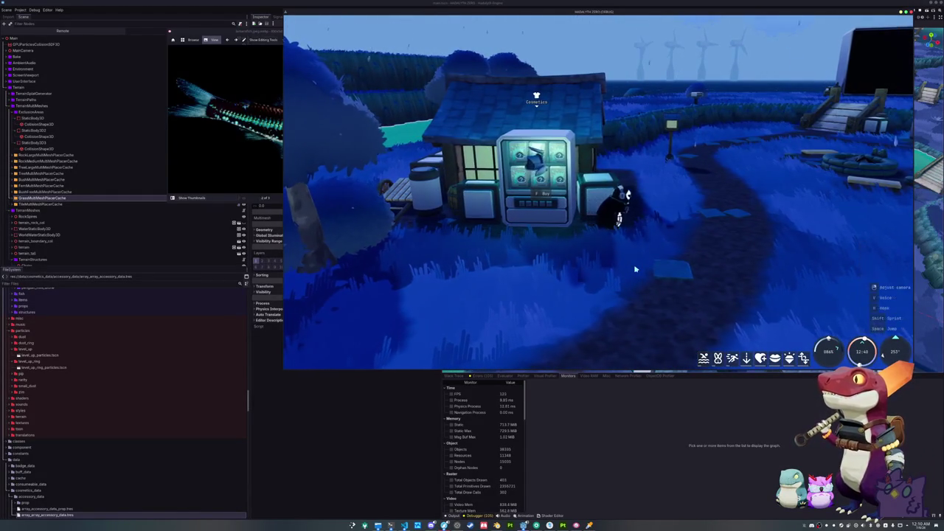
Walk past the fire pit and through the village houses to the large building.
key("w")
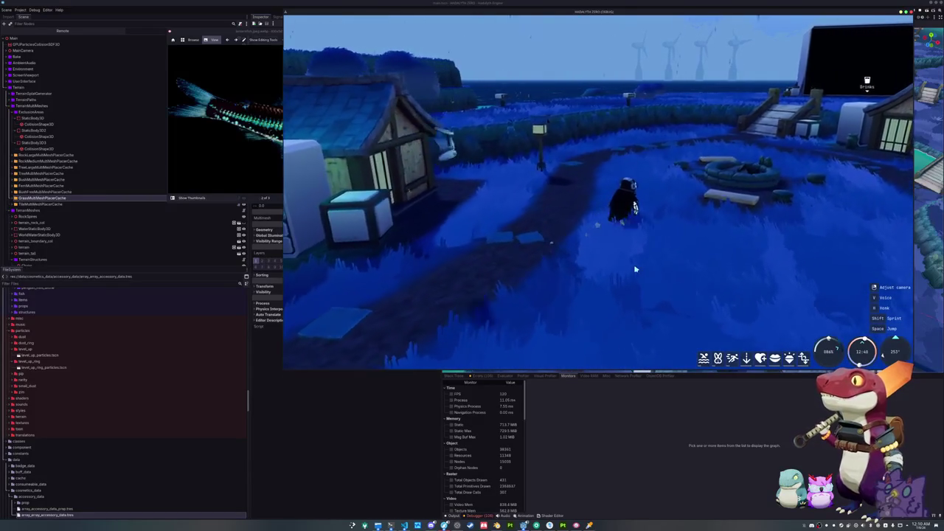
key("w")
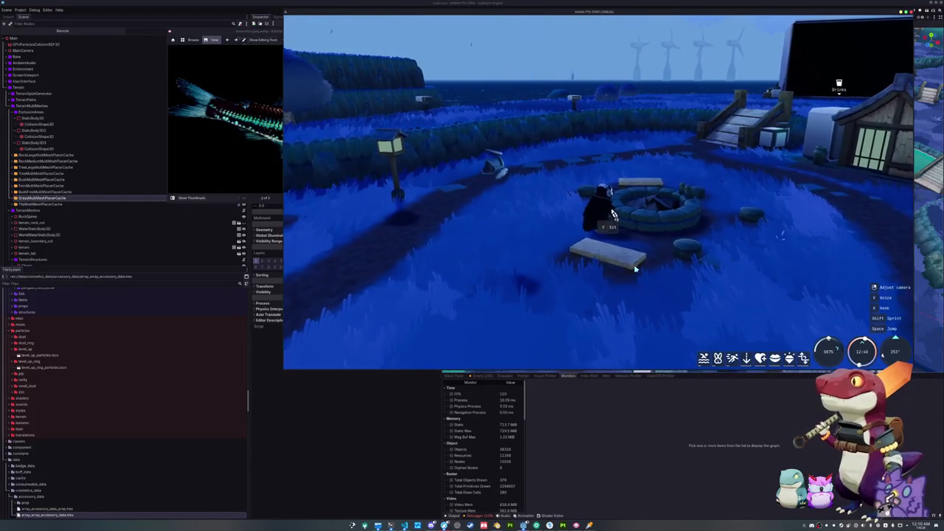
key("d")
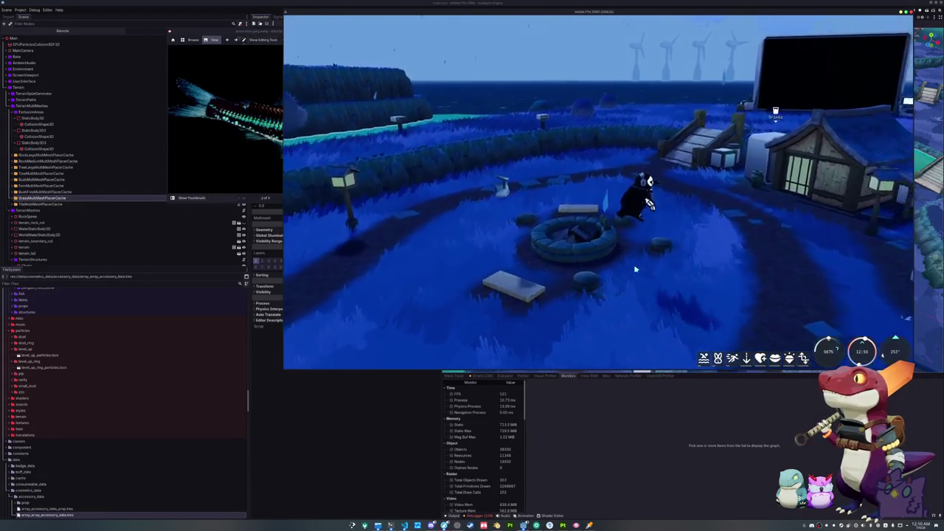
key("d")
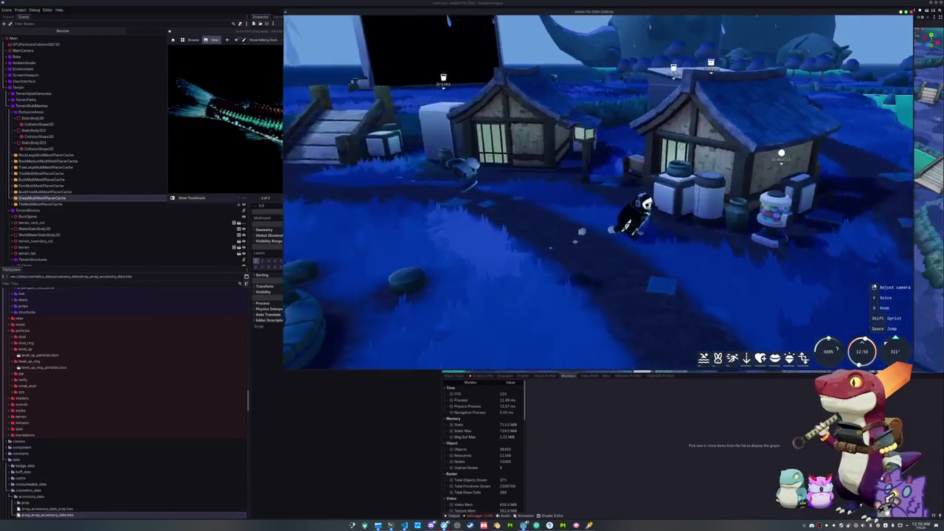
key("w")
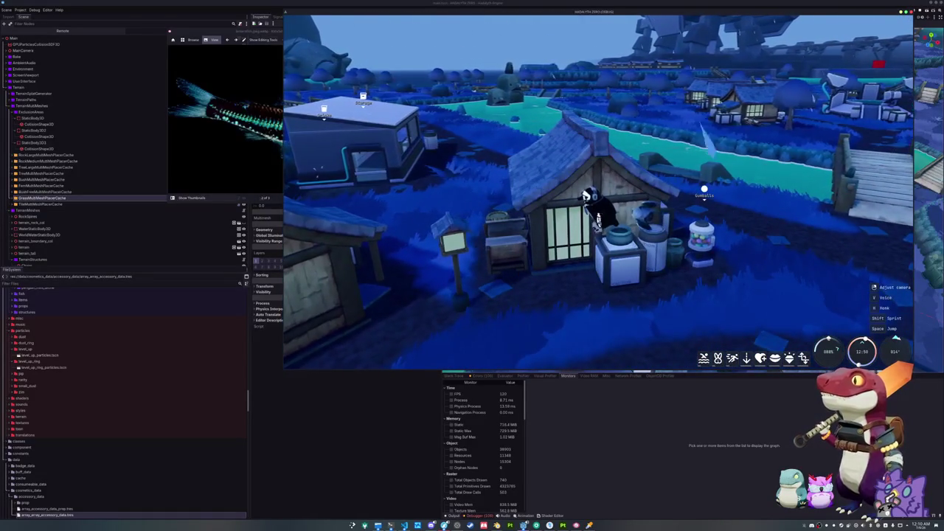
key("d")
key("a")
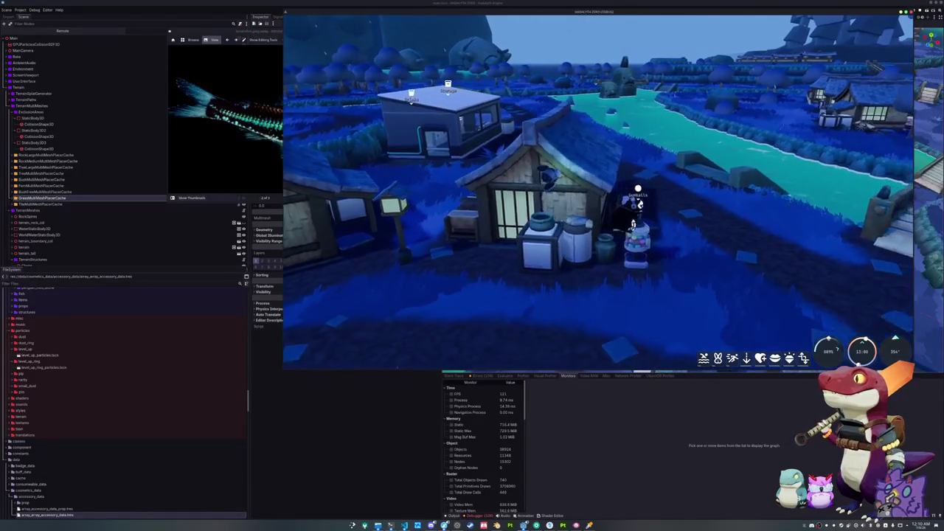
key("d")
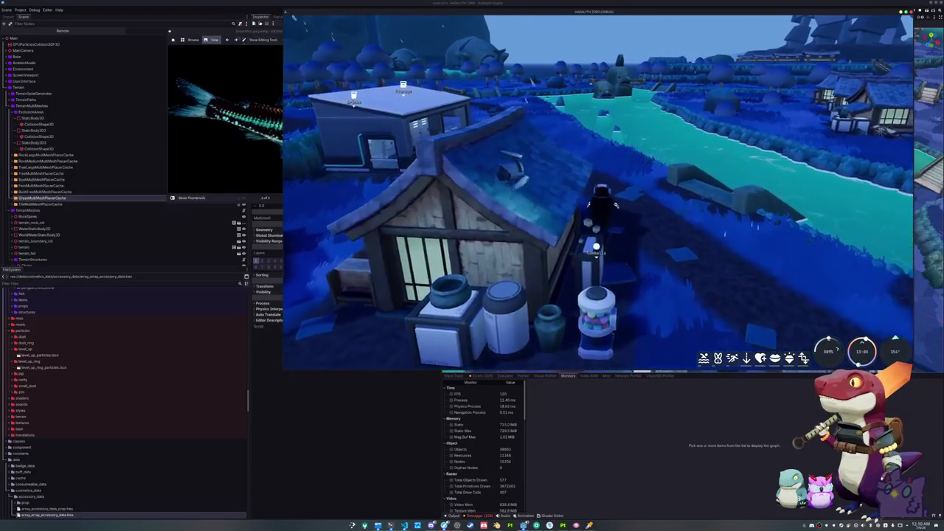
key("w")
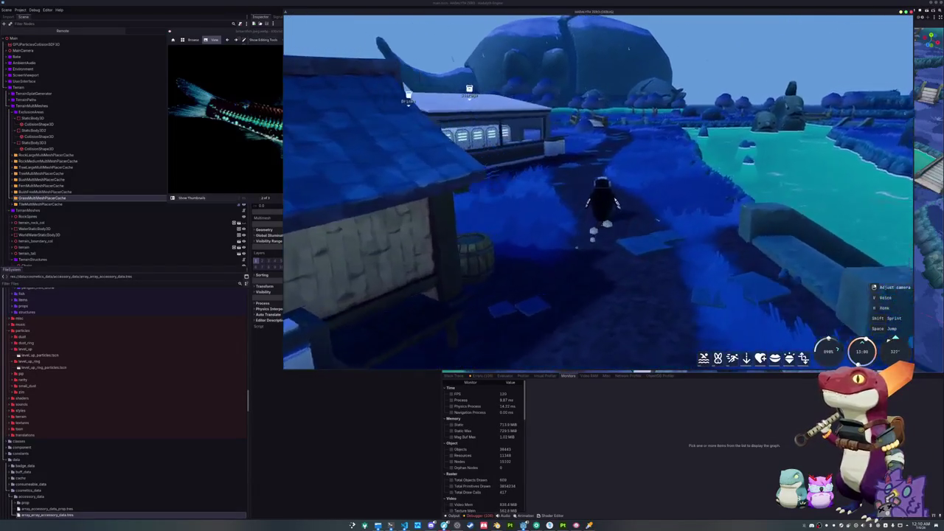
key("a")
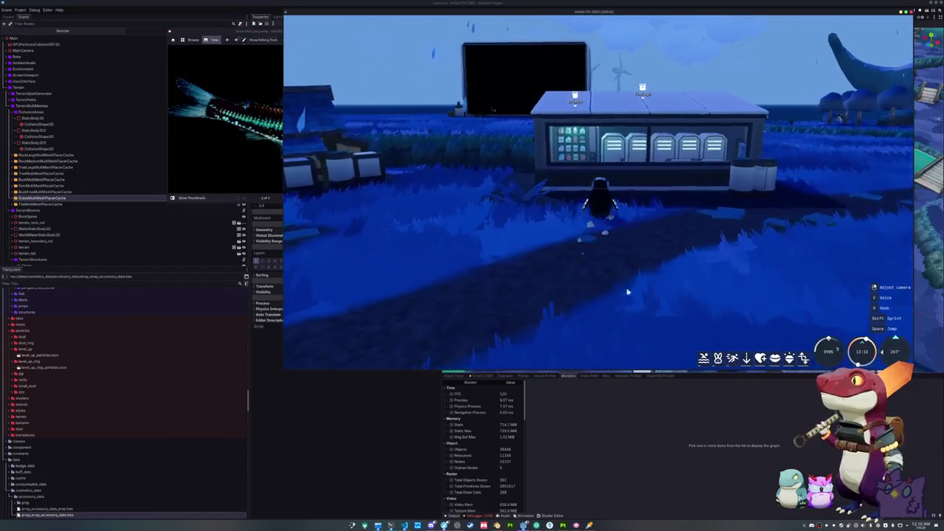
key("w")
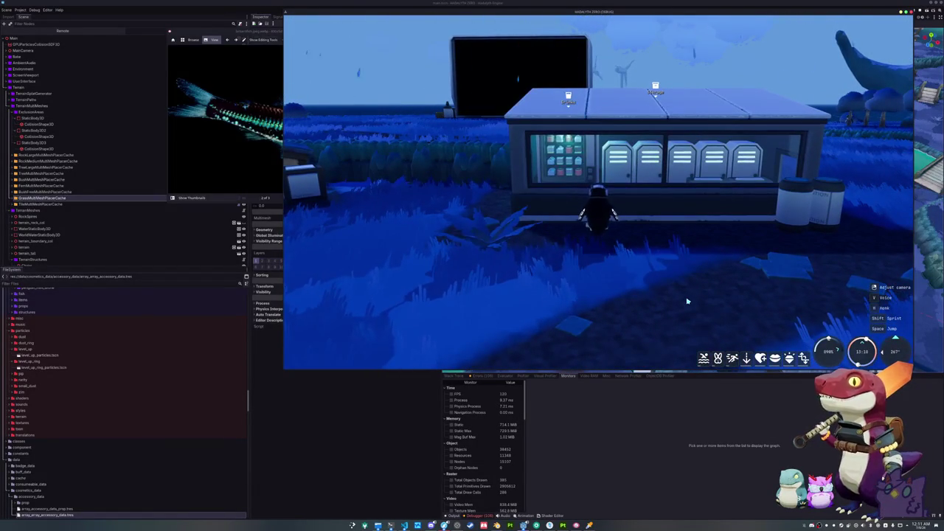
key("d")
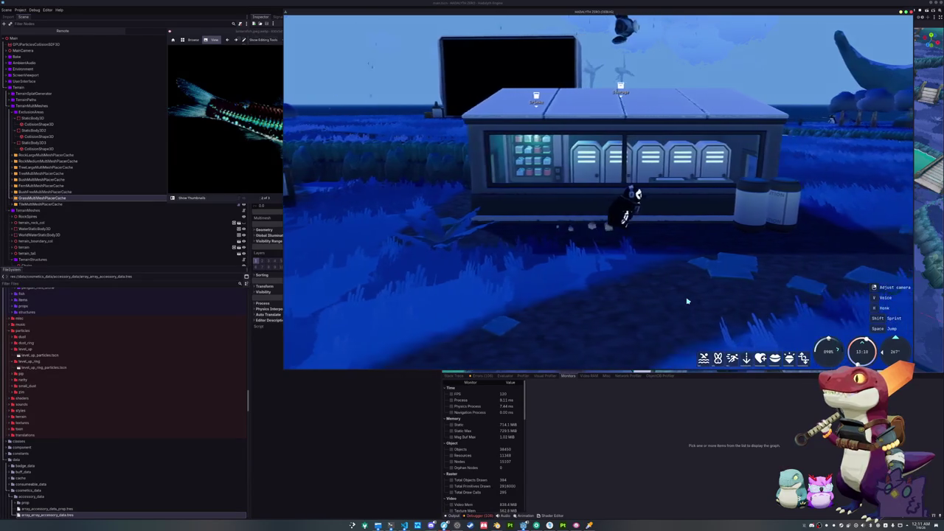
Head past the river bench and across the wooden bridge to the island hut.
key("s")
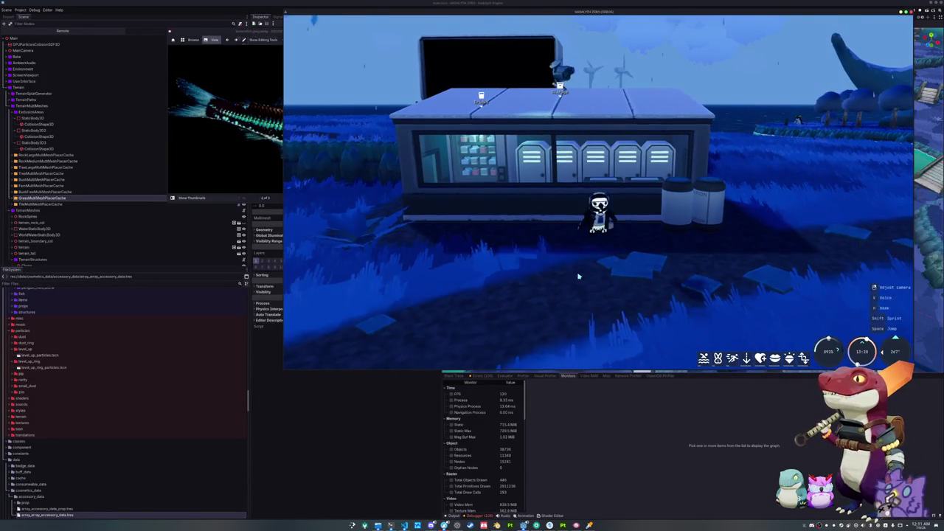
key("d")
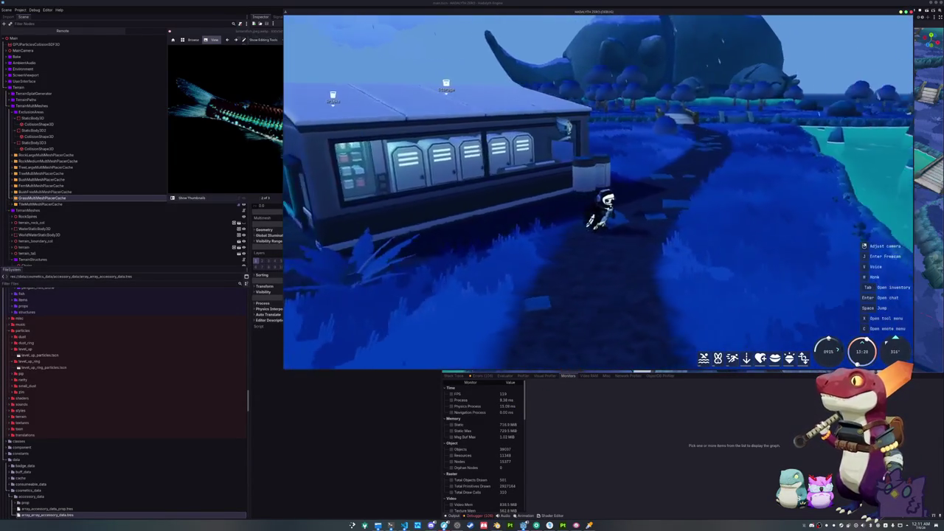
key("s")
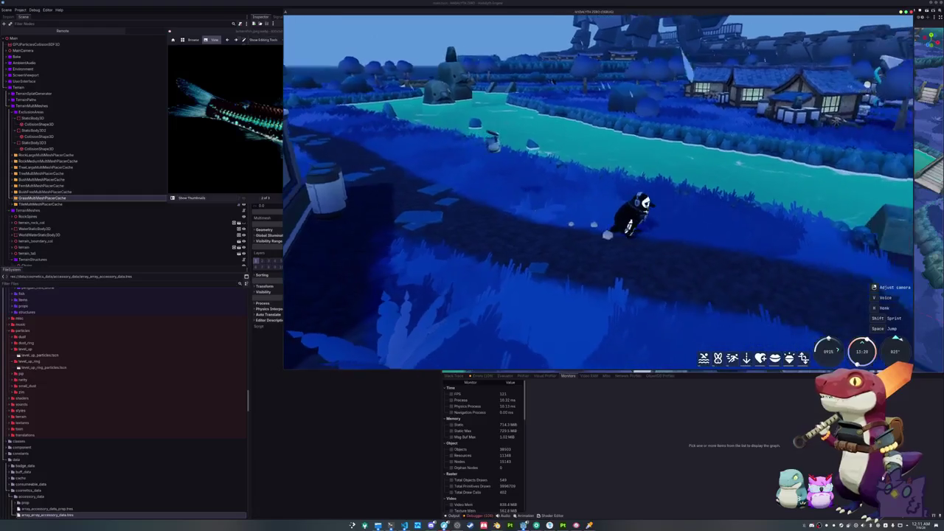
key("d")
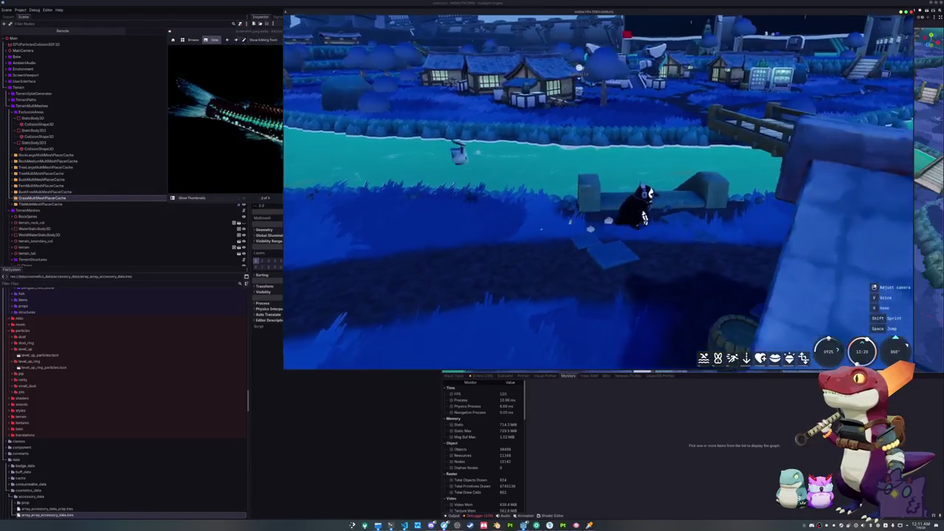
key("w")
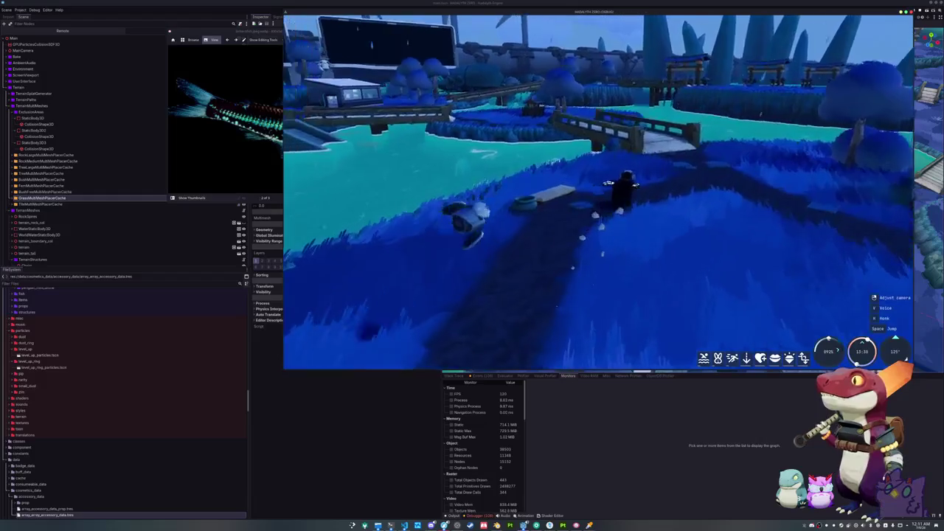
key("w")
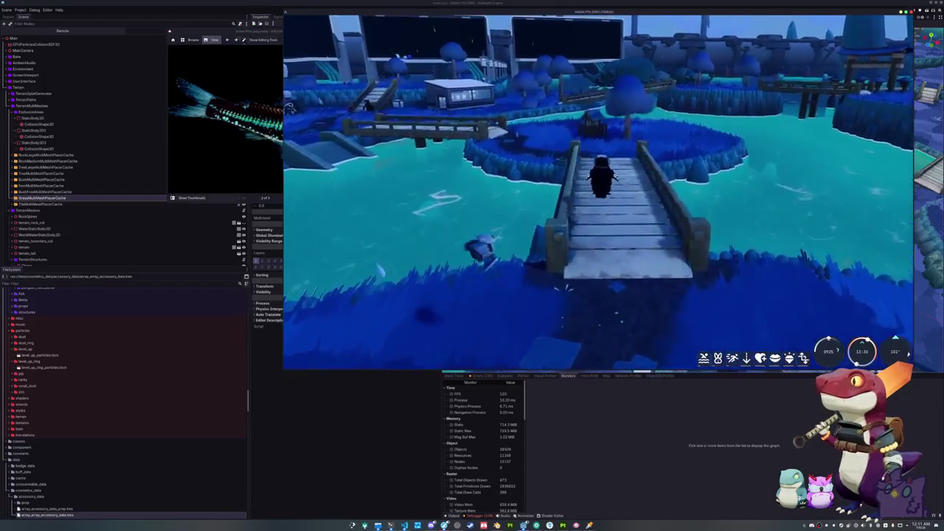
key("w")
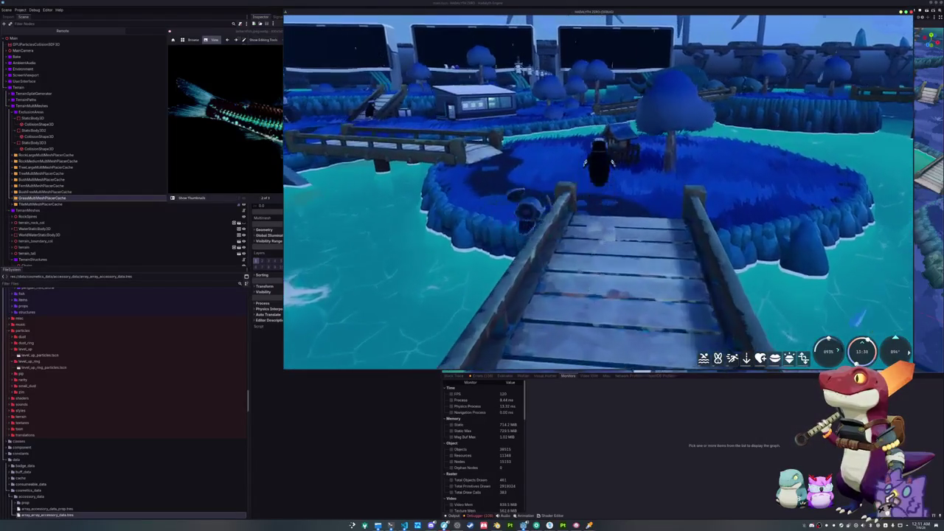
key("w")
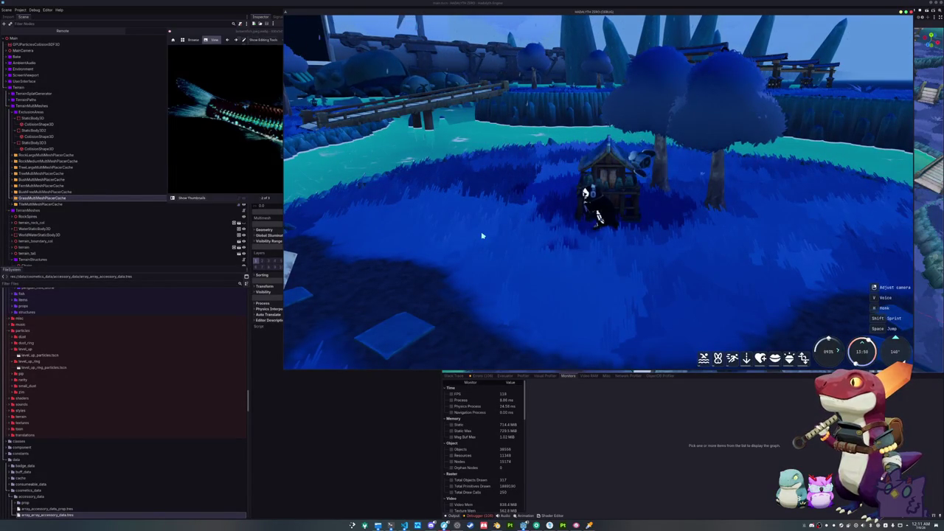
Move around the hut, swing a blade attack, and orbit the camera toward the village.
key("s")
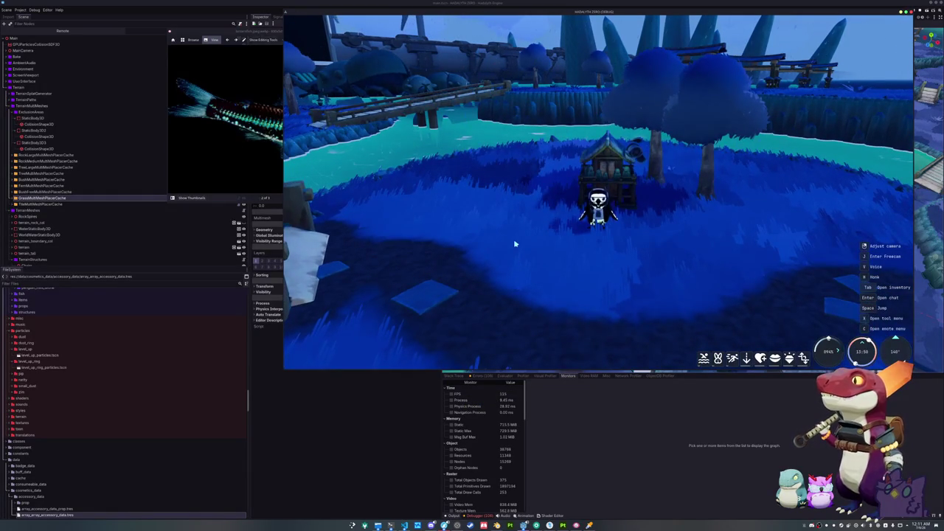
key("d")
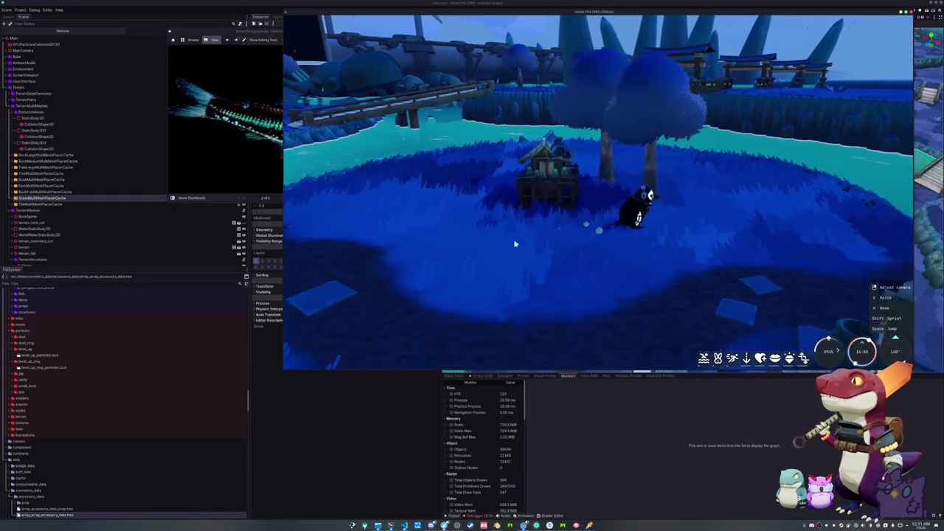
key("a")
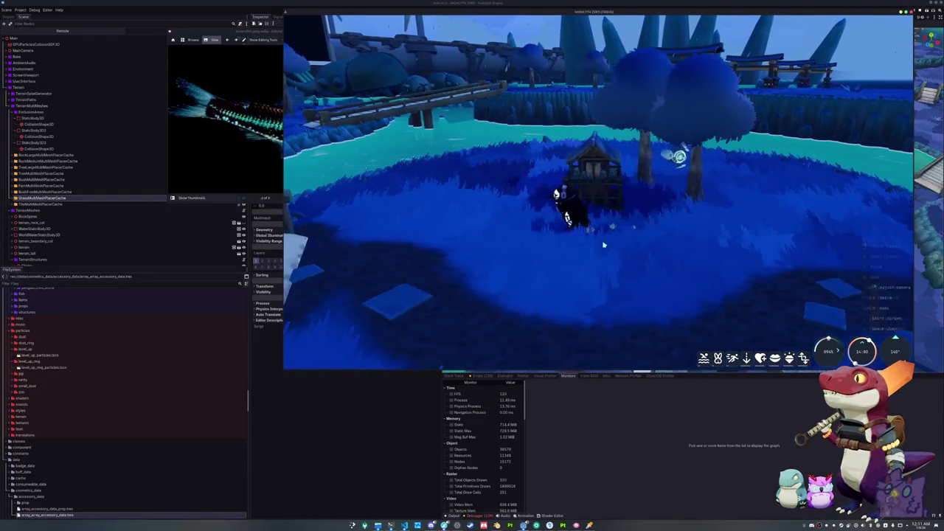
key("w")
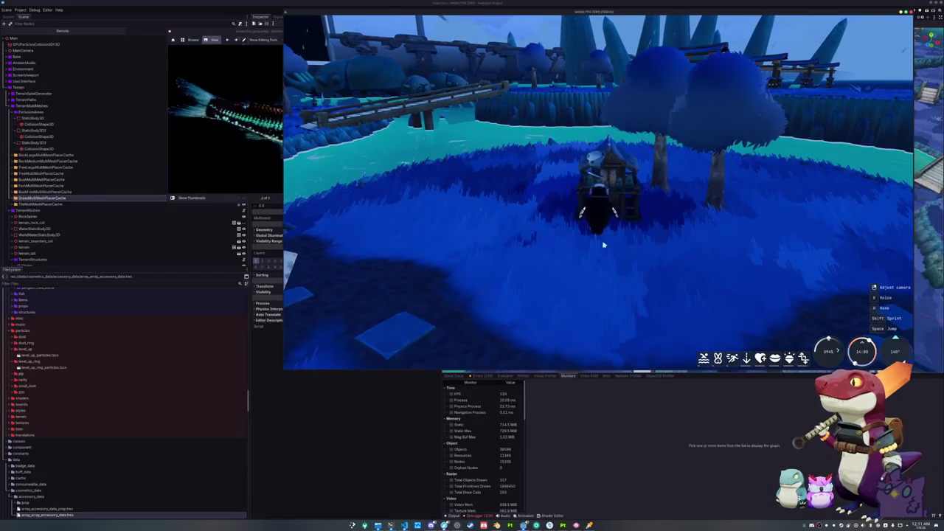
left_click(550, 248)
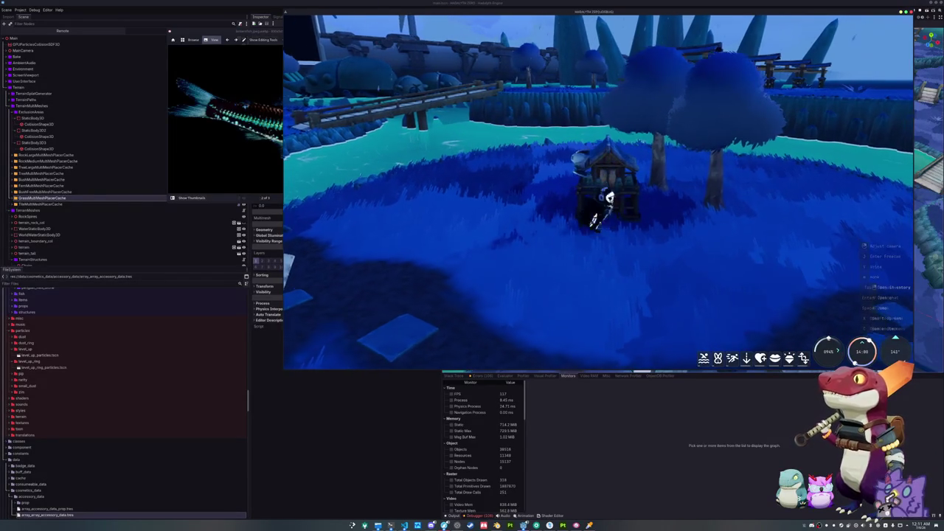
key("d")
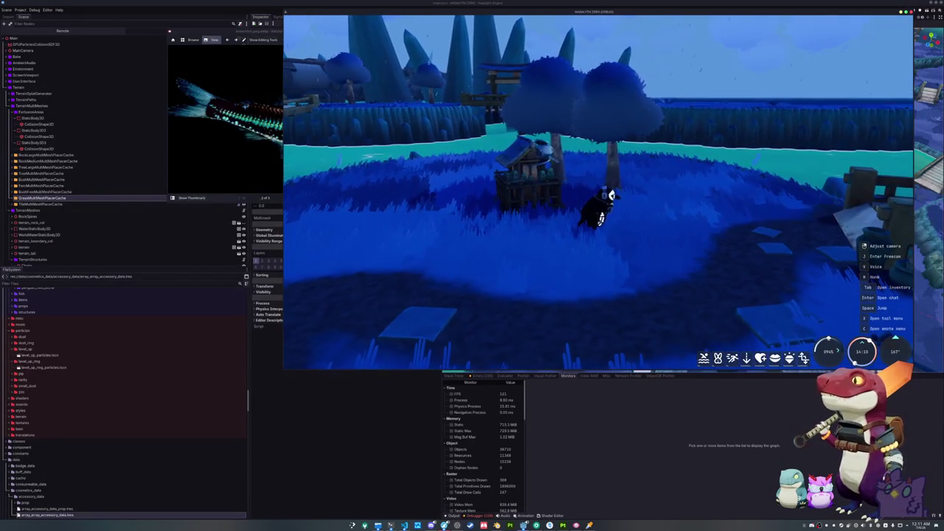
key("a")
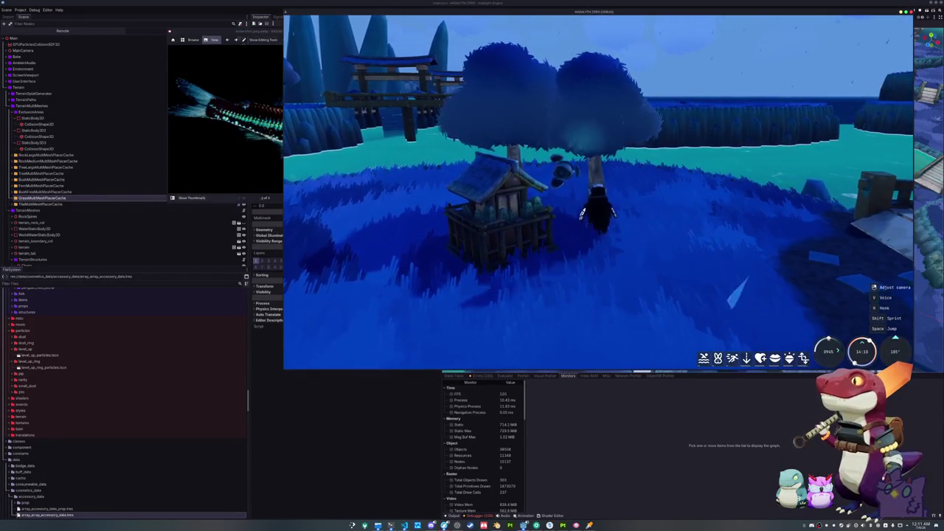
left_click_drag(670, 251, 588, 216)
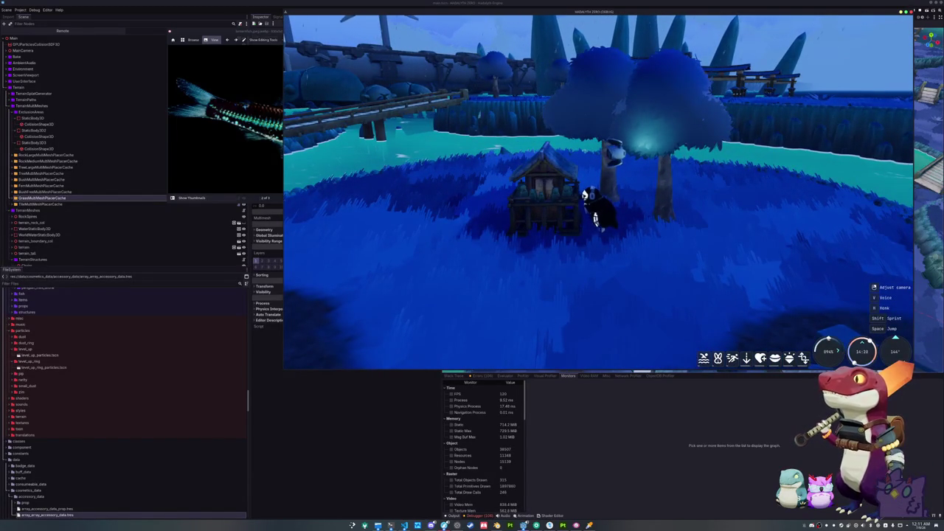
key("w")
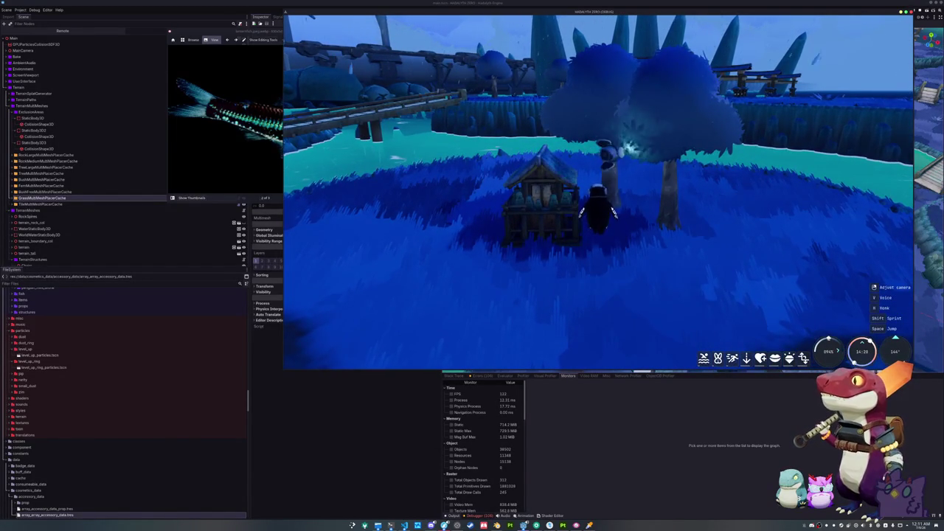
key("w")
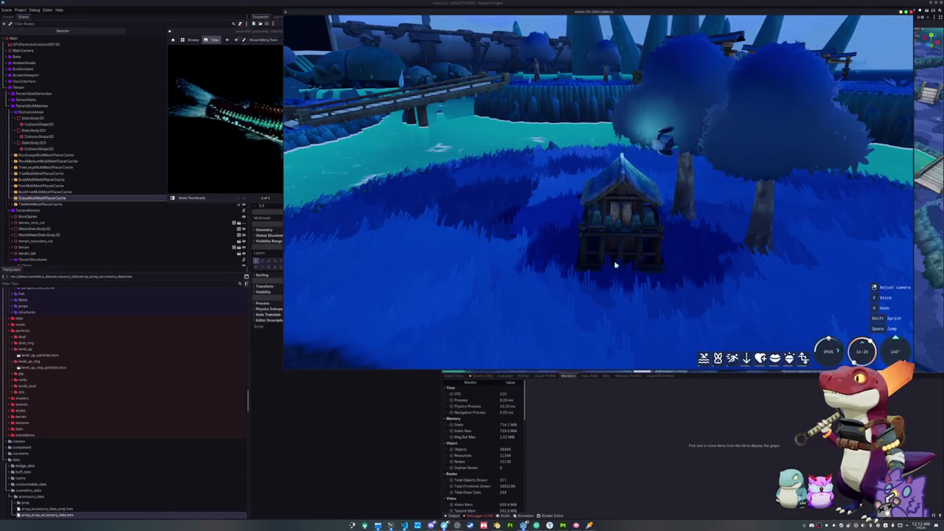
mouse_move(545, 264)
left_mouse_down()
mouse_move(615, 195)
mouse_move(589, 207)
left_mouse_up()
Walk the character across the wooden bridge, past the vending machine, and back into the field.
key("w")
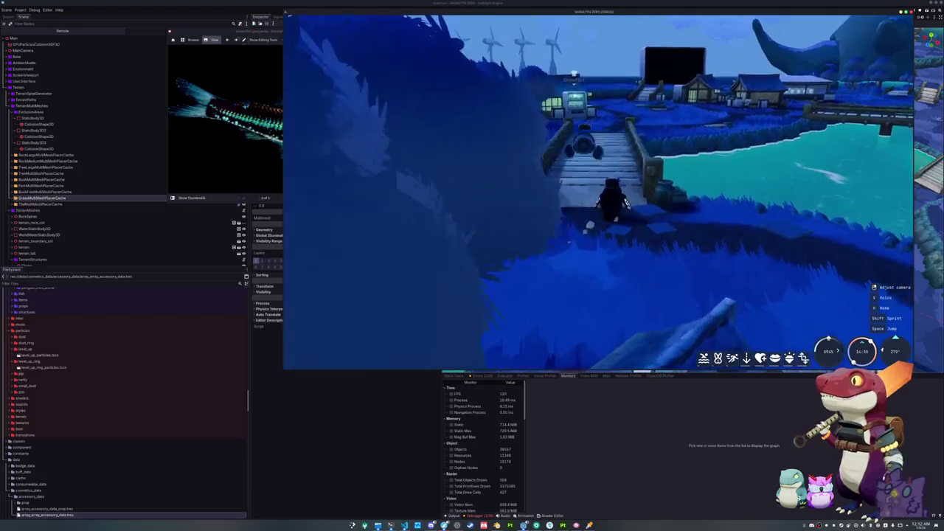
key("w")
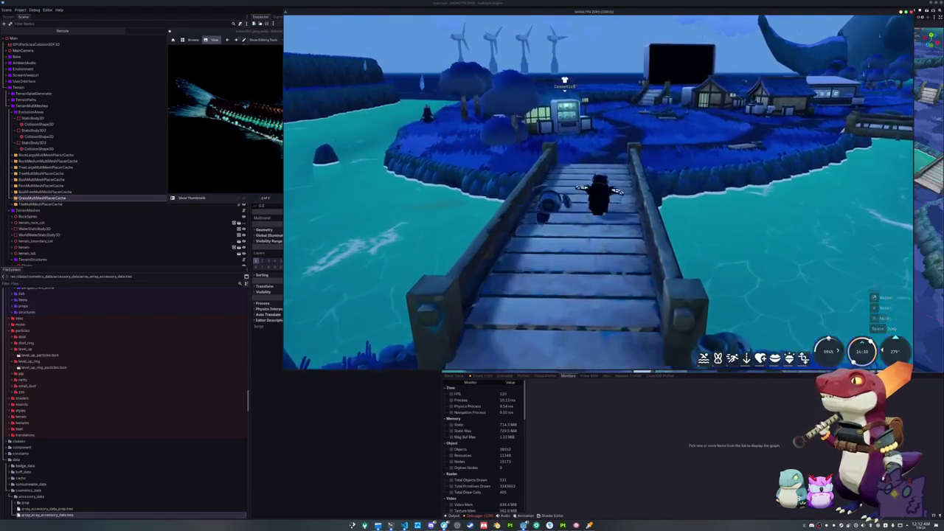
key("w")
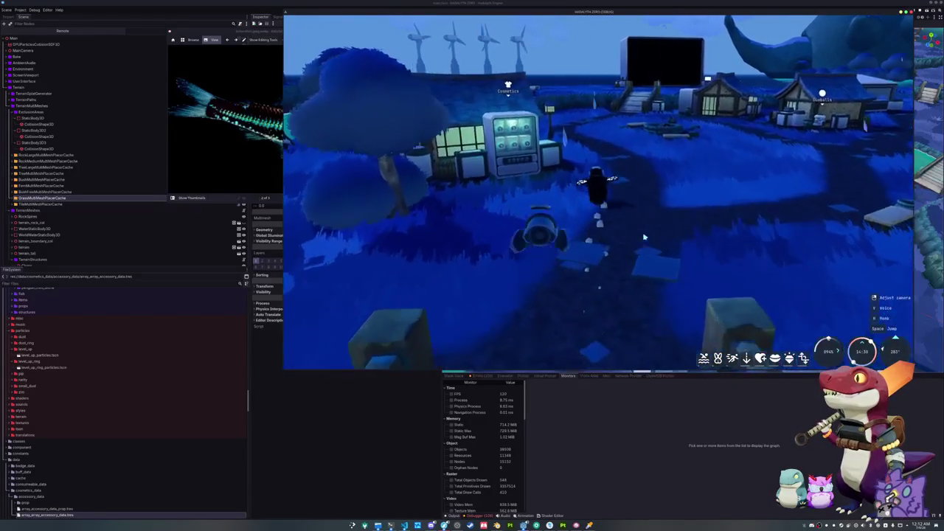
key("w")
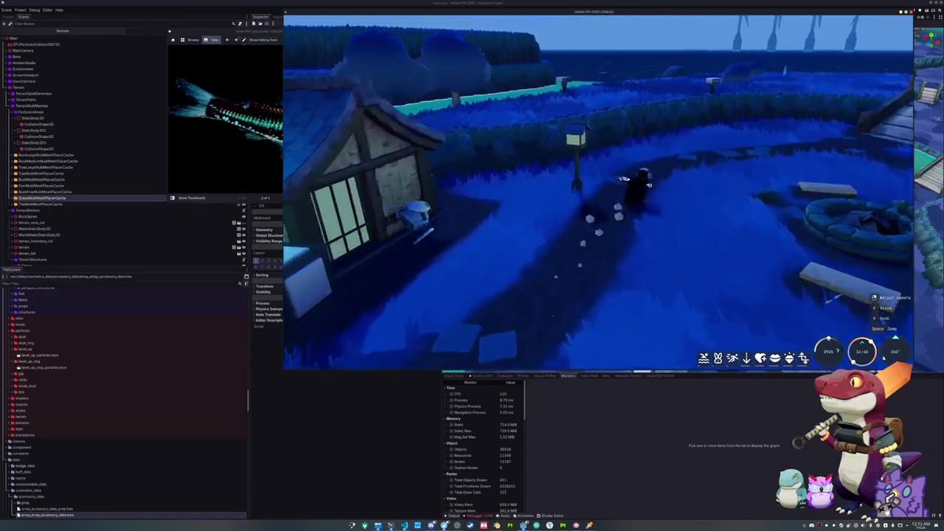
key("w")
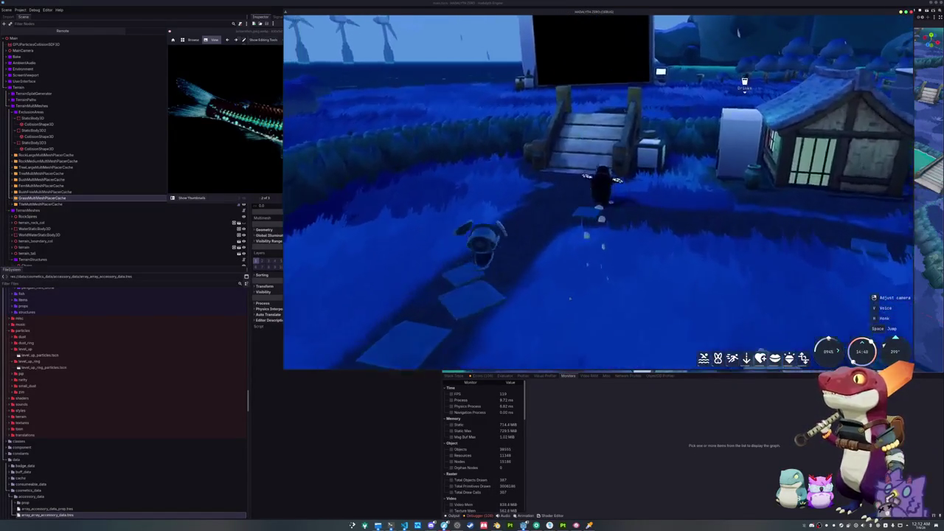
key("w")
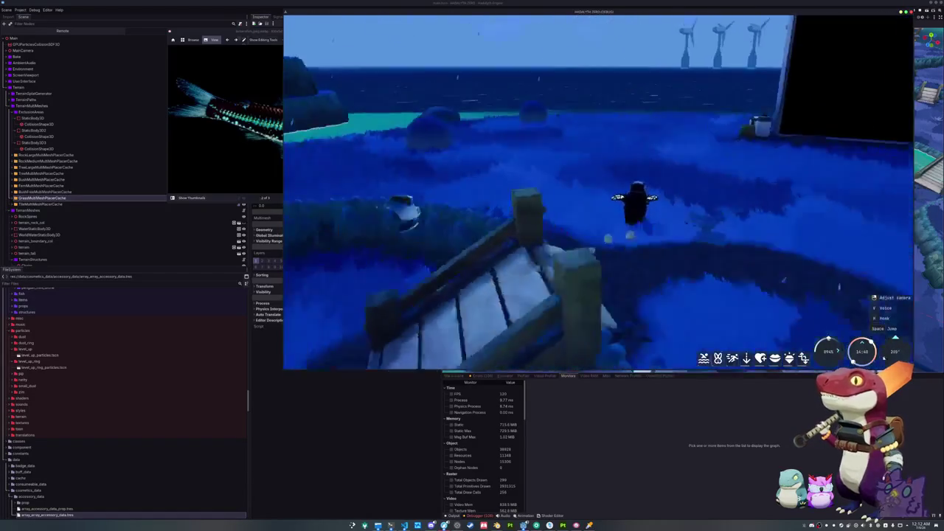
Walk past the mailbox and climb onto the house roof.
key("w")
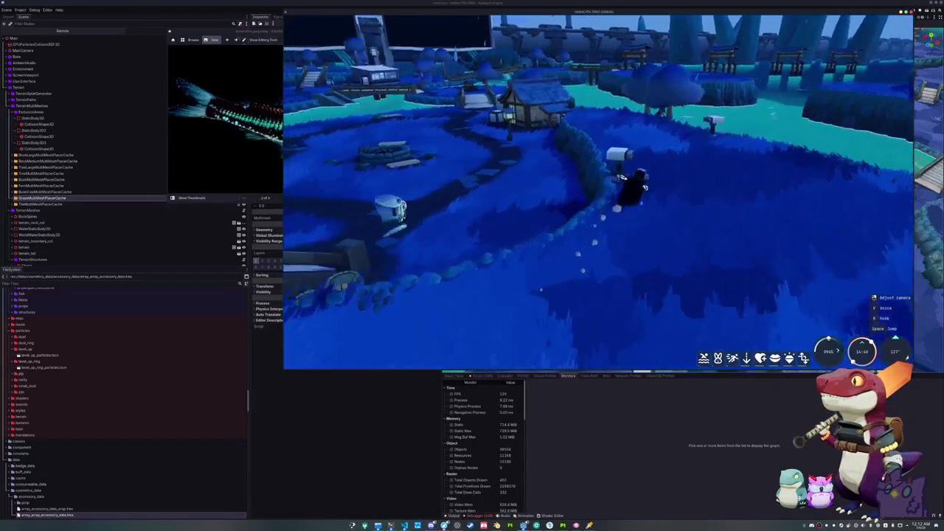
key("w")
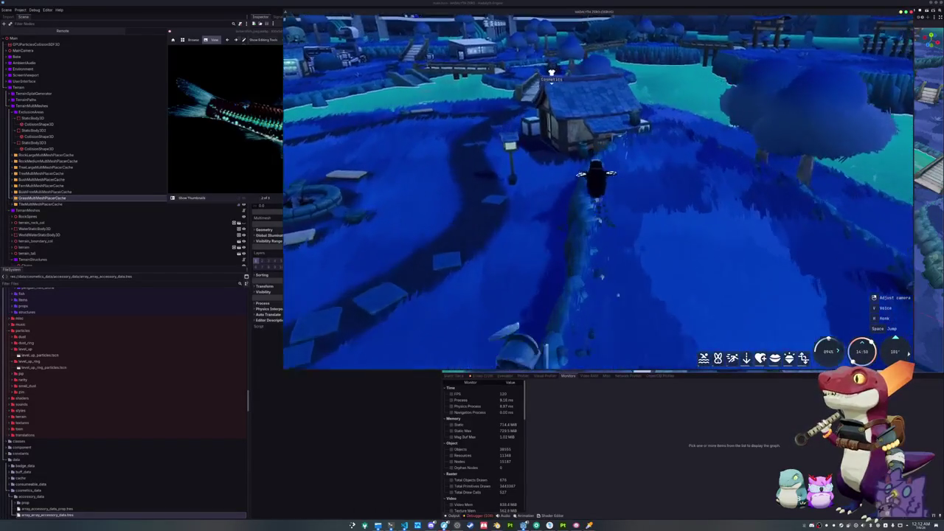
key("w")
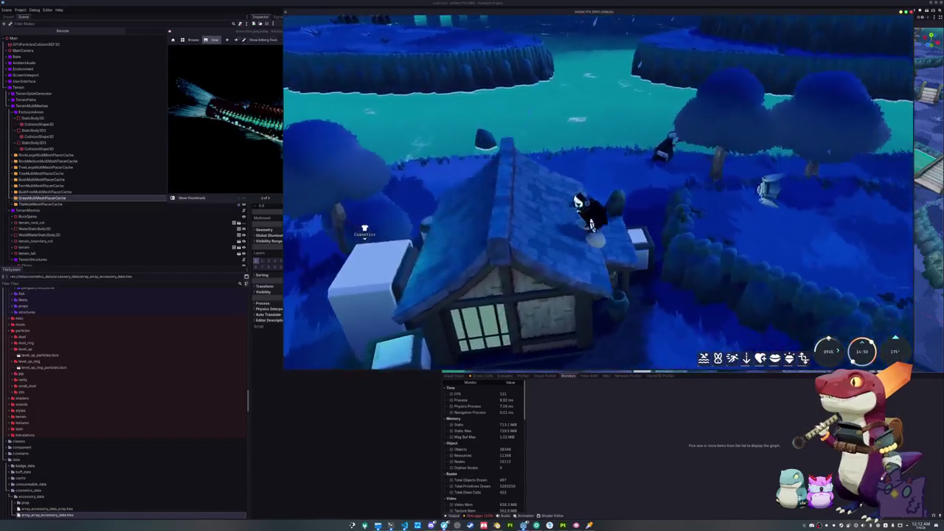
key("w")
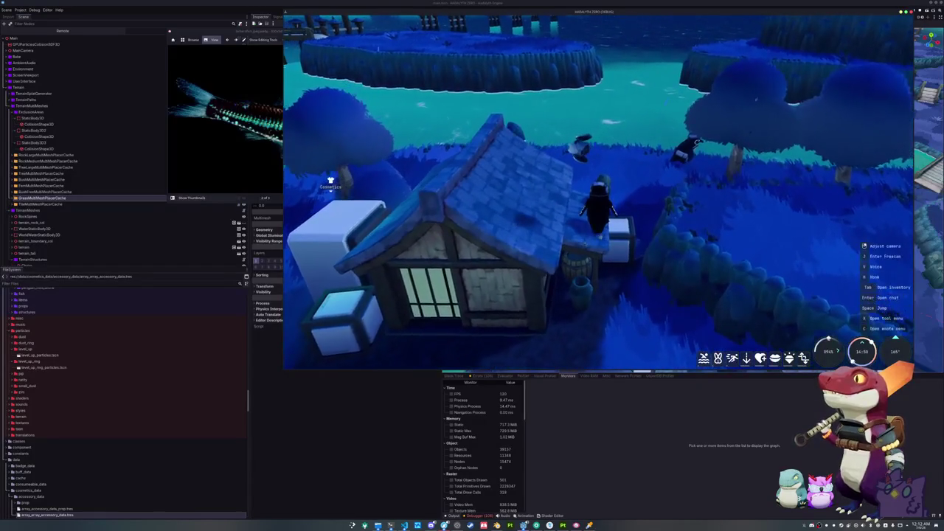
key("w")
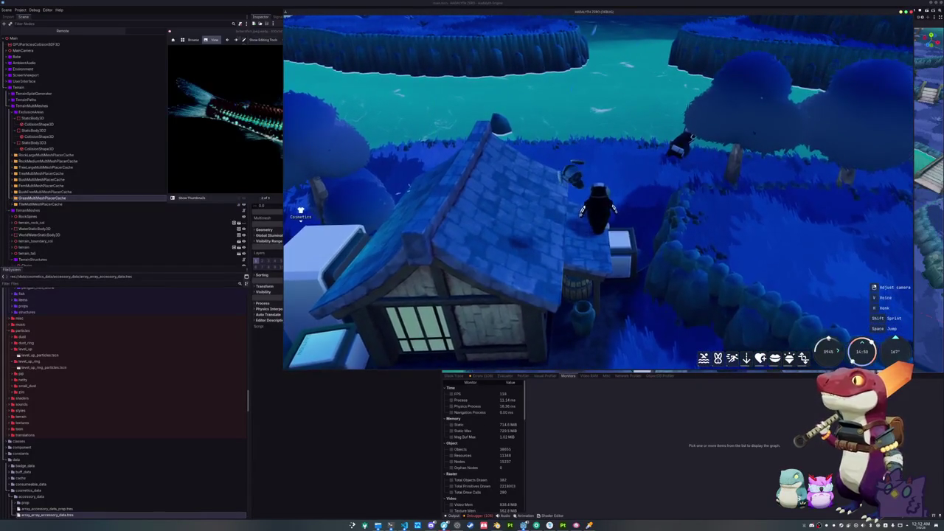
key("s")
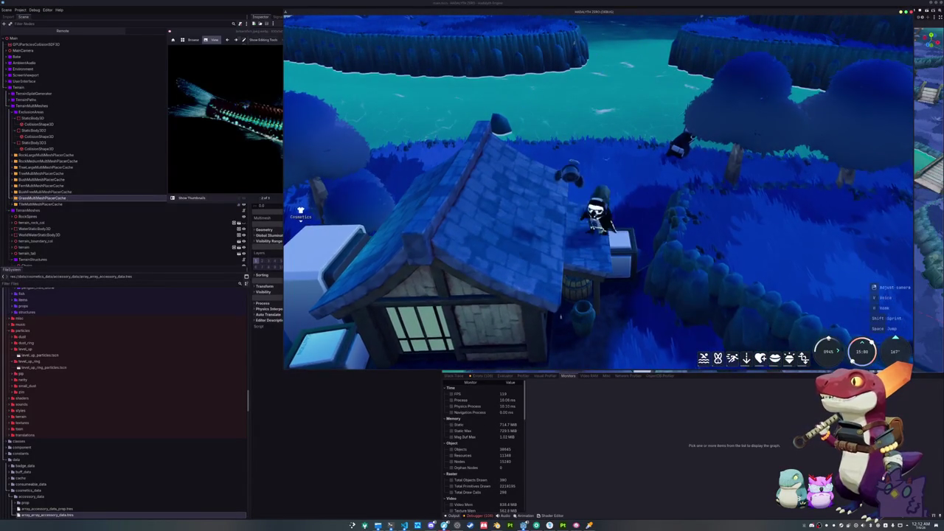
key("w")
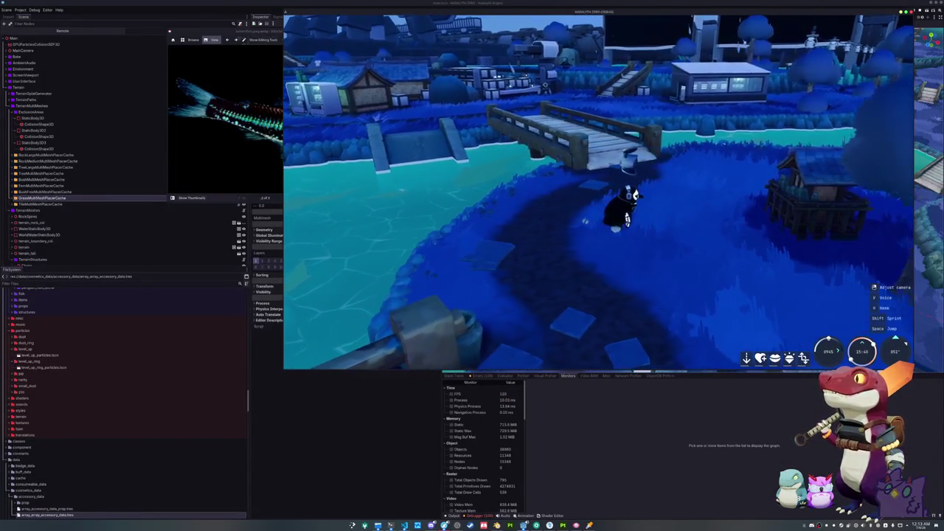
Run toward the bridge, then walk across the grass past the penguin NPC.
key("d")
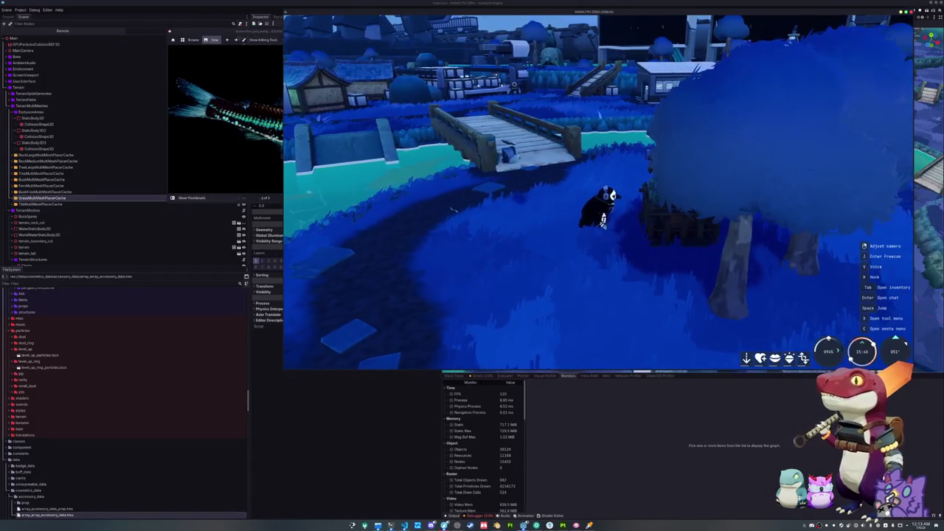
key("w")
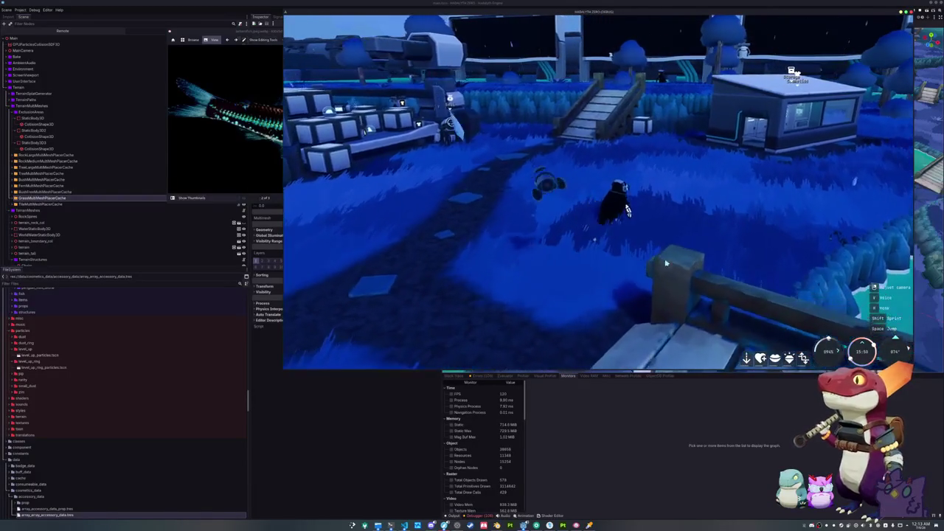
key("w")
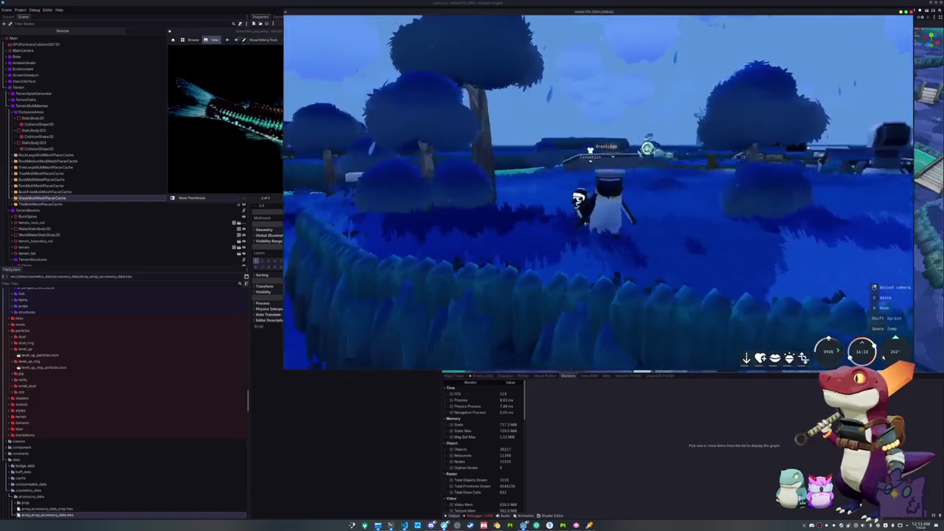
key("s")
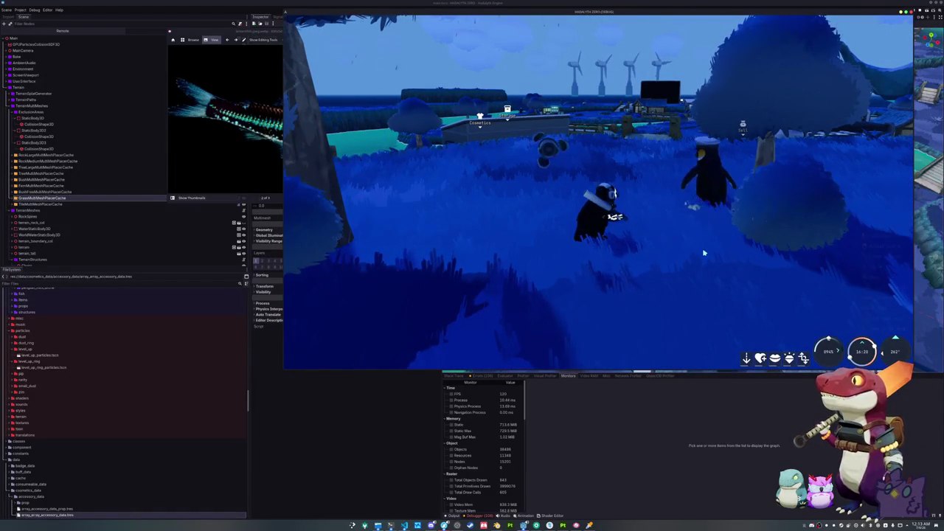
key("w")
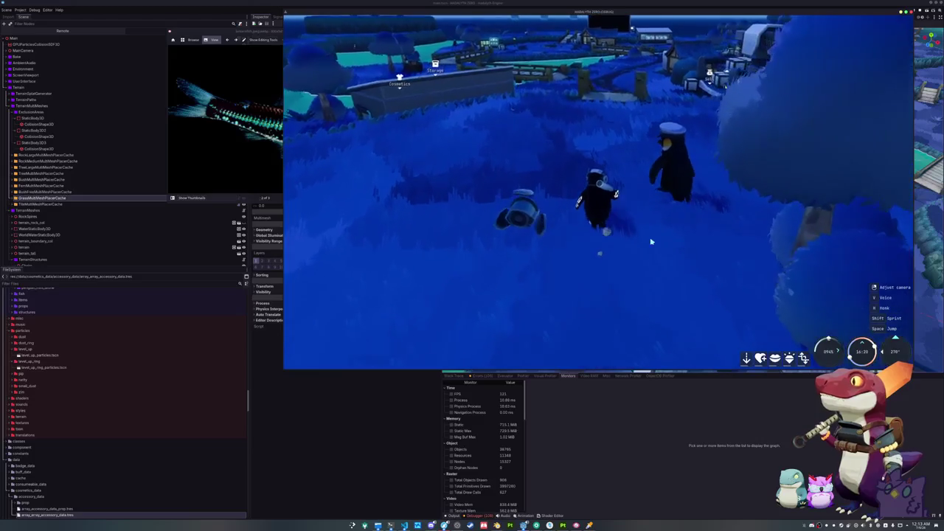
key("w")
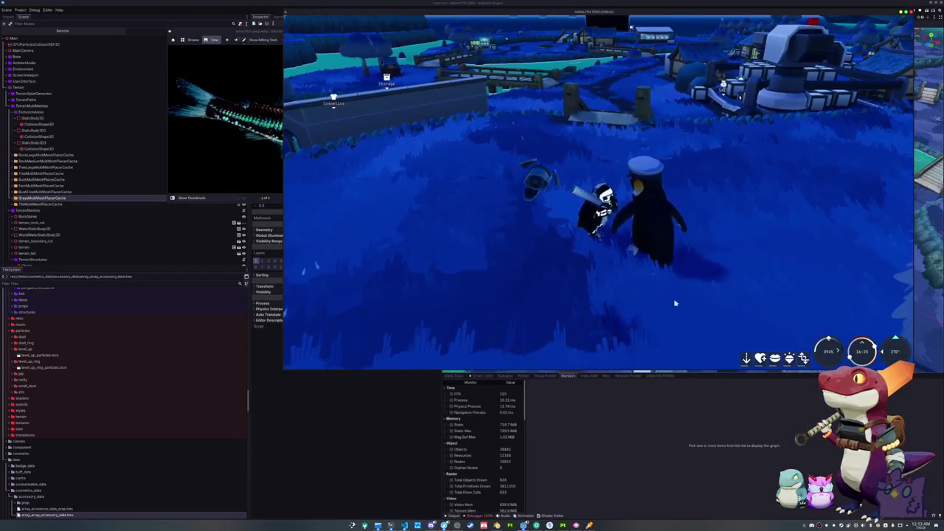
key("w")
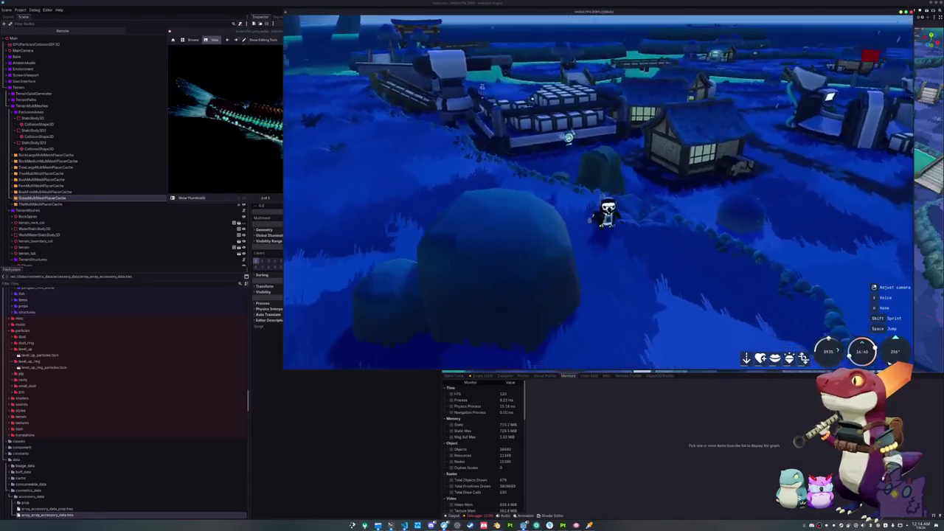
Walk down the slope and along the stone path to the vending machine.
key("w")
key("w")
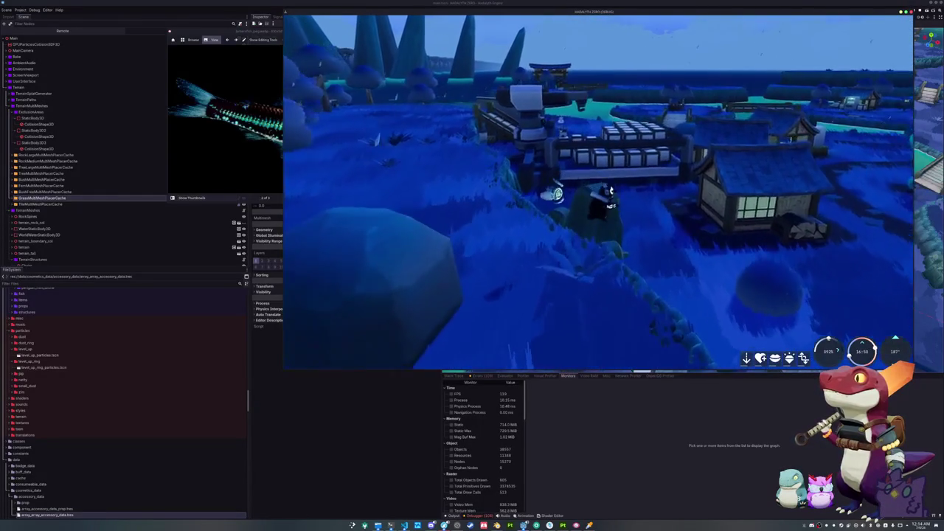
key("w")
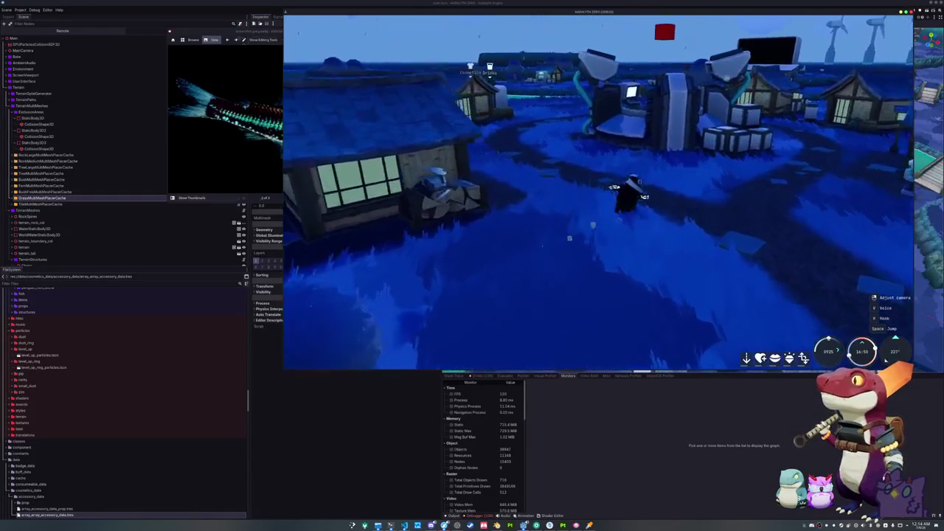
key("w")
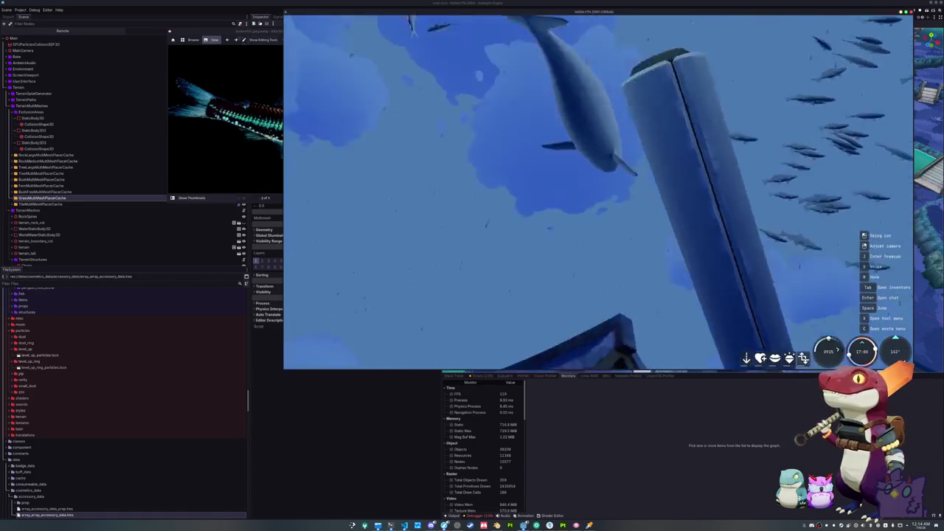
key("w")
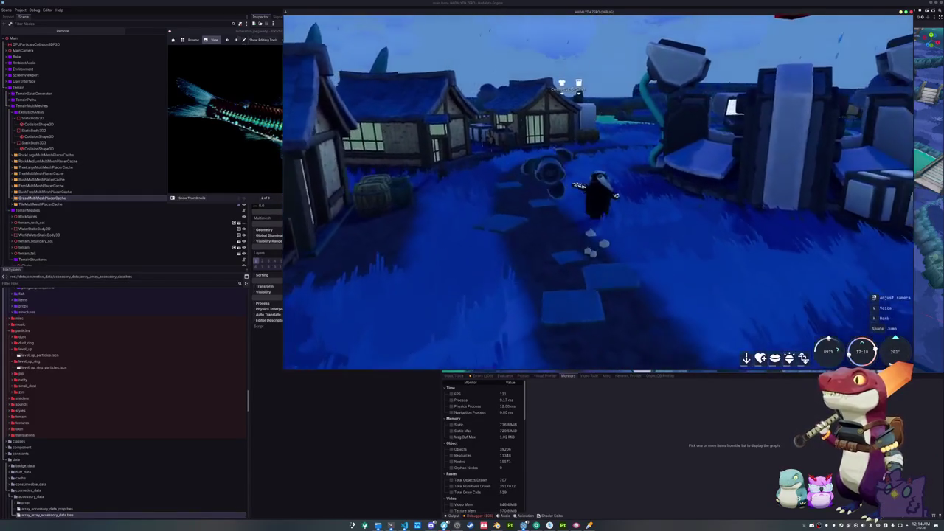
key("w")
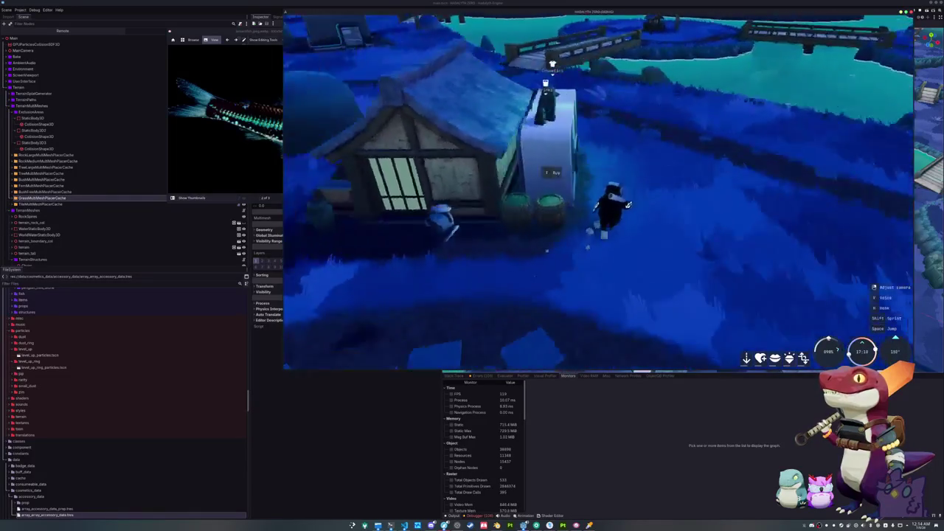
Open the vending machine shop and buy Red Algae Juice and Kelp Smoothie.
key("e")
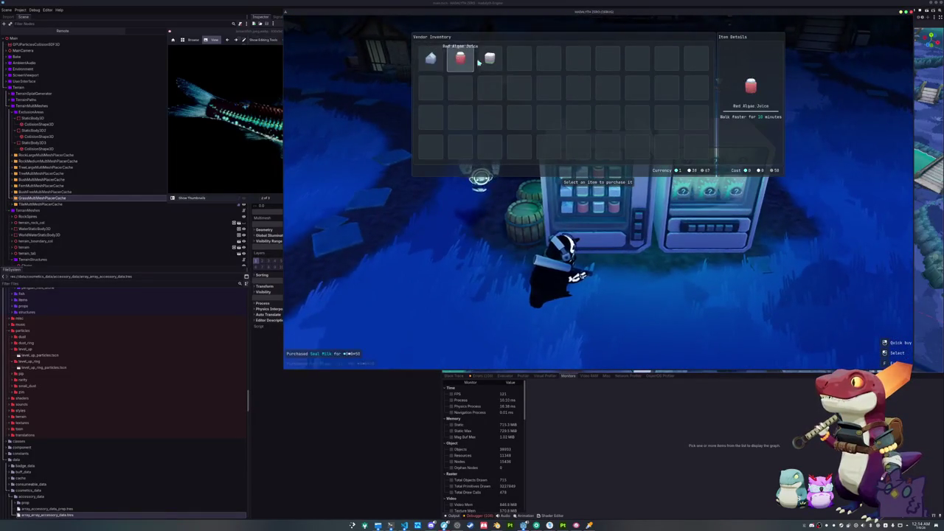
left_click(469, 63)
left_click(490, 58)
Open and close the inventory, then walk to the river's edge.
key("Tab")
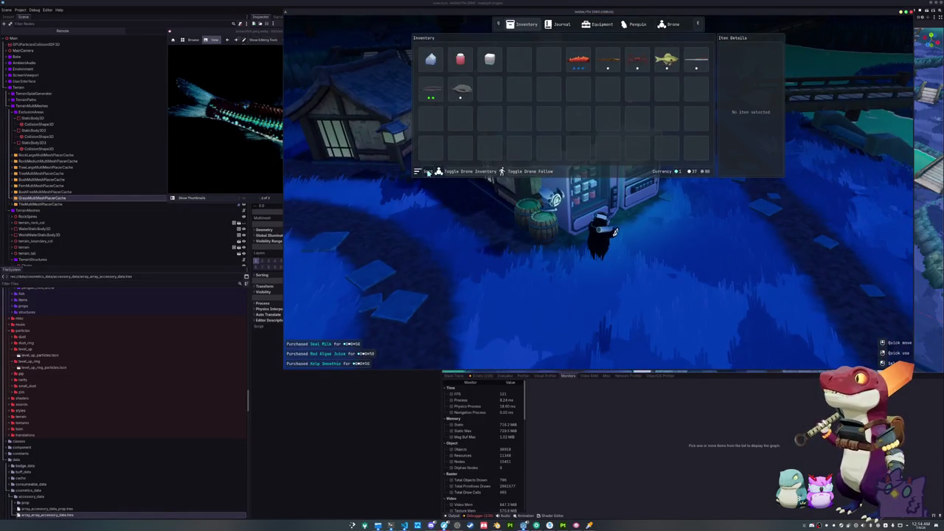
key("Tab")
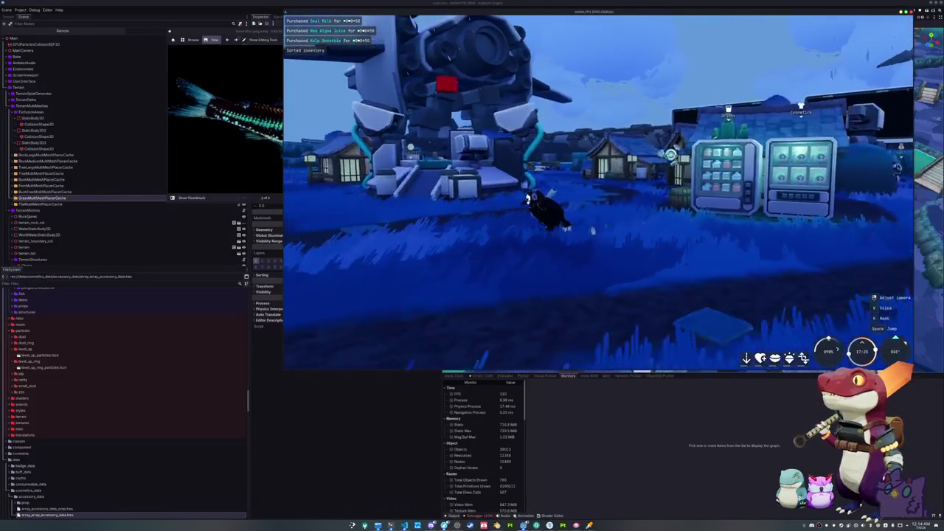
key("w")
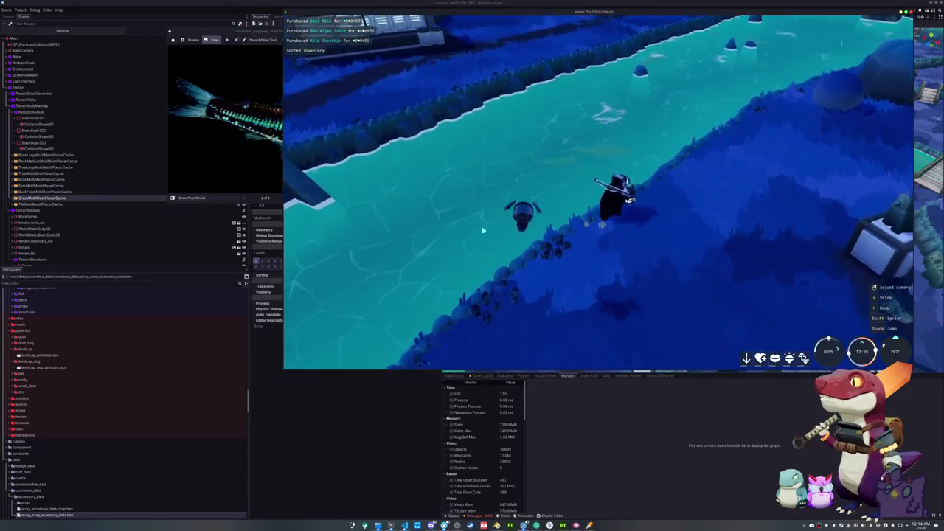
key("w")
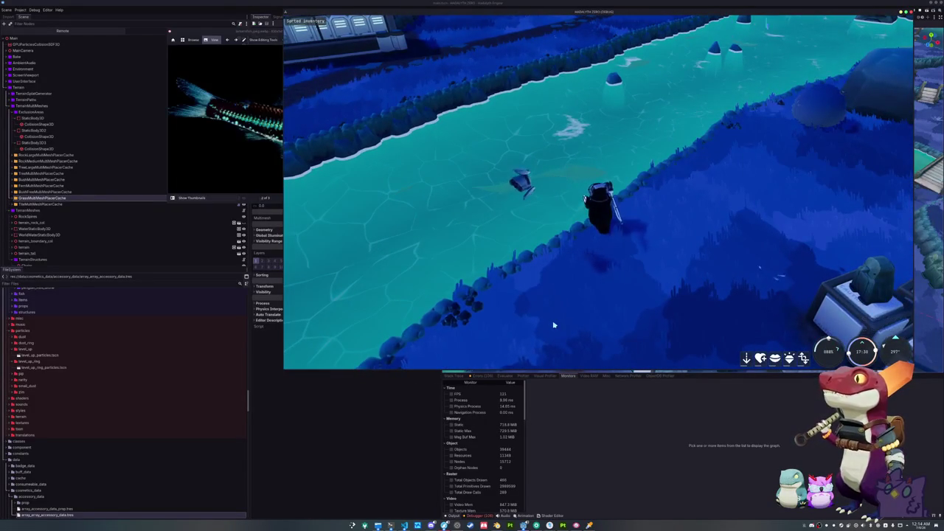
left_click(546, 321)
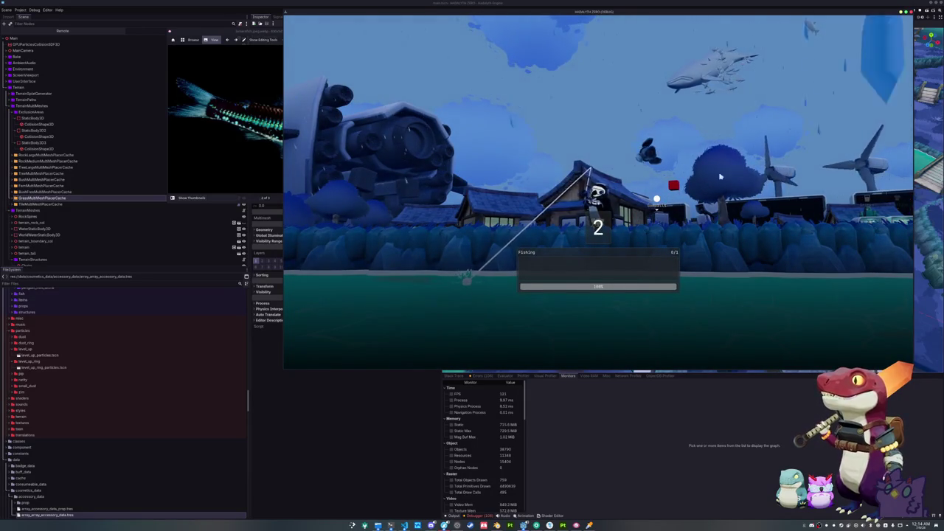
key("Right")
key("Right")
key("Left")
key("Up")
key("Up")
key("Right")
key("Right")
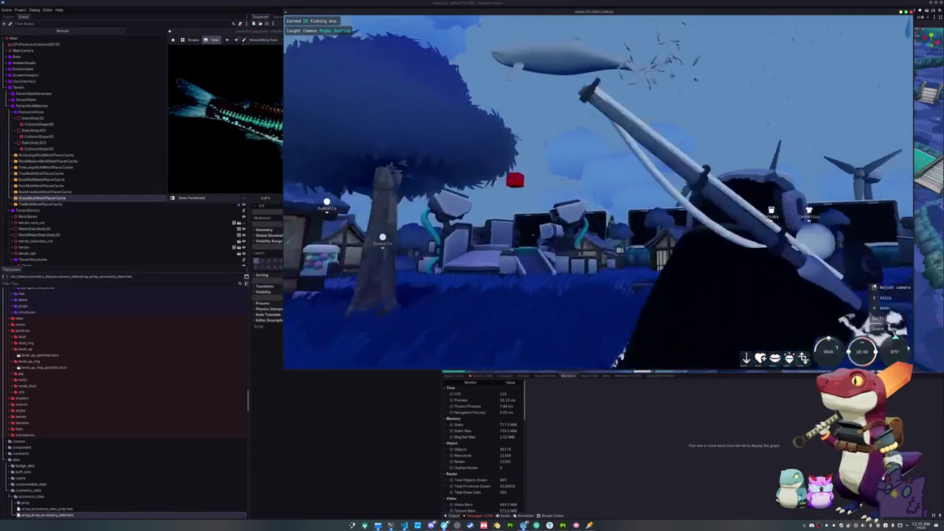
key("f")
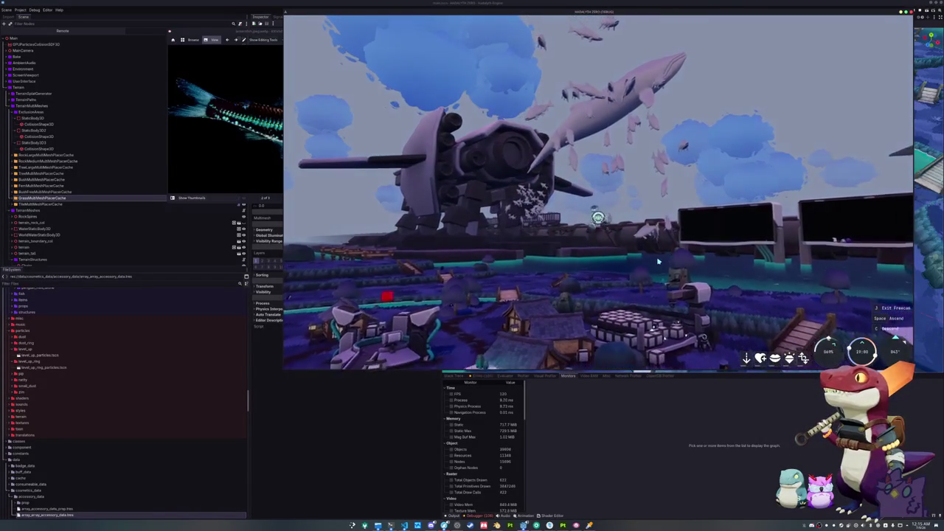
key("f")
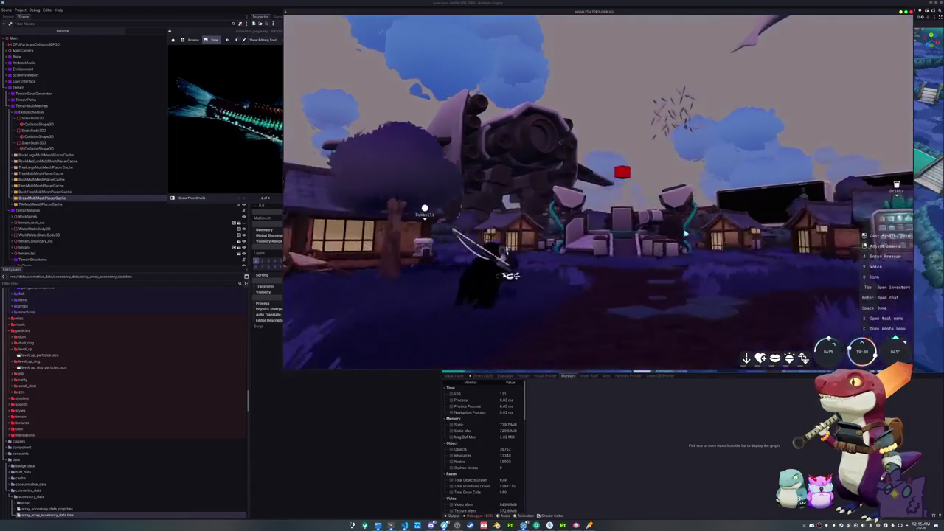
key("w")
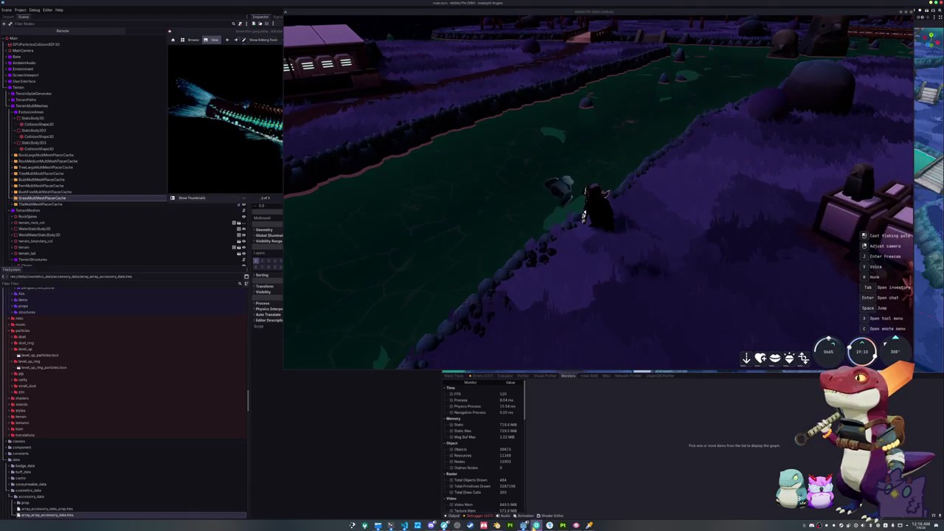
key("alt+Tab")
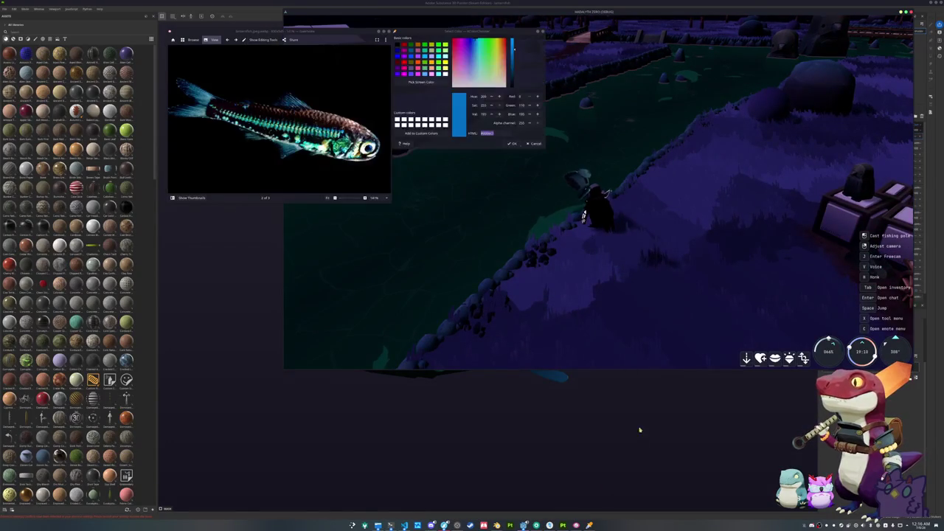
Orbit the fish, then paint and undo a test stroke on the dorsal fin.
mouse_move(508, 418)
left_mouse_down()
mouse_move(579, 376)
mouse_move(533, 345)
left_mouse_up()
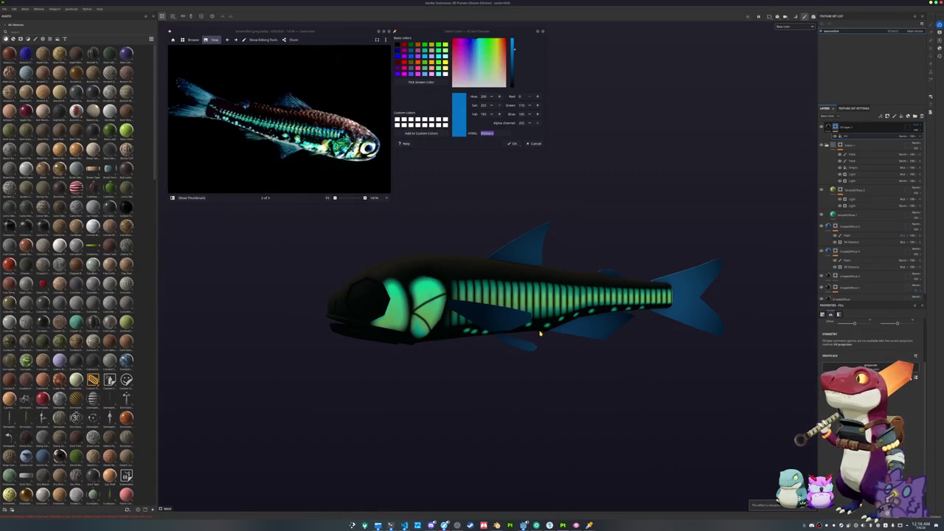
mouse_move(612, 226)
left_mouse_down()
mouse_move(584, 261)
mouse_move(593, 258)
left_mouse_up()
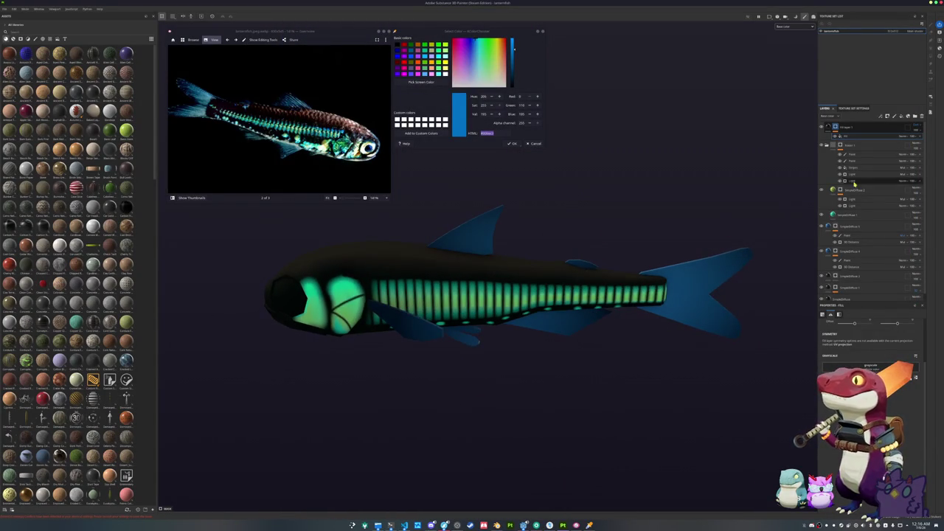
left_click(848, 146)
left_click_drag(683, 279, 548, 275)
scroll(569, 282, "up", 3)
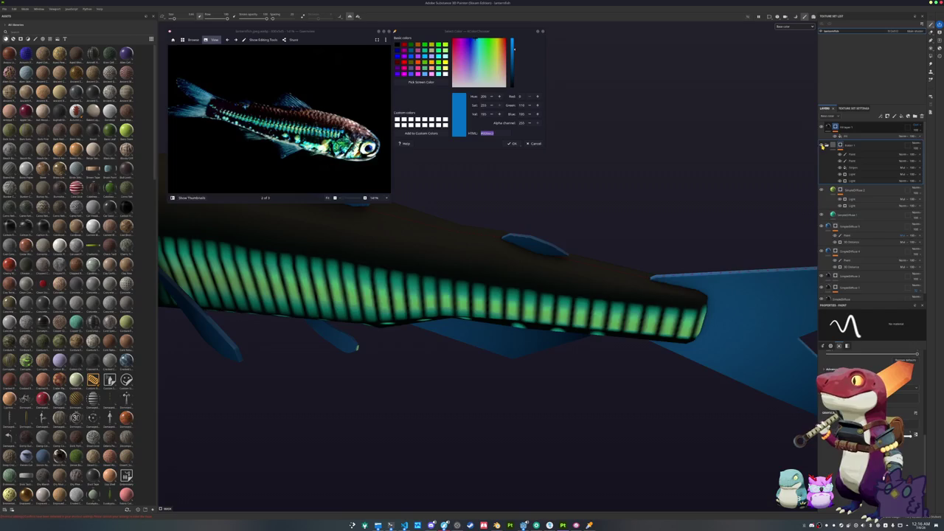
left_click(852, 153)
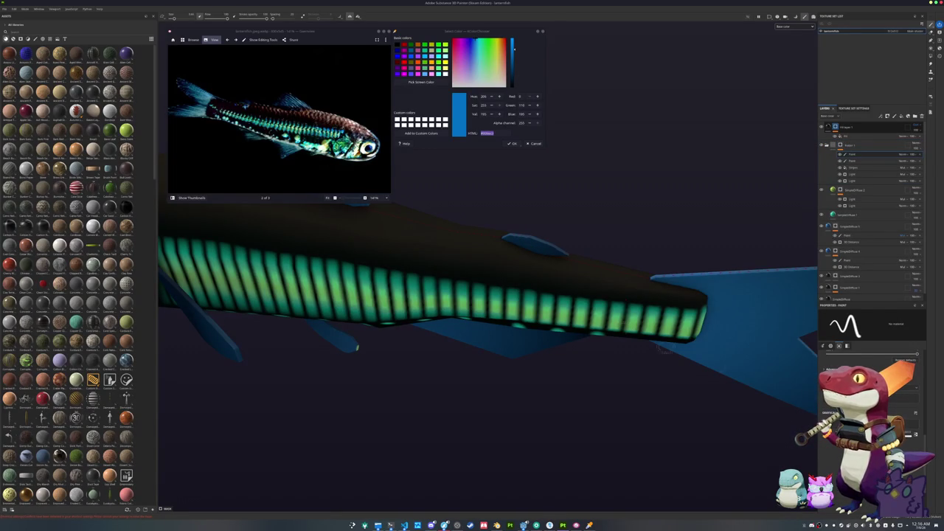
left_click_drag(537, 256, 509, 250)
key("ctrl+z")
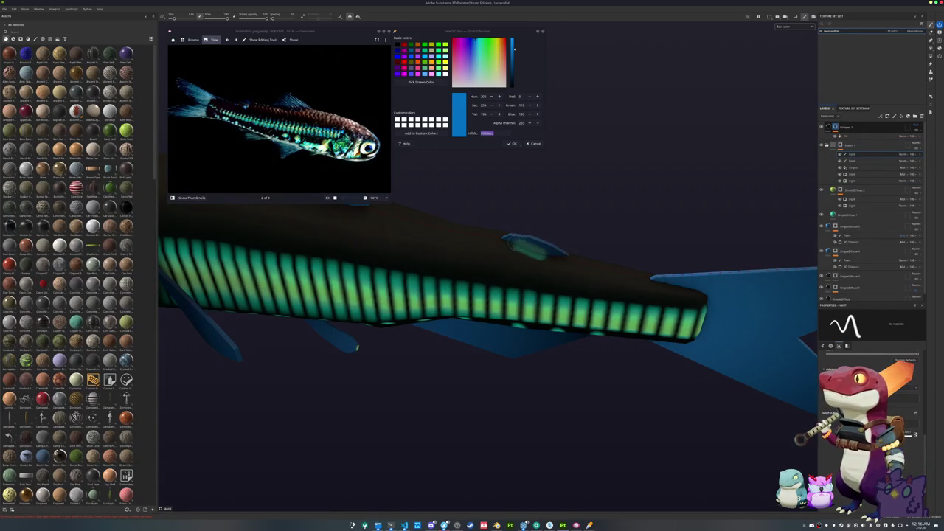
Level the fish to a side view and select the fill layer's grayscale input.
scroll(599, 357, "down", 3)
scroll(599, 357, "down", 2)
left_click_drag(493, 352, 538, 342)
left_click(847, 136)
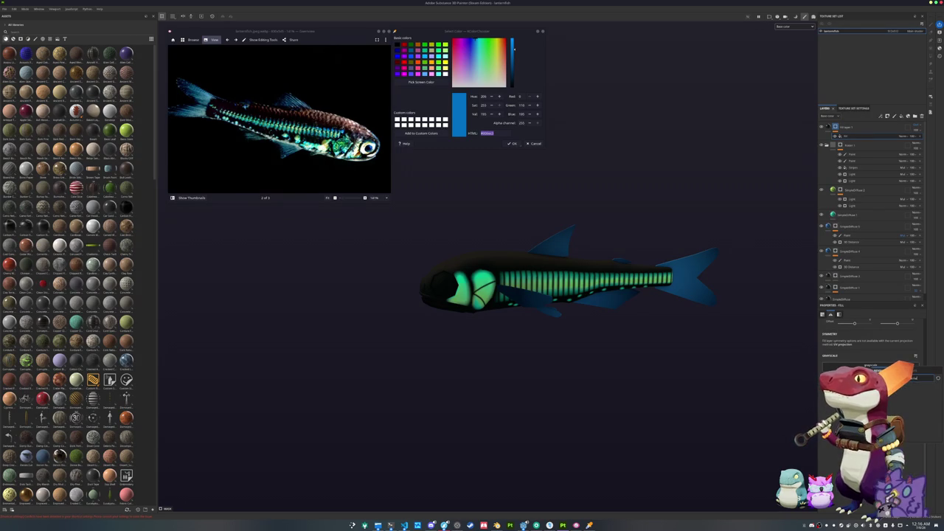
left_click(870, 369)
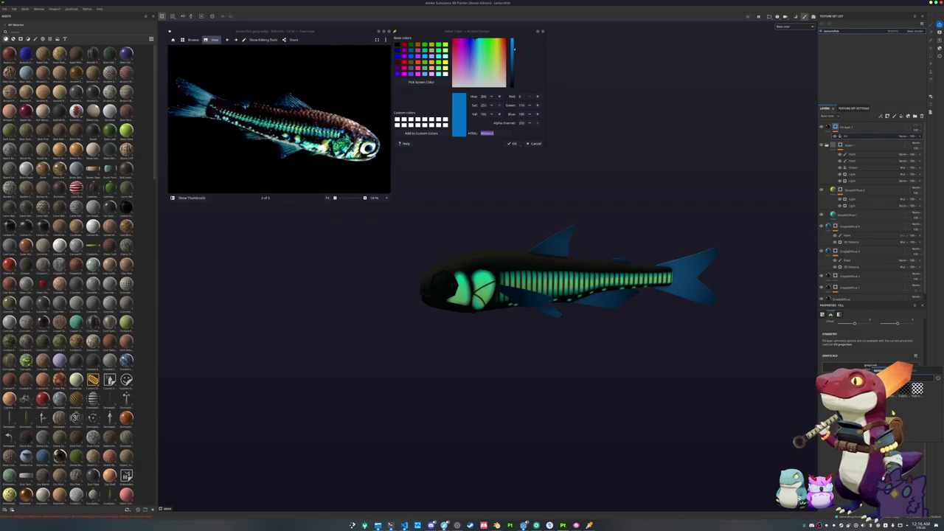
Apply a grayscale texture with Planar projection and position the projection over the fish.
left_click(917, 388)
key("f")
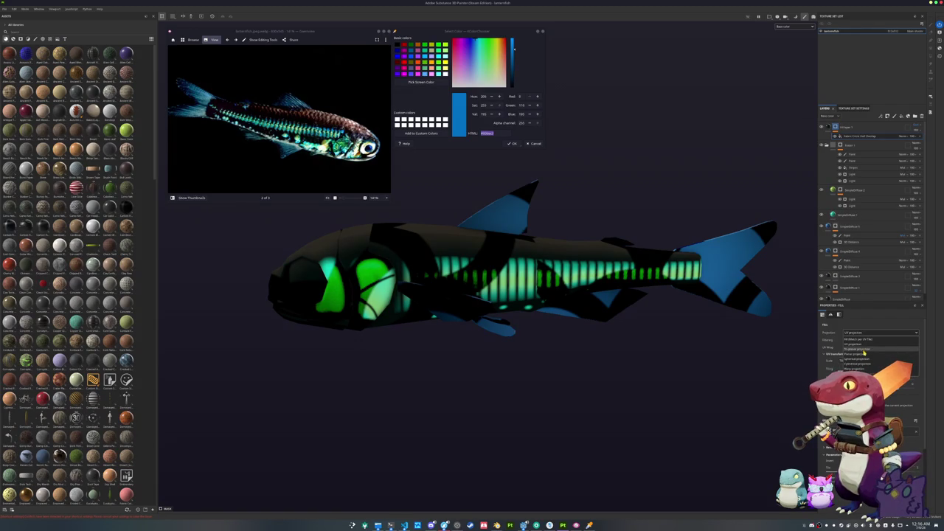
left_click(865, 352)
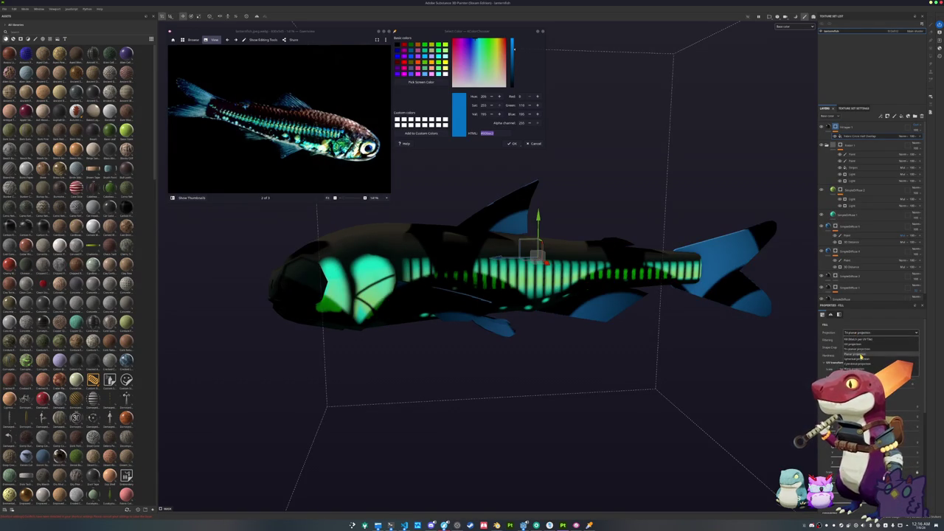
scroll(870, 347, "down", 3)
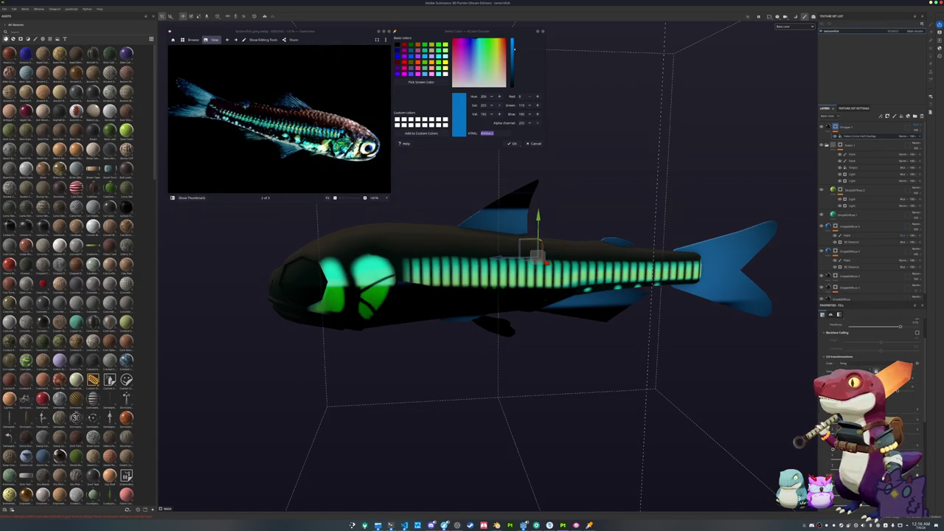
left_click_drag(538, 254, 536, 257)
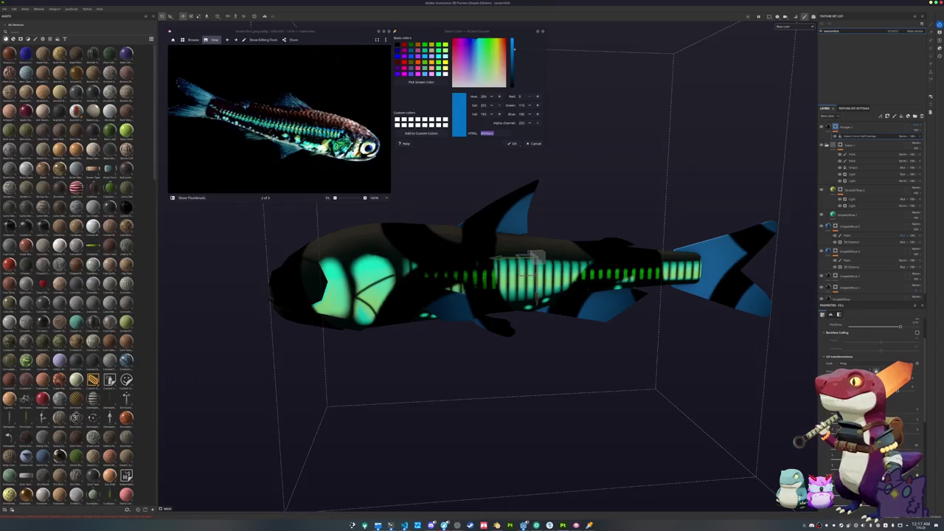
left_click_drag(537, 255, 542, 251)
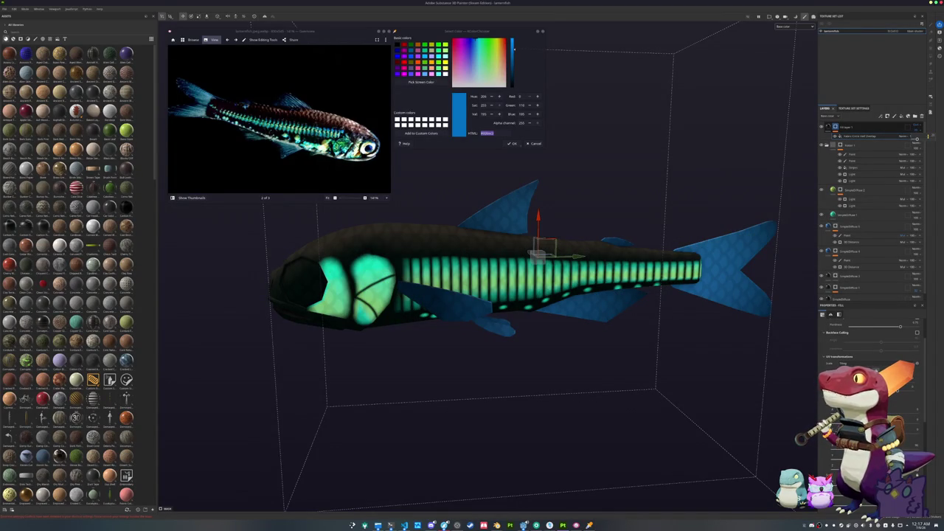
right_click(836, 126)
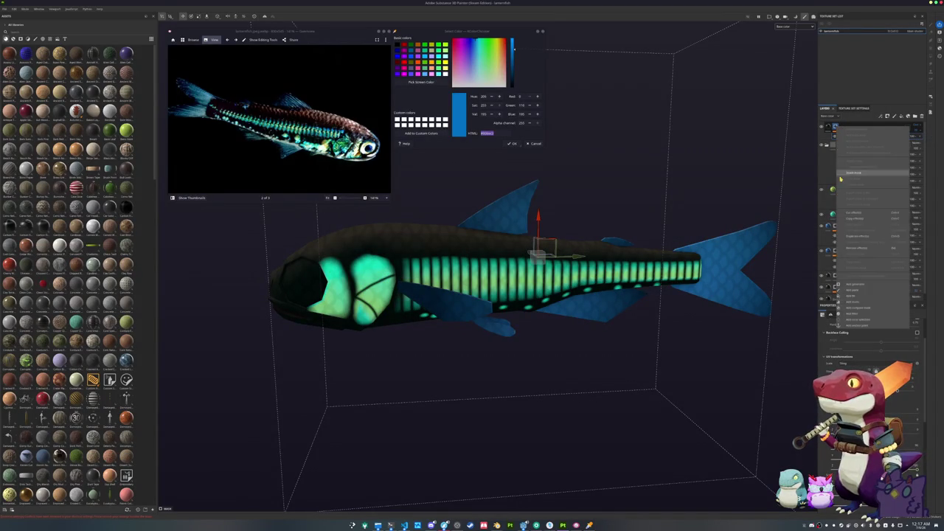
Add a Light generator to the fill layer and lower its value to reveal the scales.
left_click(870, 283)
left_click(905, 137)
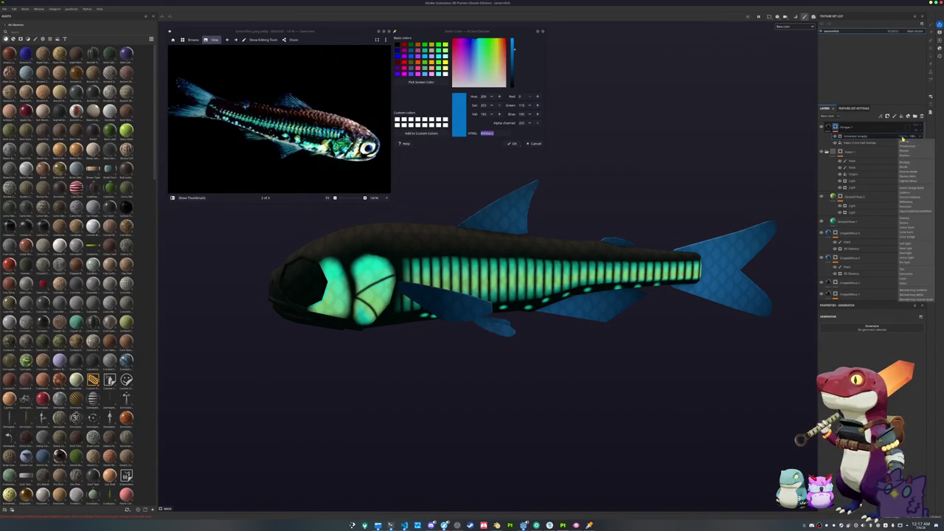
left_click(907, 163)
left_click(872, 327)
left_click(880, 367)
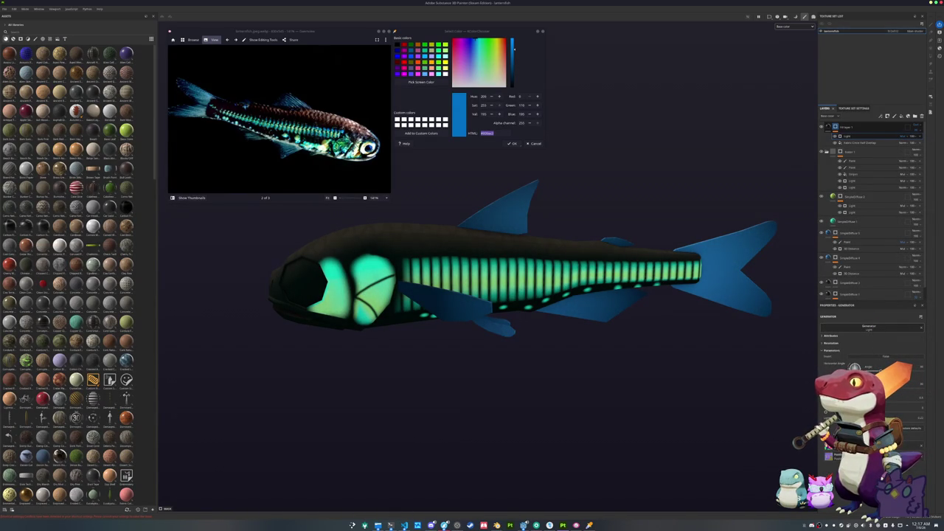
mouse_move(637, 351)
left_mouse_down()
mouse_move(627, 381)
mouse_move(800, 401)
left_mouse_up()
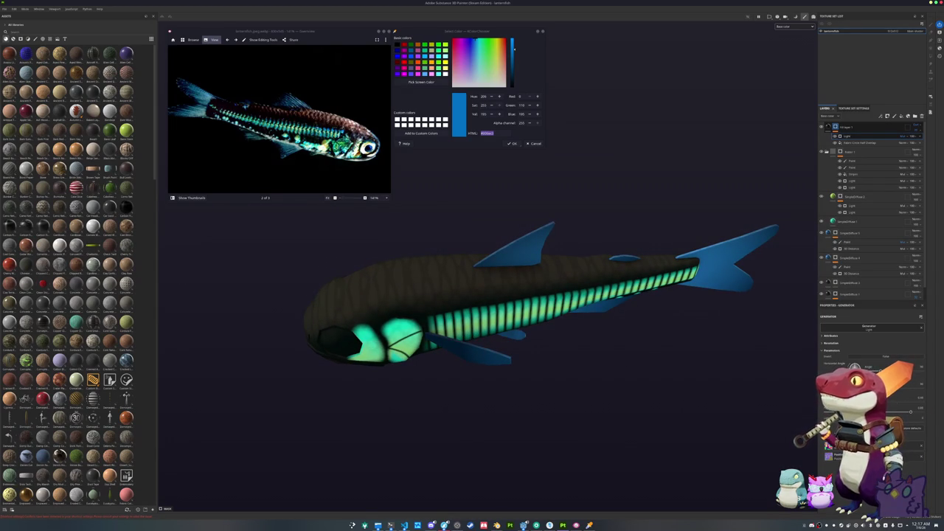
left_click_drag(930, 401, 910, 402)
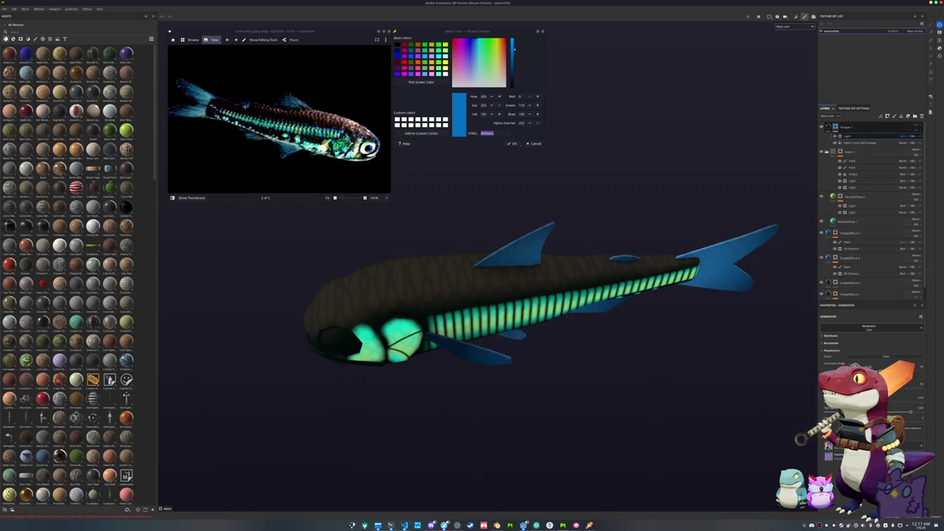
mouse_move(617, 427)
left_mouse_down()
mouse_move(626, 217)
mouse_move(652, 344)
mouse_move(705, 335)
left_mouse_up()
left_click(837, 127)
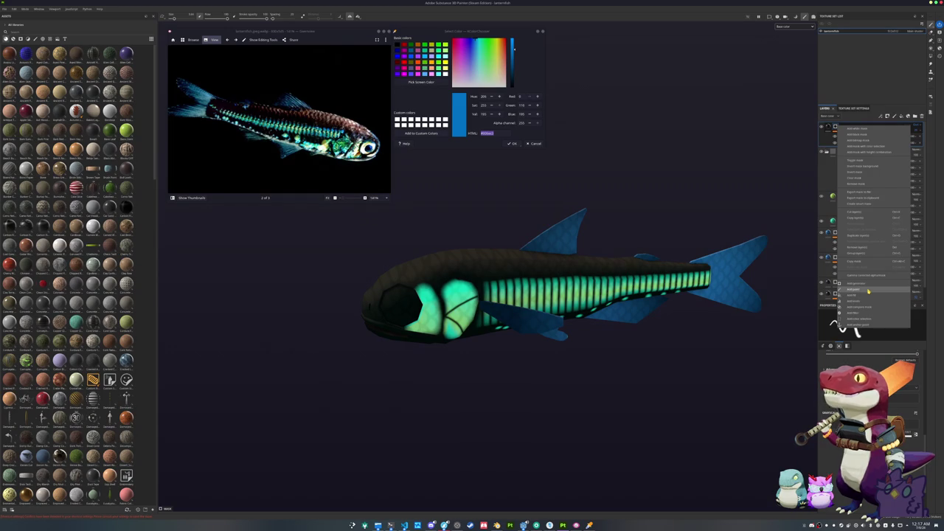
Add a new paint layer and polygon-fill the faces of the fish's lower fin.
left_click(868, 291)
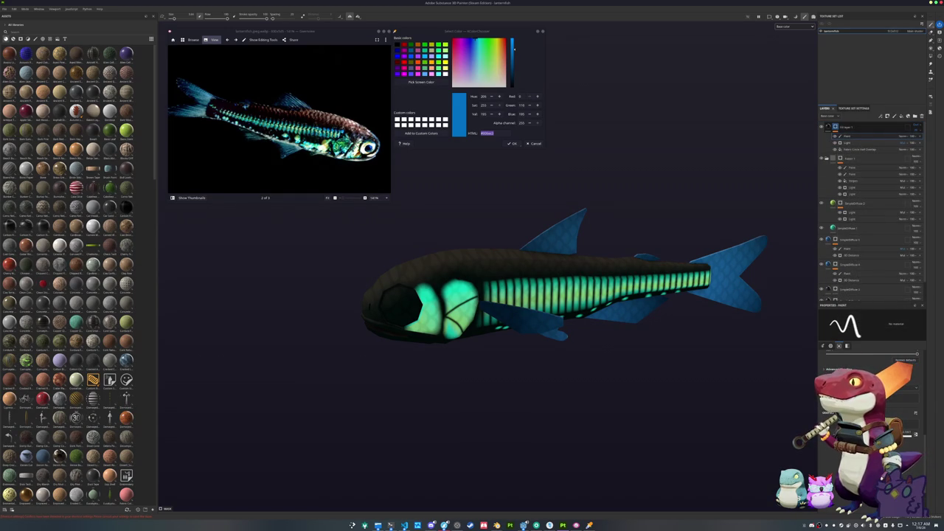
left_click(852, 137)
left_click(930, 57)
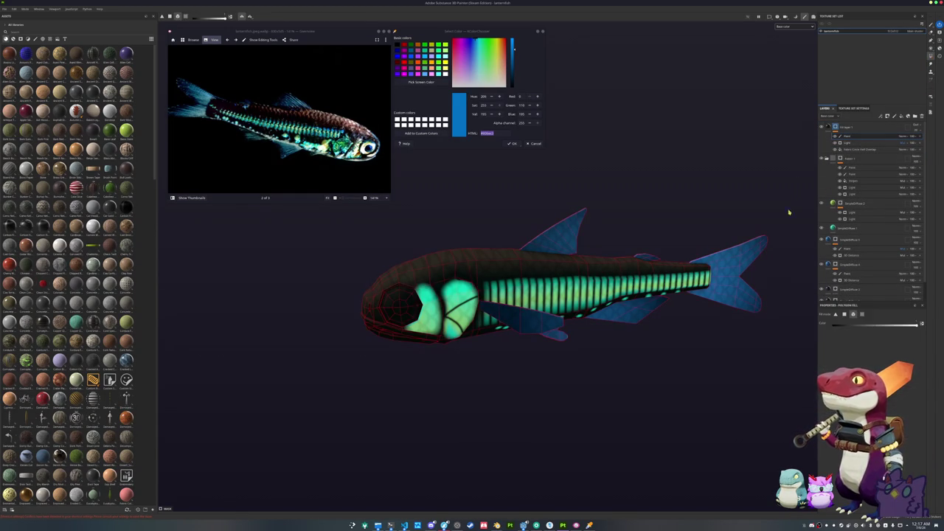
left_click_drag(657, 330, 639, 323)
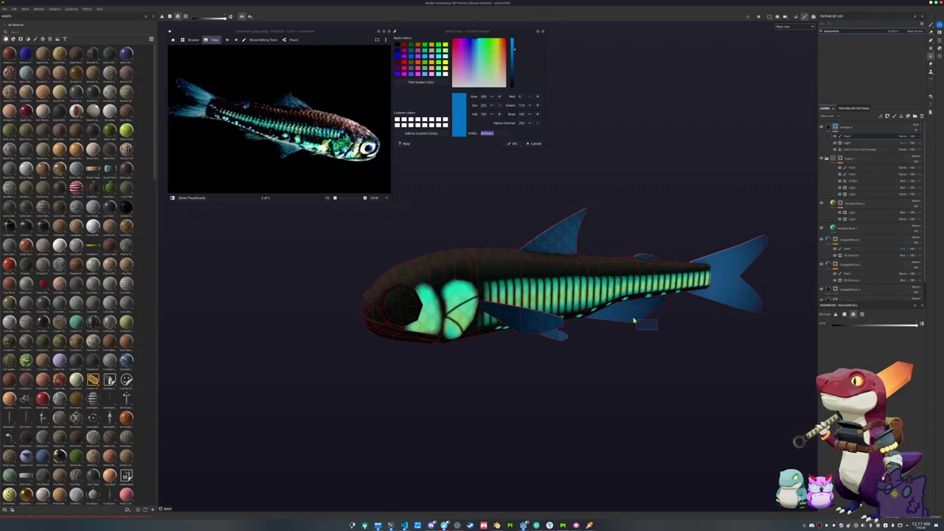
scroll(670, 244, "up", 3)
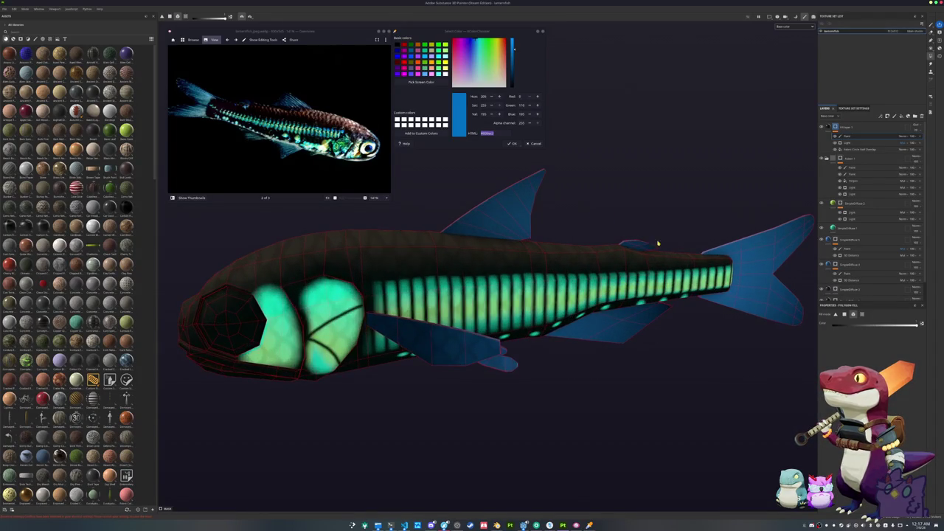
mouse_move(644, 245)
left_mouse_down()
mouse_move(537, 379)
mouse_move(579, 362)
mouse_move(597, 368)
mouse_move(599, 389)
left_mouse_up()
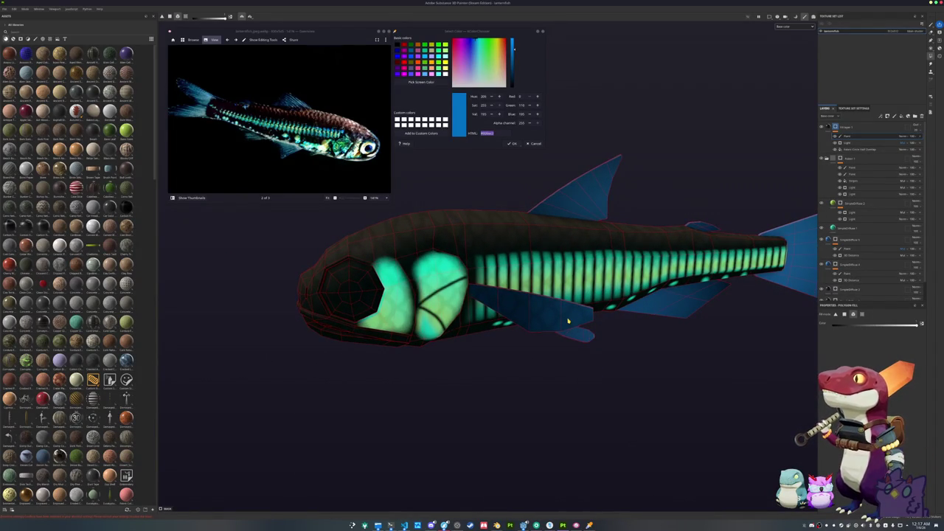
mouse_move(620, 350)
left_mouse_down()
mouse_move(491, 326)
mouse_move(596, 343)
left_mouse_up()
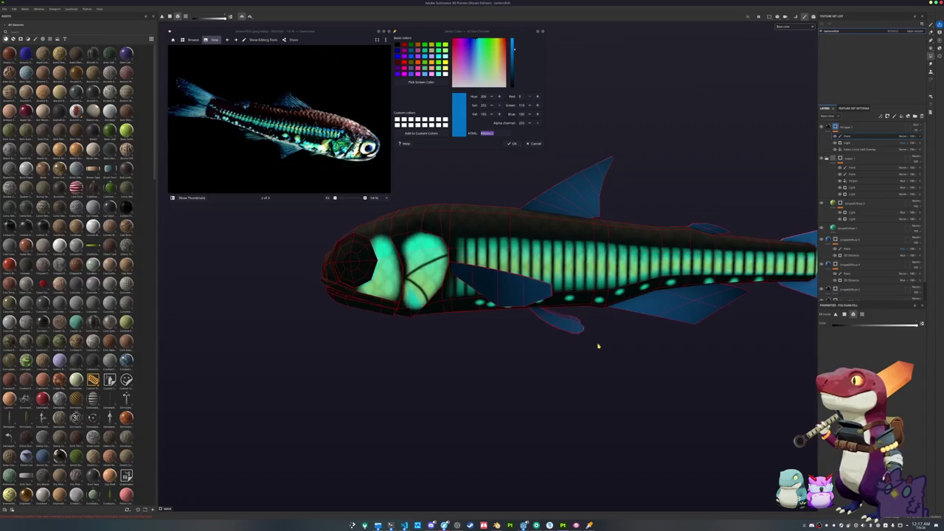
mouse_move(659, 305)
left_mouse_down()
mouse_move(708, 351)
mouse_move(730, 348)
left_mouse_up()
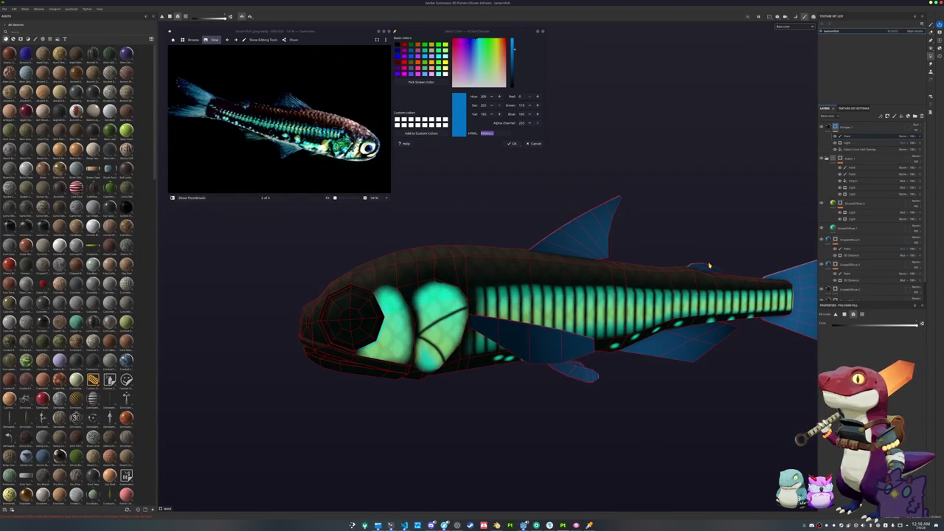
scroll(714, 278, "down", 3)
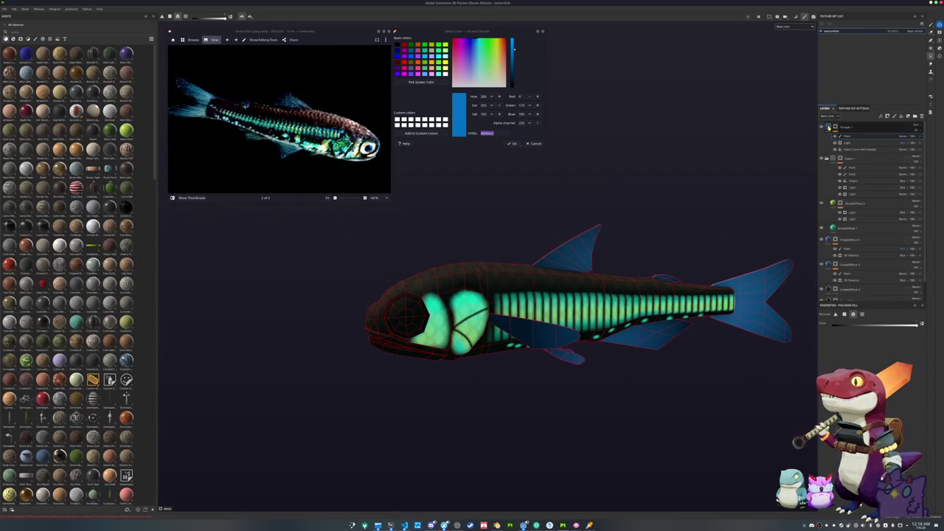
Add a new top fill layer with a Polygon Fill mask, ready for brush painting.
left_click(828, 127)
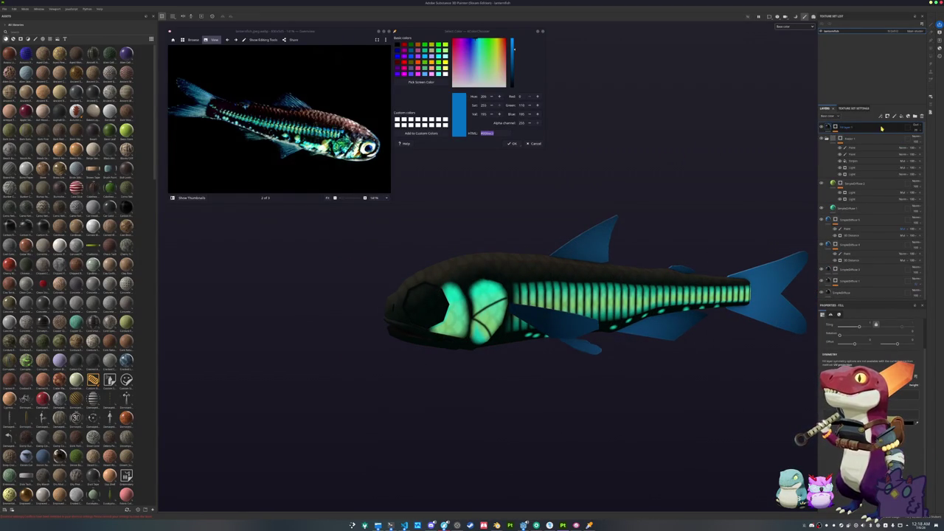
key("ctrl+d")
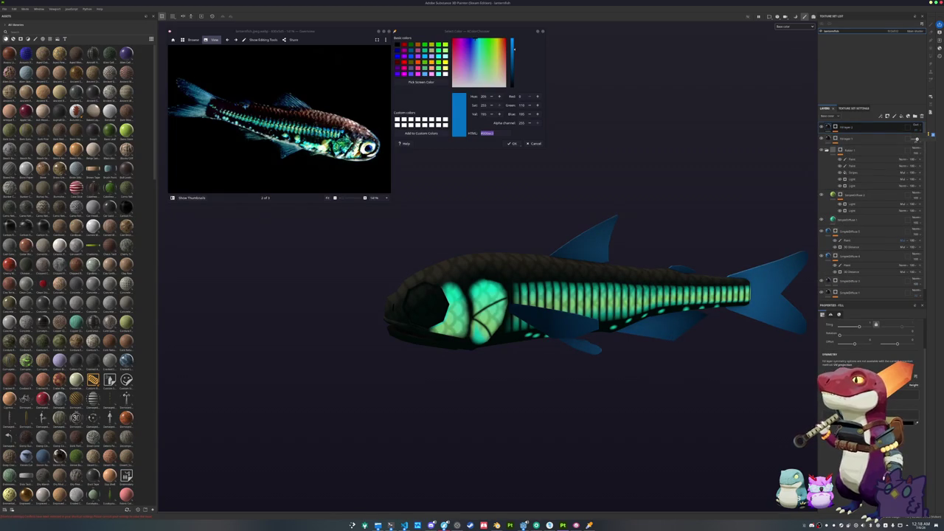
right_click(834, 128)
left_click(870, 180)
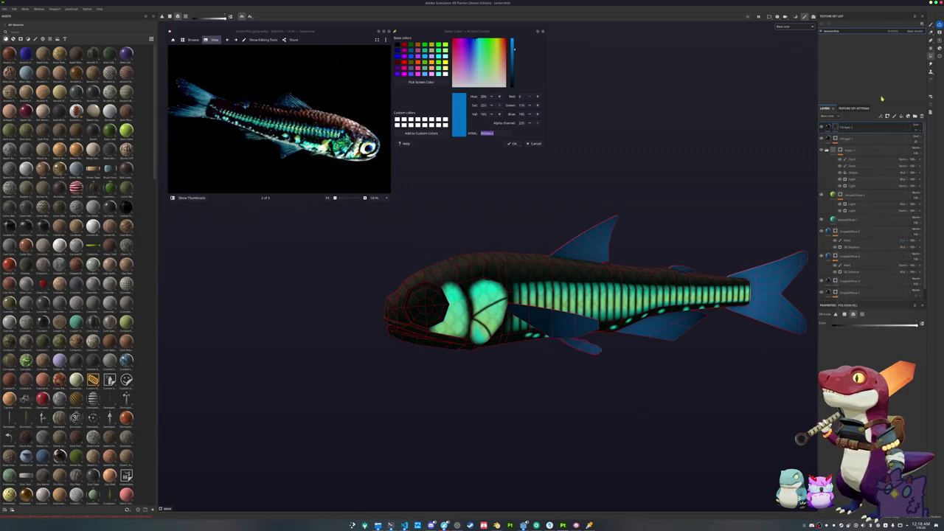
left_click(931, 26)
scroll(542, 225, "up", 10)
scroll(542, 225, "down", 3)
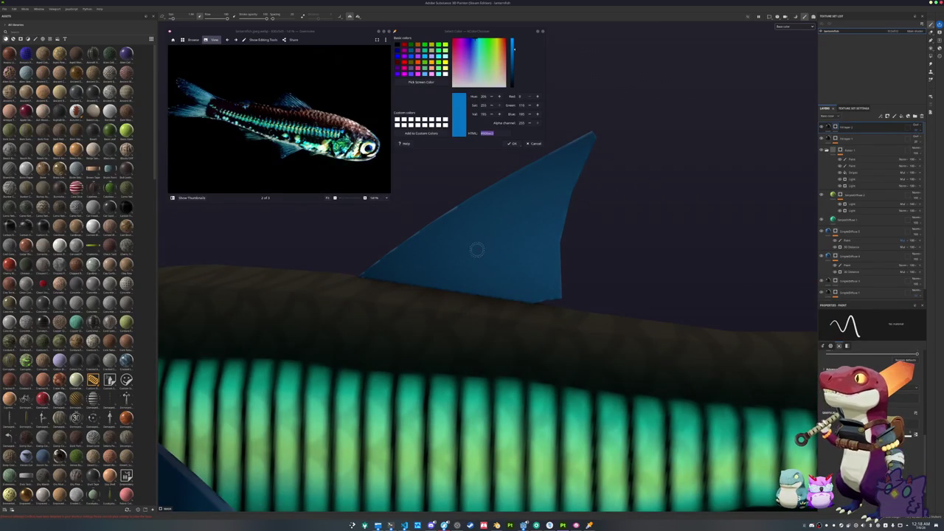
Paint two dark ray lines across the fish's dorsal fin.
mouse_move(477, 250)
left_mouse_down()
mouse_move(457, 273)
mouse_move(397, 301)
left_mouse_up()
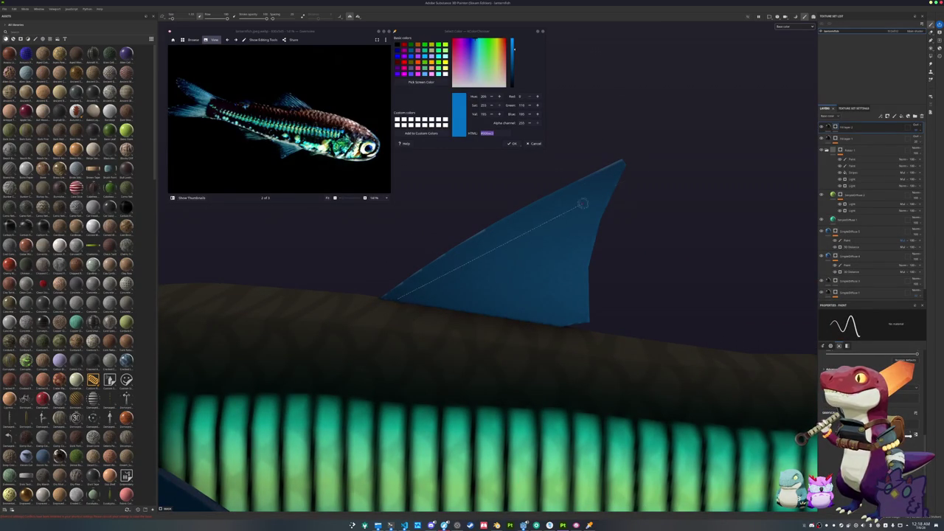
left_click_drag(430, 304, 632, 202)
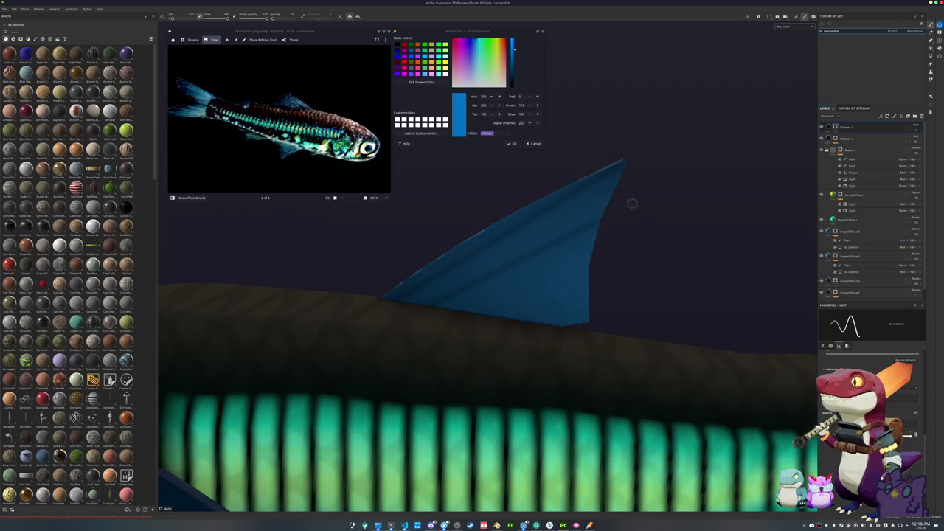
left_click_drag(485, 313, 637, 243)
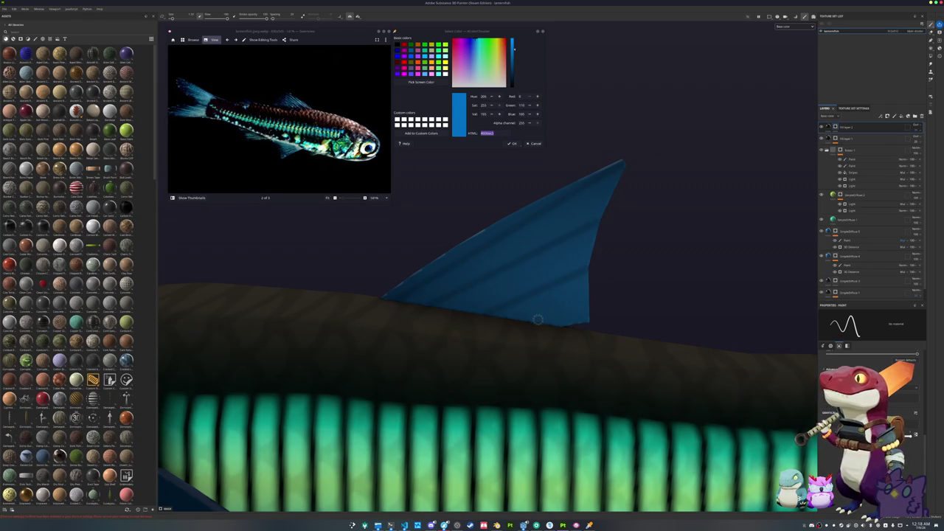
scroll(538, 319, "down", 5)
scroll(516, 280, "up", 6)
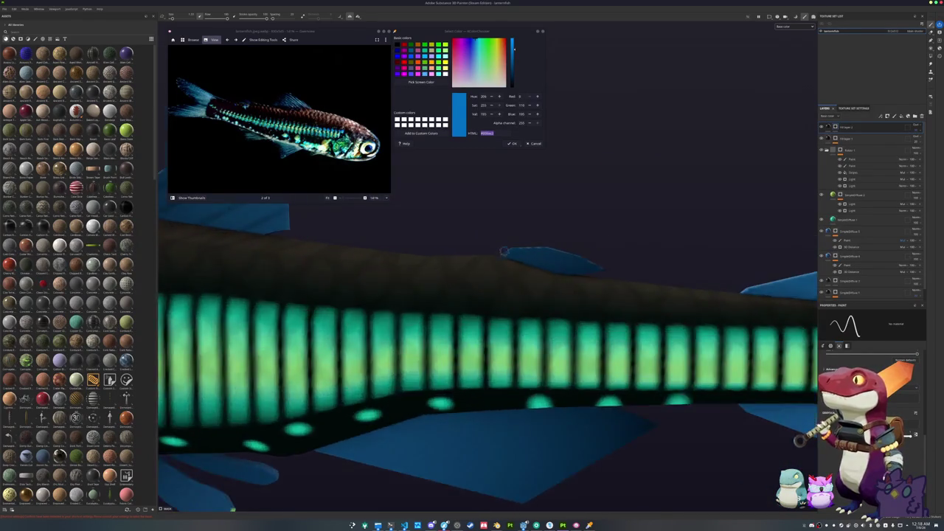
scroll(503, 251, "up", 2)
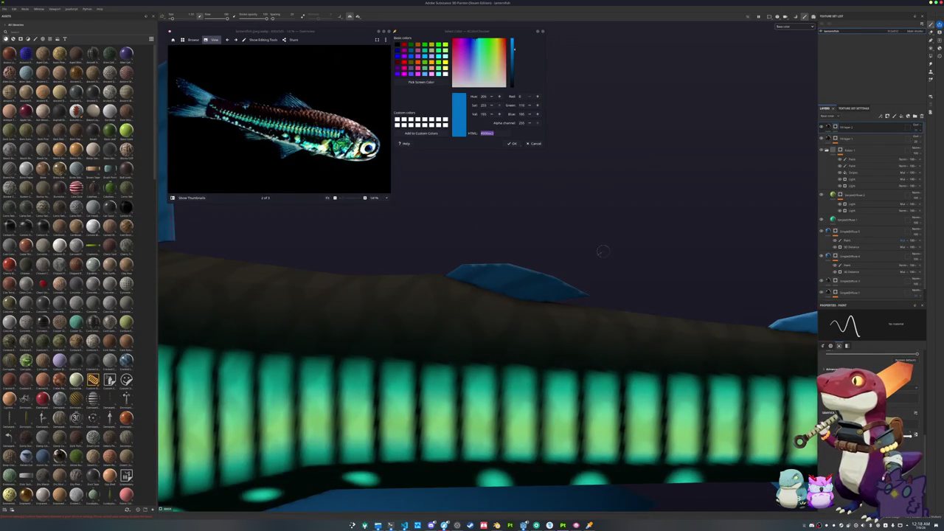
Paint a straight dark line across the tail fin.
mouse_move(626, 312)
left_mouse_down("alt")
mouse_move(435, 271)
mouse_move(479, 283)
left_mouse_up("alt")
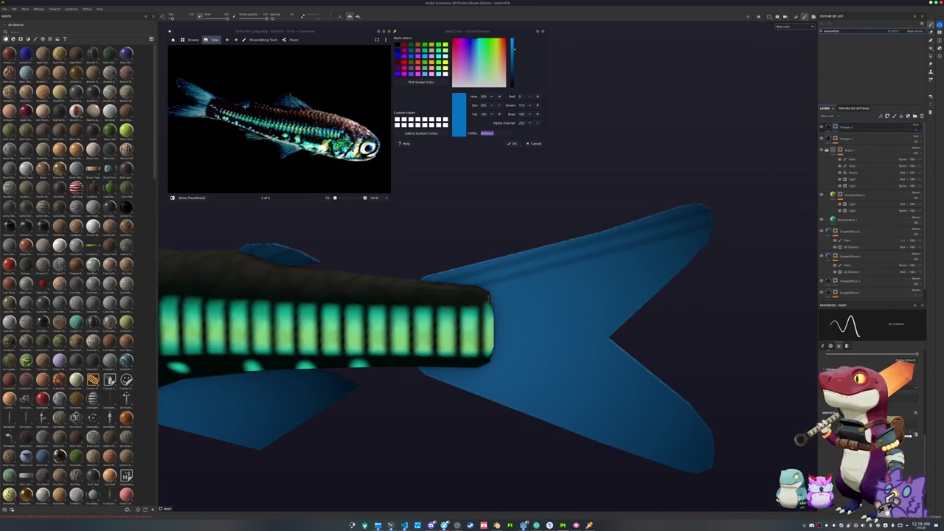
left_click(723, 263, "shift")
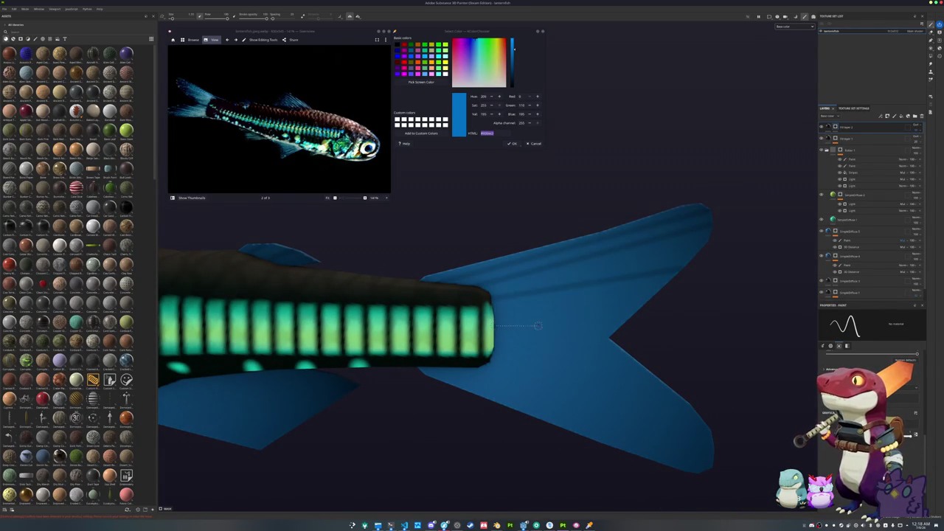
left_click_drag(638, 331, 536, 336, "alt")
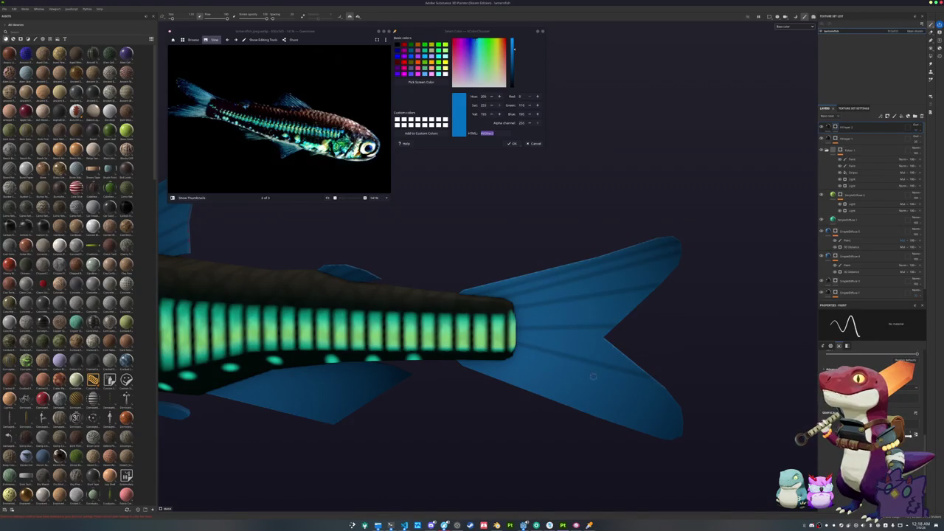
left_click_drag(604, 381, 509, 271)
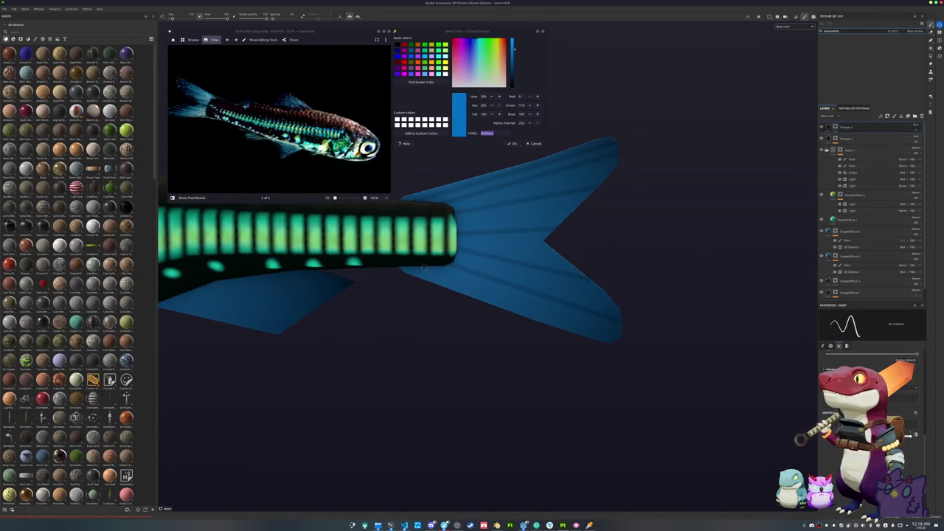
mouse_move(665, 362)
left_mouse_down("alt")
mouse_move(351, 320)
mouse_move(337, 292)
left_mouse_up("alt")
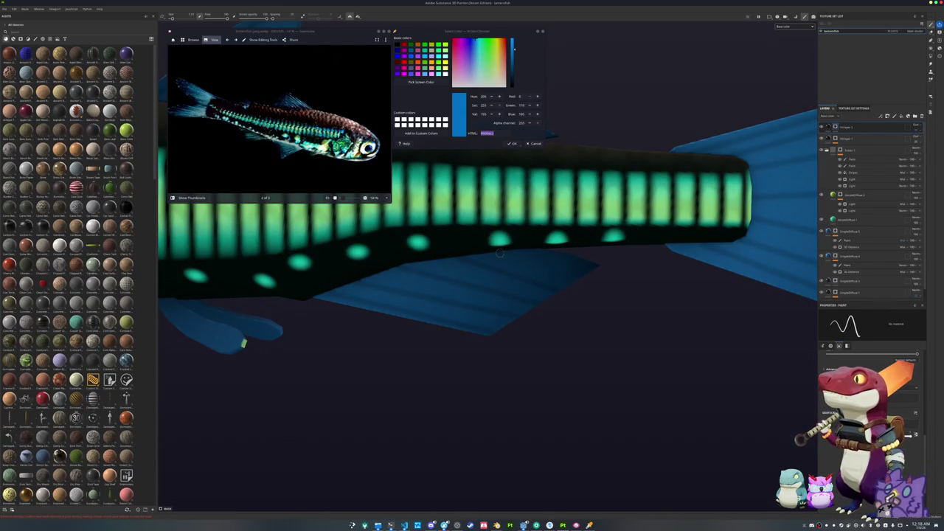
left_click_drag(607, 285, 383, 317)
Paint dark ray strokes along the lower blue fins on the top layer.
left_click(855, 159)
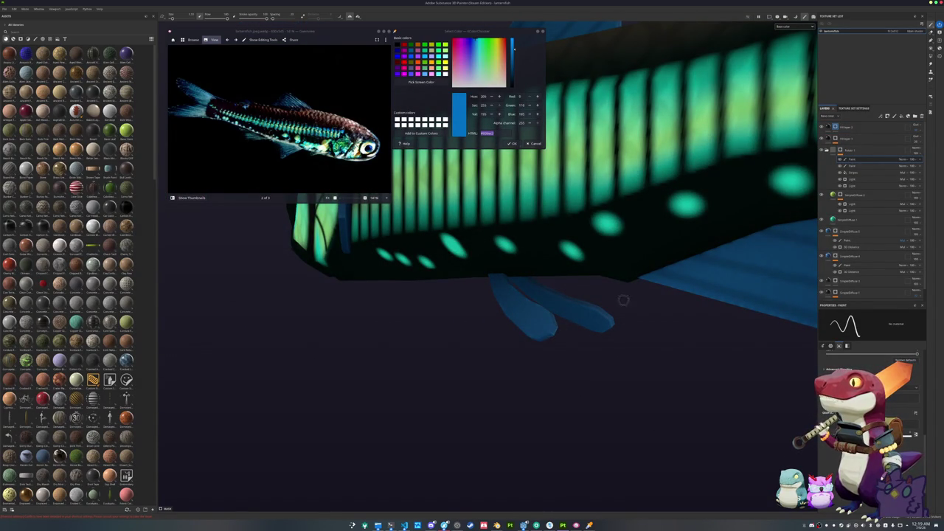
left_click(848, 127)
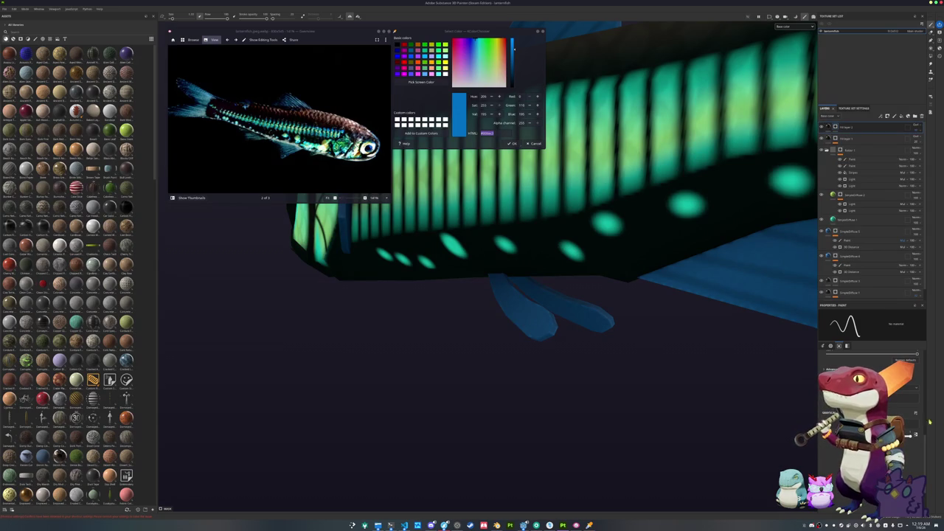
scroll(485, 358, "up", 3)
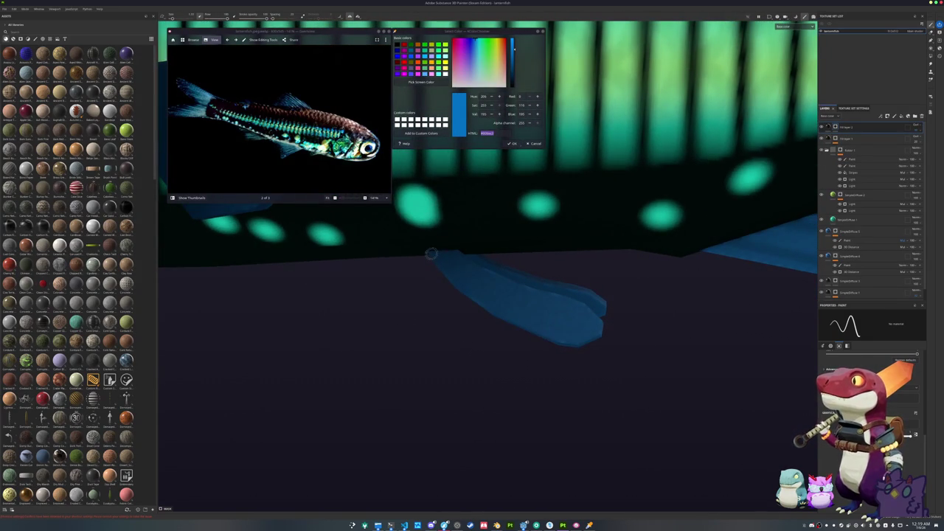
mouse_move(525, 323)
left_mouse_down()
mouse_move(597, 342)
mouse_move(481, 333)
left_mouse_up()
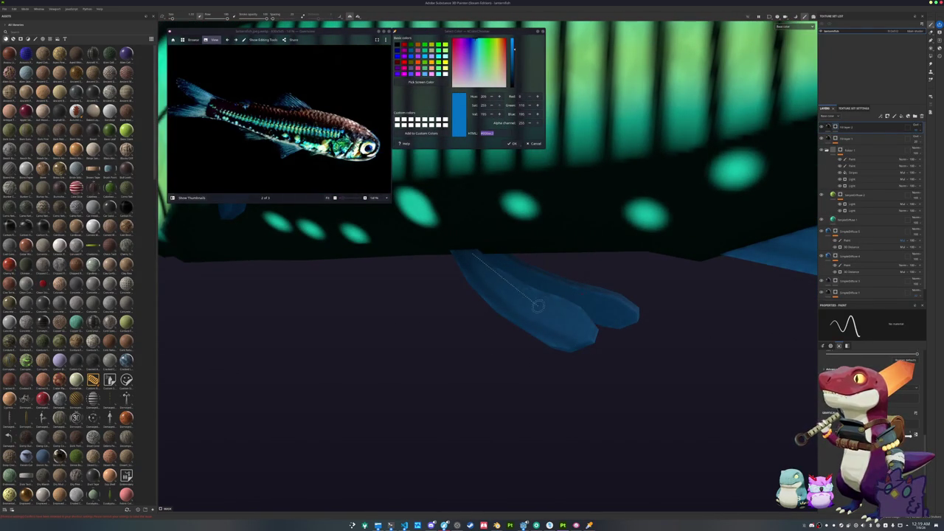
mouse_move(597, 322)
left_mouse_down()
mouse_move(620, 317)
mouse_move(630, 369)
left_mouse_up()
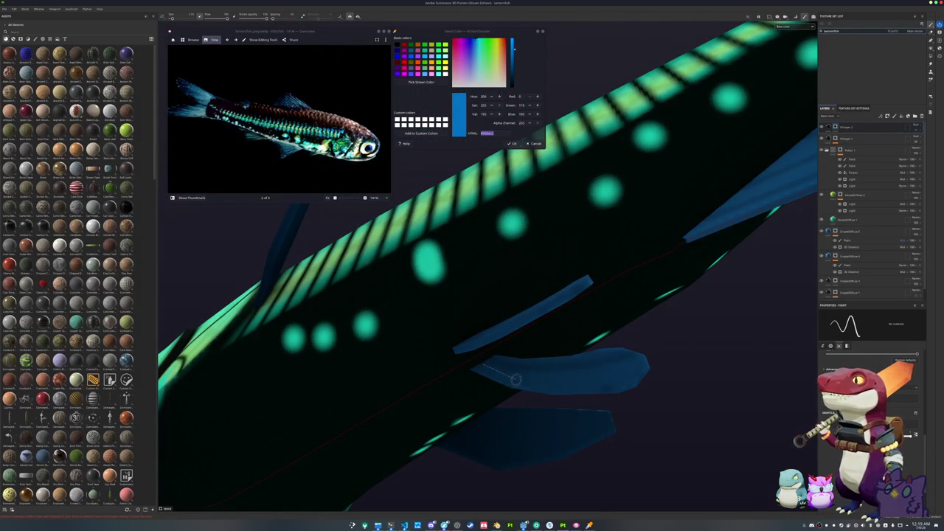
mouse_move(561, 407)
left_mouse_down()
mouse_move(434, 241)
mouse_move(631, 299)
left_mouse_up()
mouse_move(438, 254)
left_mouse_down()
mouse_move(560, 323)
mouse_move(392, 307)
left_mouse_up()
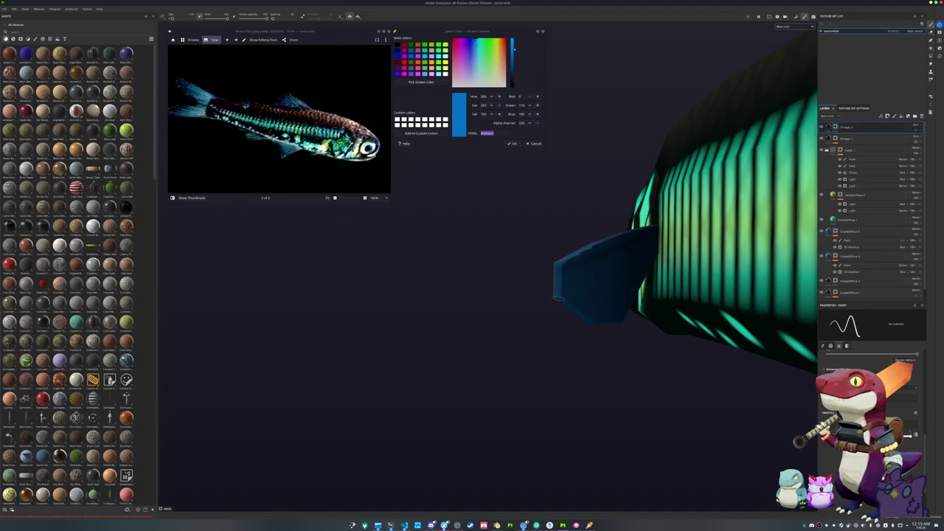
key("shift")
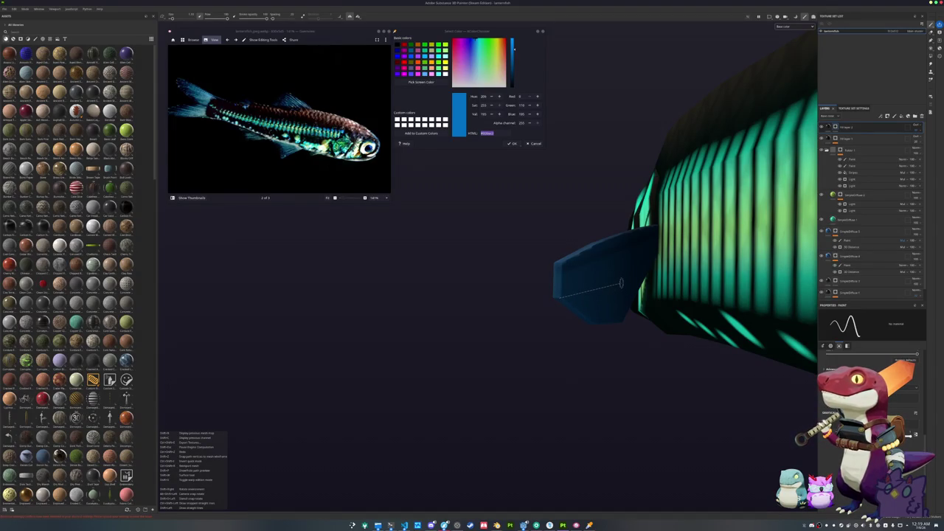
mouse_move(605, 281)
left_mouse_down()
mouse_move(585, 287)
mouse_move(602, 323)
left_mouse_up()
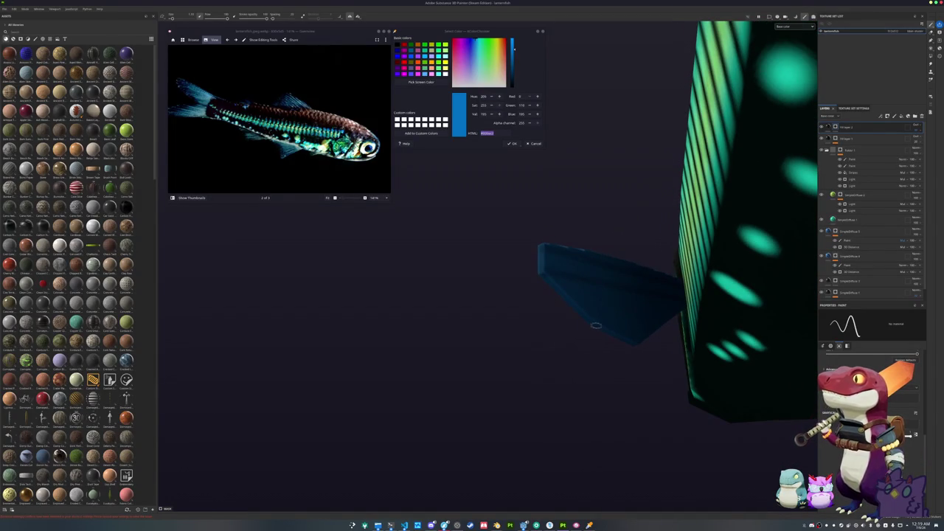
left_click_drag(484, 323, 709, 354)
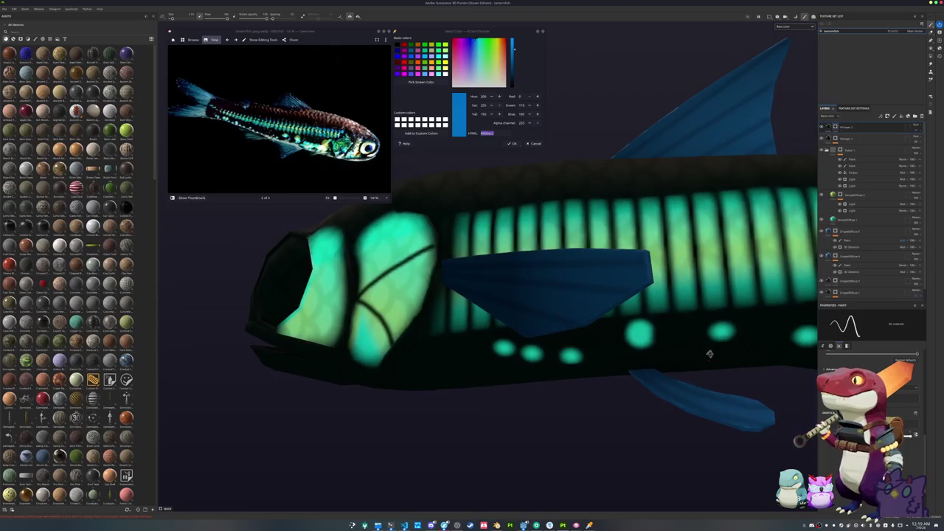
Inspect the fish's head, then add Folder 2 directly above the SimpleDiffuse 2 layer.
scroll(522, 324, "down", 5)
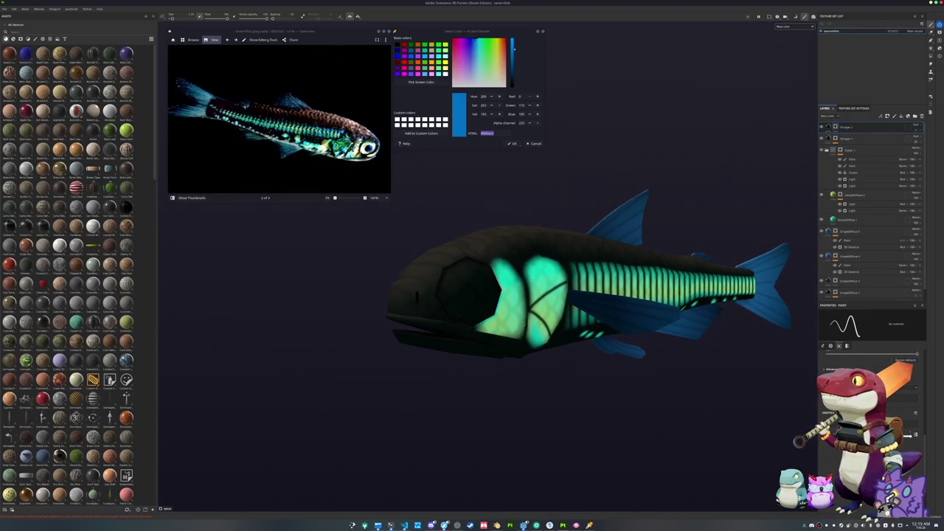
scroll(520, 325, "up", 3)
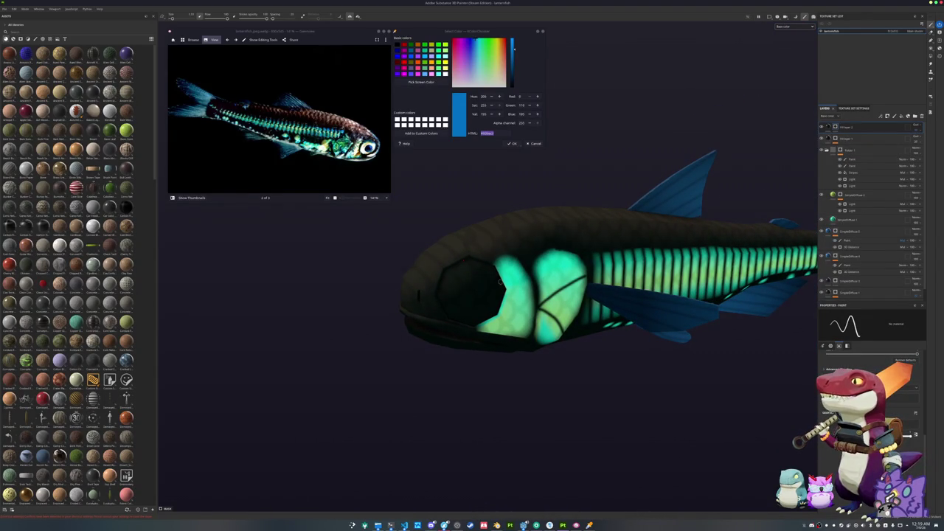
scroll(470, 270, "up", 2)
scroll(470, 270, "up", 1)
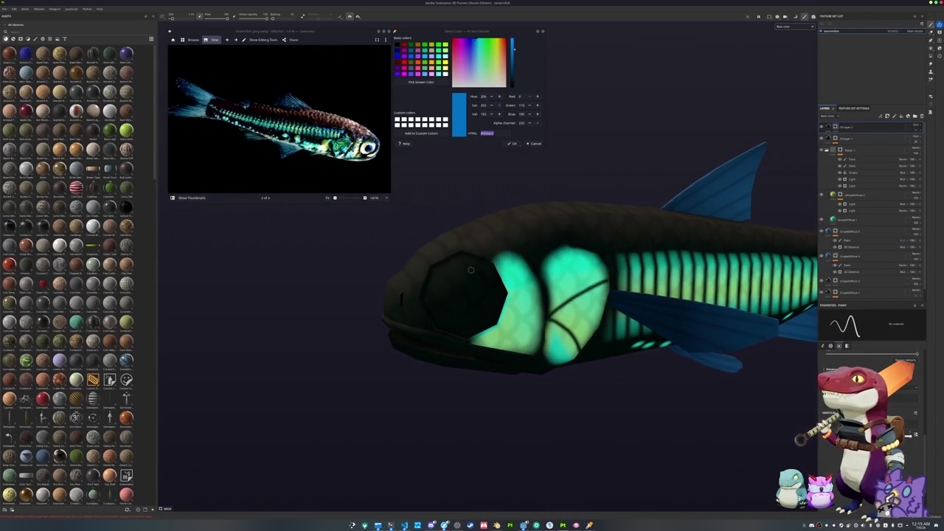
mouse_move(471, 277)
left_mouse_down()
mouse_move(457, 288)
mouse_move(491, 269)
mouse_move(553, 264)
left_mouse_up()
scroll(418, 318, "up", 3)
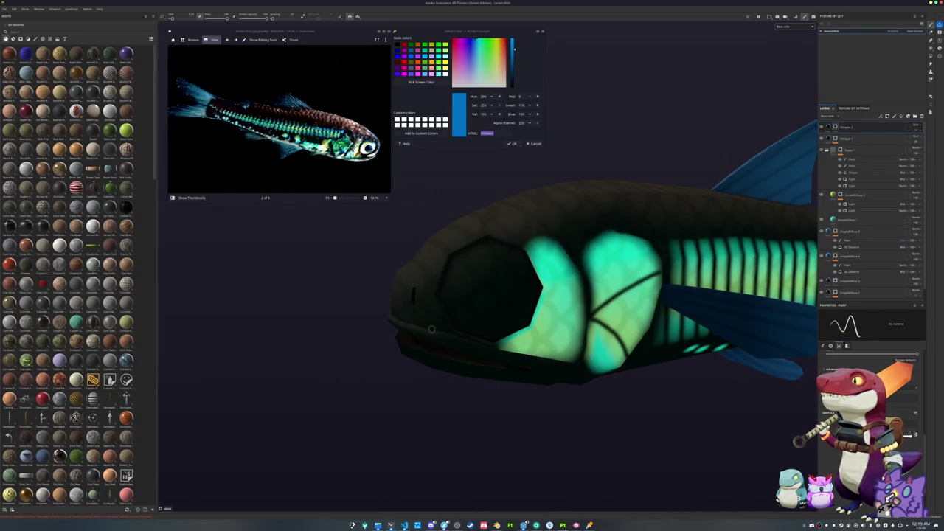
scroll(475, 347, "up", 3)
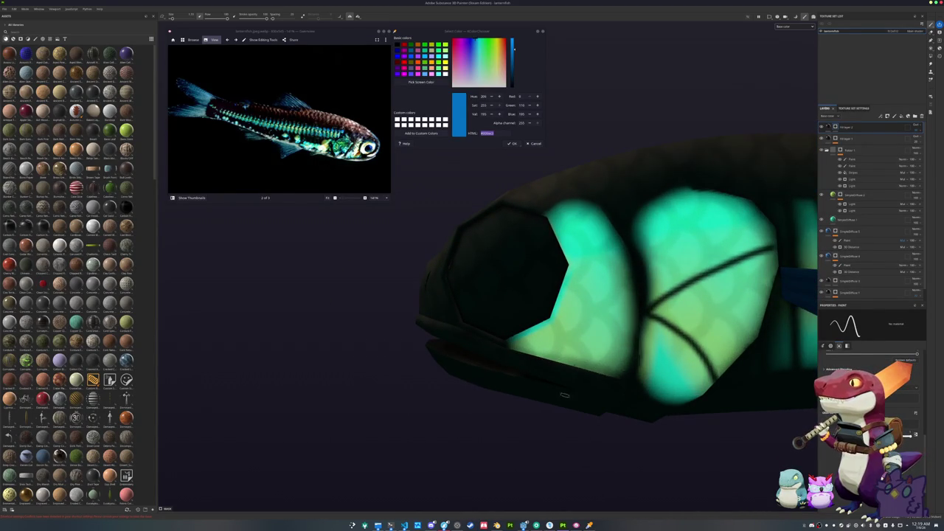
left_click_drag(579, 390, 414, 325, "alt")
mouse_move(496, 374)
left_mouse_down("alt")
mouse_move(595, 300)
mouse_move(738, 236)
left_mouse_up("alt")
left_click(857, 195)
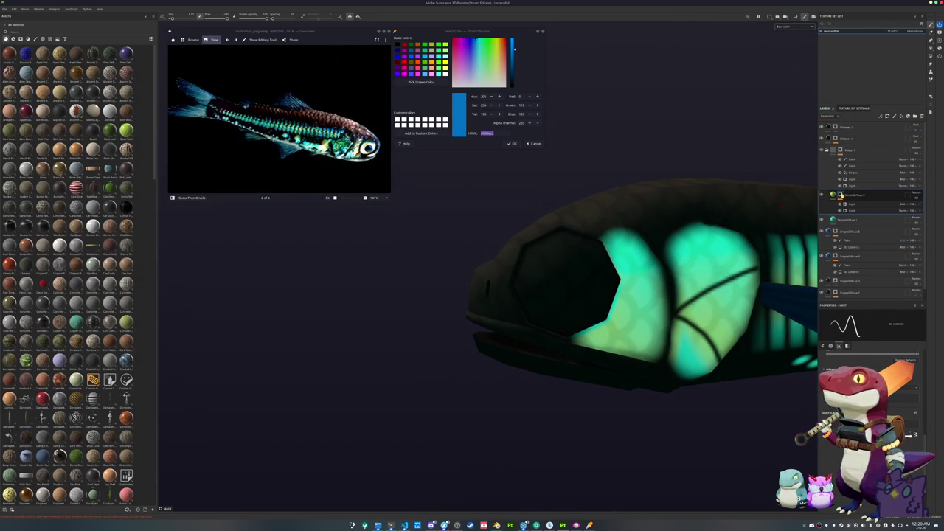
left_click(914, 116)
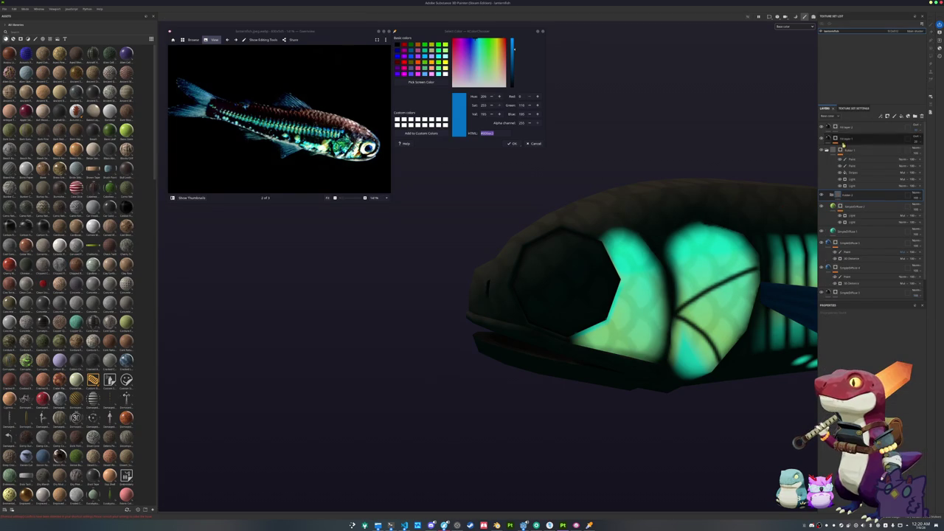
Move Folder 2 to the top, give it a Blur Slope filter, and add a paint layer.
mouse_move(855, 196)
left_mouse_down()
mouse_move(855, 115)
mouse_move(856, 127)
left_mouse_up()
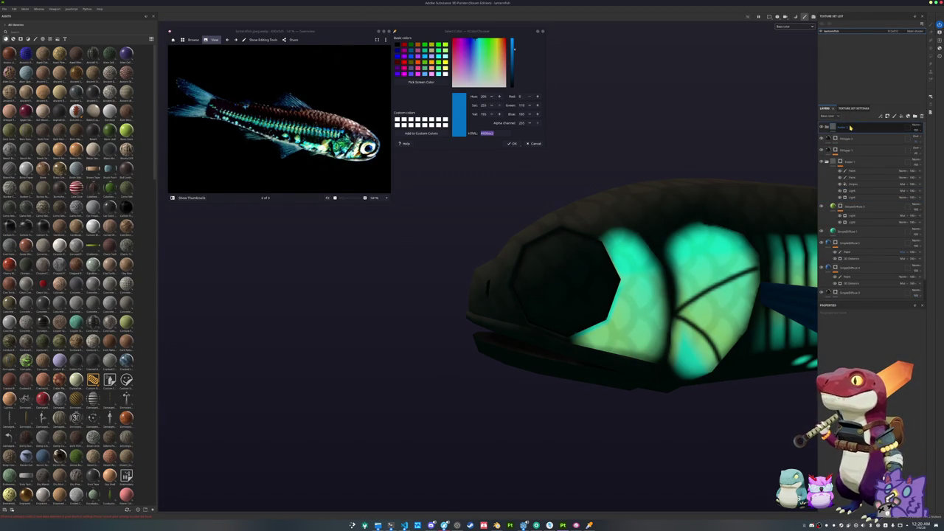
right_click(850, 127)
left_click(859, 308)
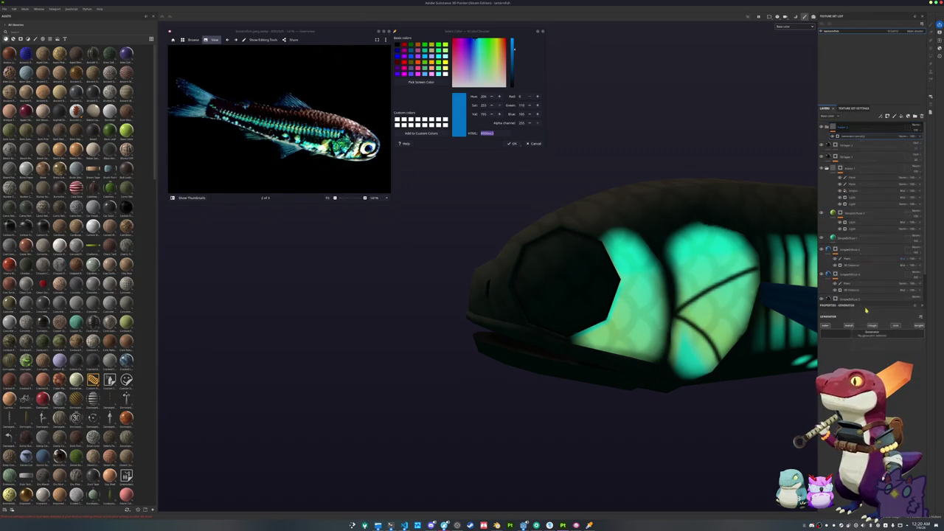
key("ctrl+z")
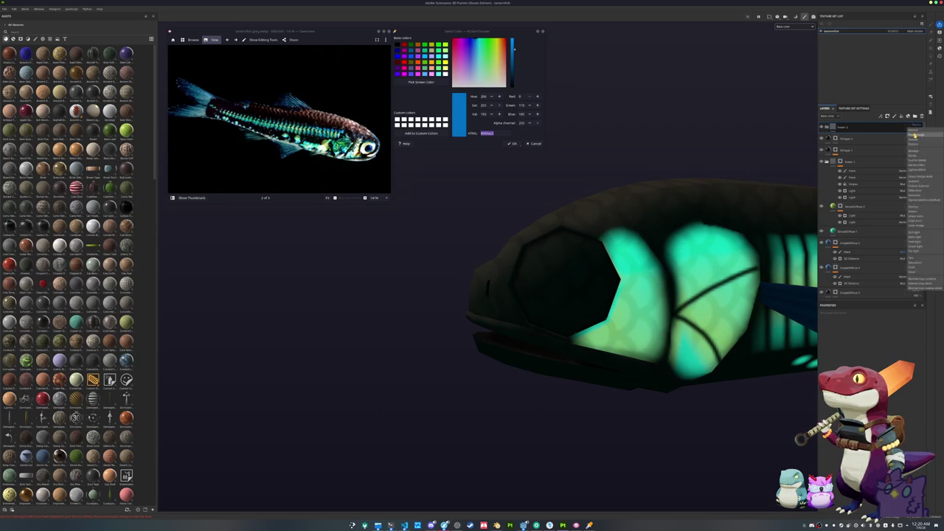
left_click(885, 326)
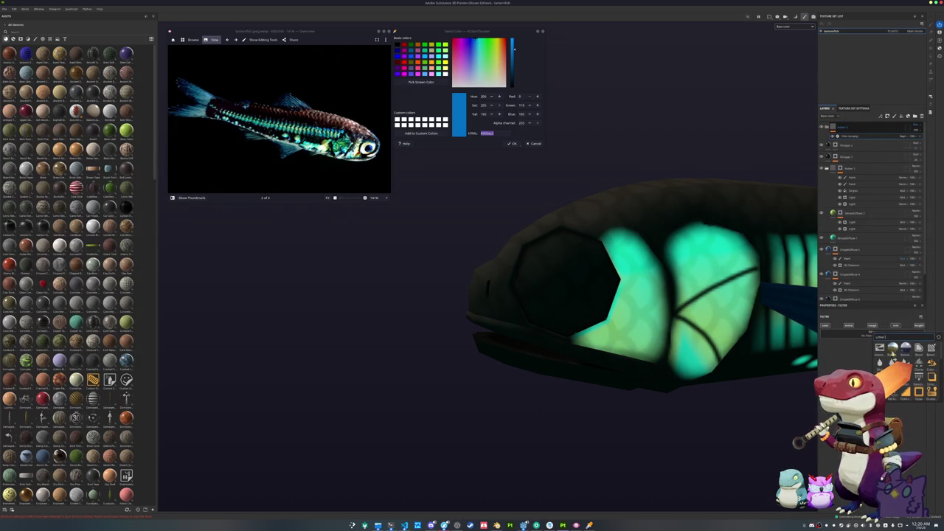
left_click(892, 354)
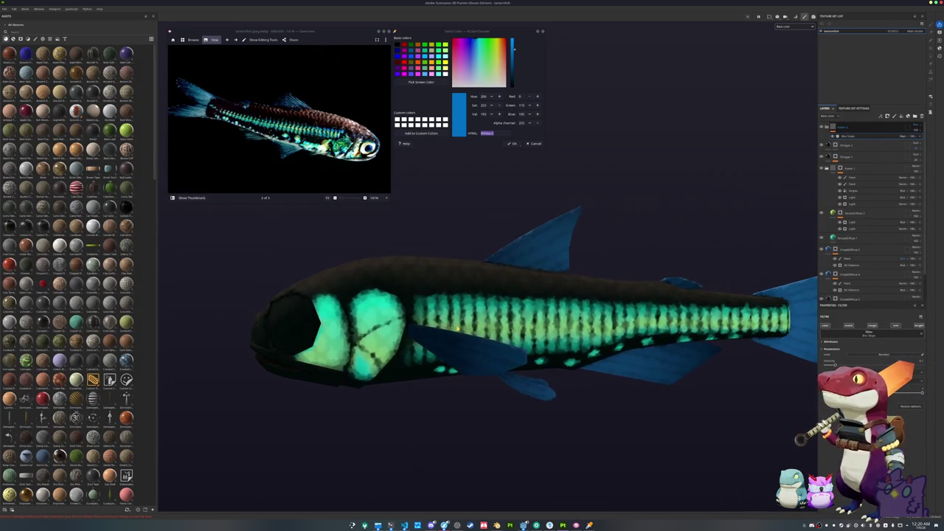
left_click_drag(838, 171, 833, 127)
left_click(849, 130)
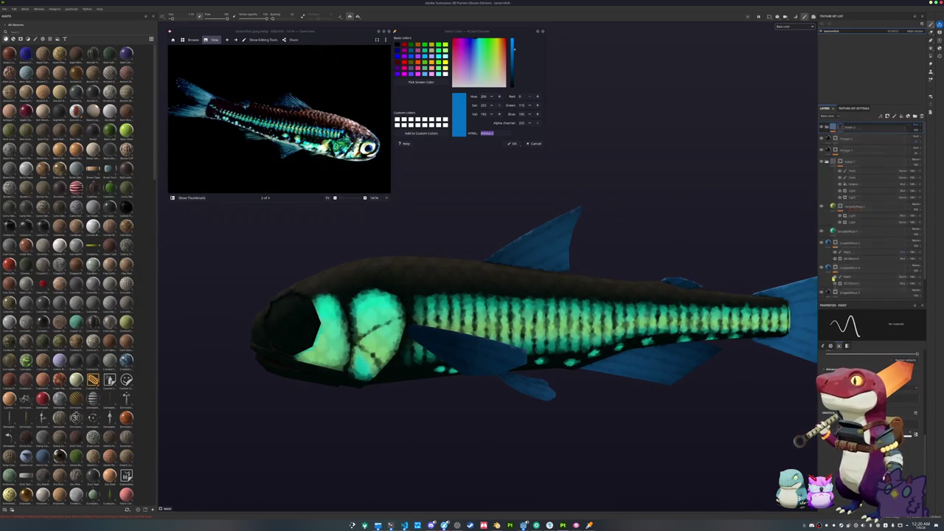
scroll(531, 346, "down", 3)
left_click_drag(531, 347, 616, 319)
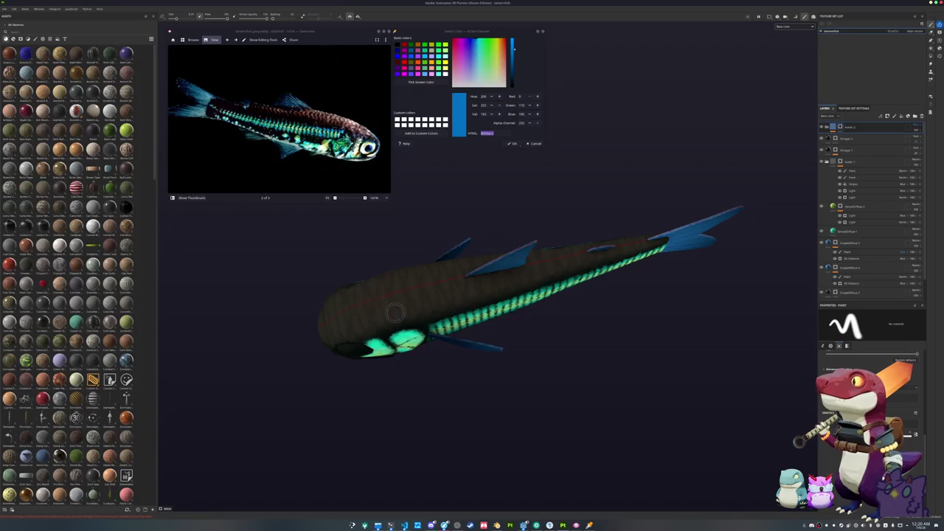
left_click_drag(393, 299, 473, 204)
scroll(549, 325, "up", 10)
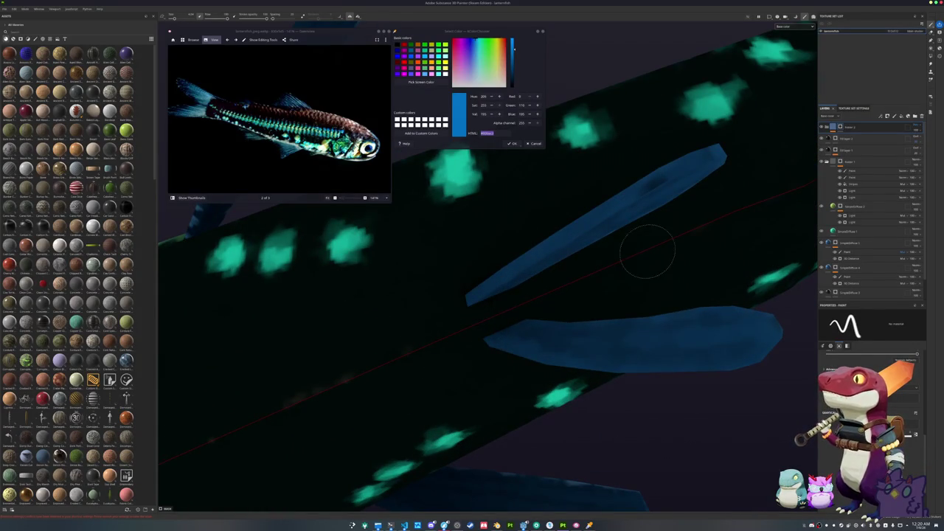
left_click_drag(400, 354, 708, 236)
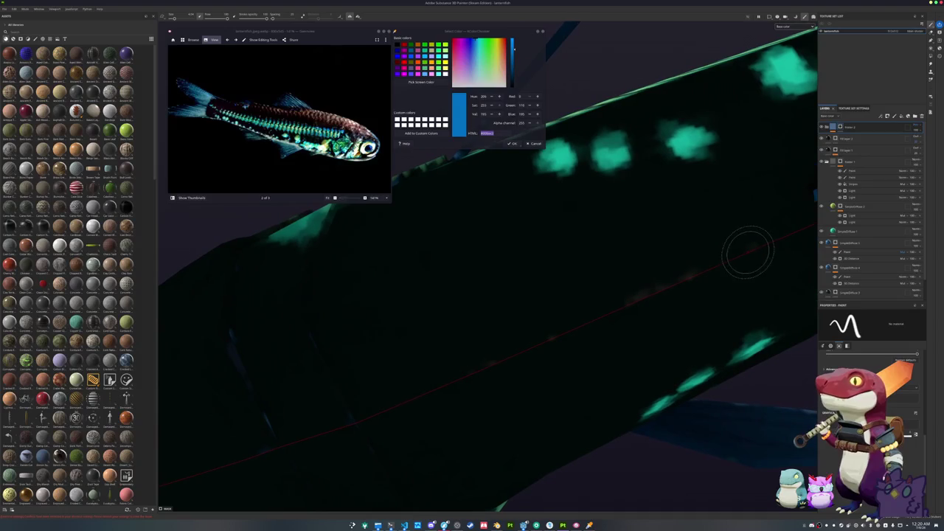
left_click_drag(424, 383, 569, 297)
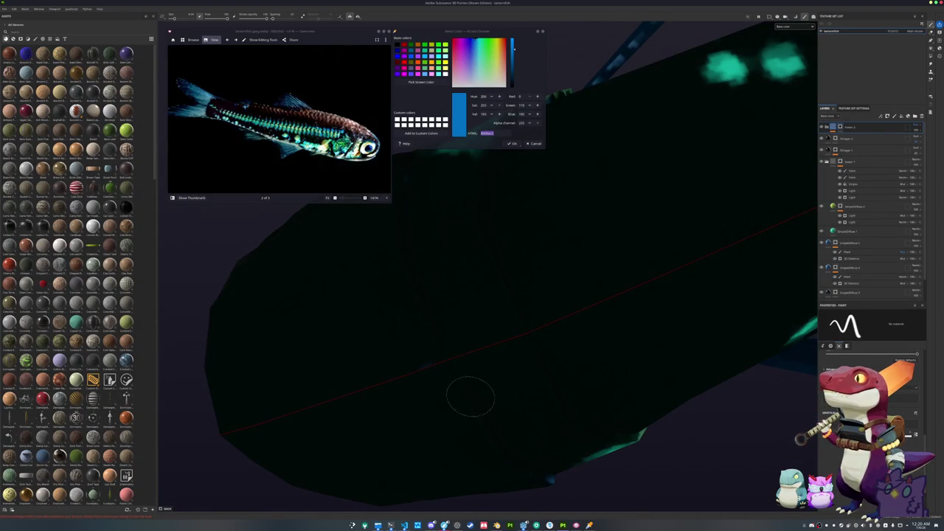
mouse_move(432, 305)
left_mouse_down()
mouse_move(428, 337)
mouse_move(474, 386)
mouse_move(411, 413)
mouse_move(347, 390)
mouse_move(560, 422)
mouse_move(445, 442)
mouse_move(575, 394)
mouse_move(558, 396)
mouse_move(640, 382)
mouse_move(582, 358)
mouse_move(607, 348)
mouse_move(627, 354)
mouse_move(568, 302)
mouse_move(615, 280)
mouse_move(653, 292)
mouse_move(616, 283)
left_mouse_up()
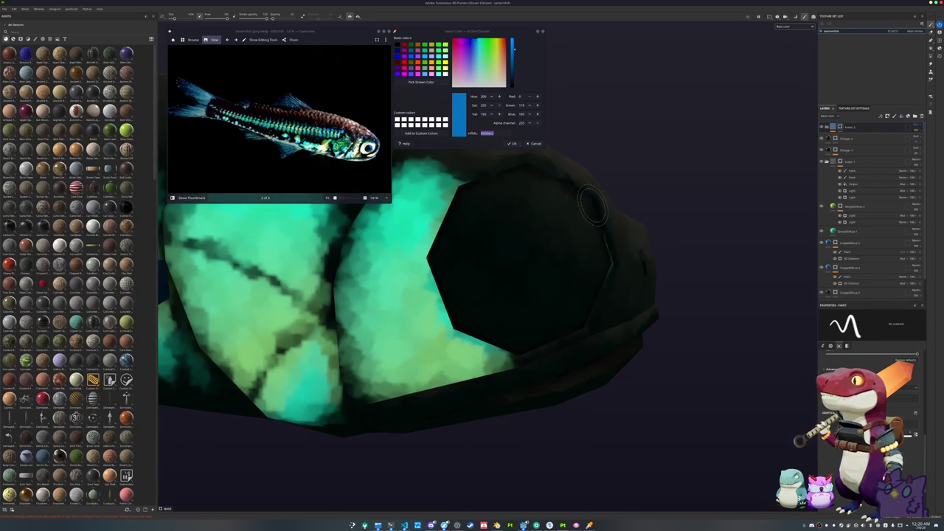
mouse_move(697, 205)
left_mouse_down()
mouse_move(444, 234)
mouse_move(522, 280)
mouse_move(524, 304)
mouse_move(534, 223)
left_mouse_up()
mouse_move(529, 283)
left_mouse_down()
mouse_move(526, 327)
mouse_move(582, 411)
mouse_move(506, 405)
mouse_move(583, 332)
mouse_move(611, 341)
mouse_move(601, 371)
mouse_move(580, 312)
left_mouse_up()
left_click_drag(263, 301, 249, 302)
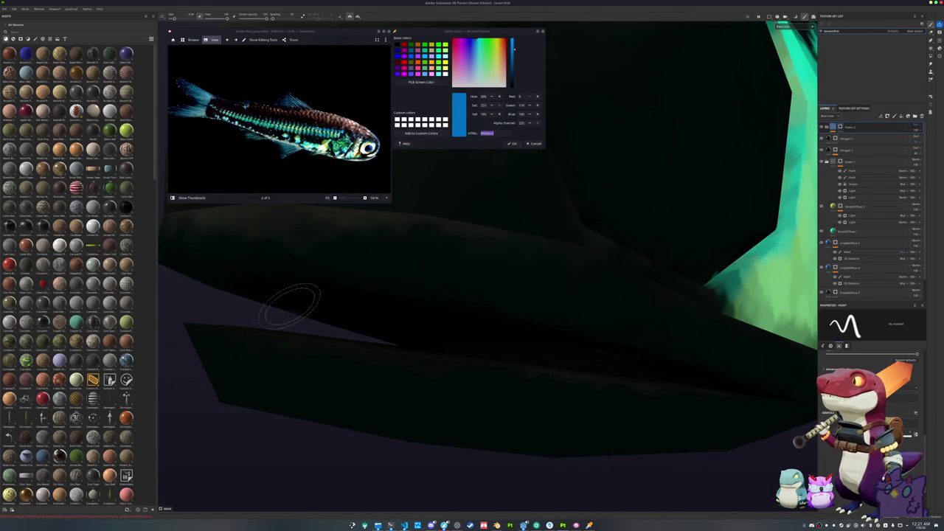
key("f")
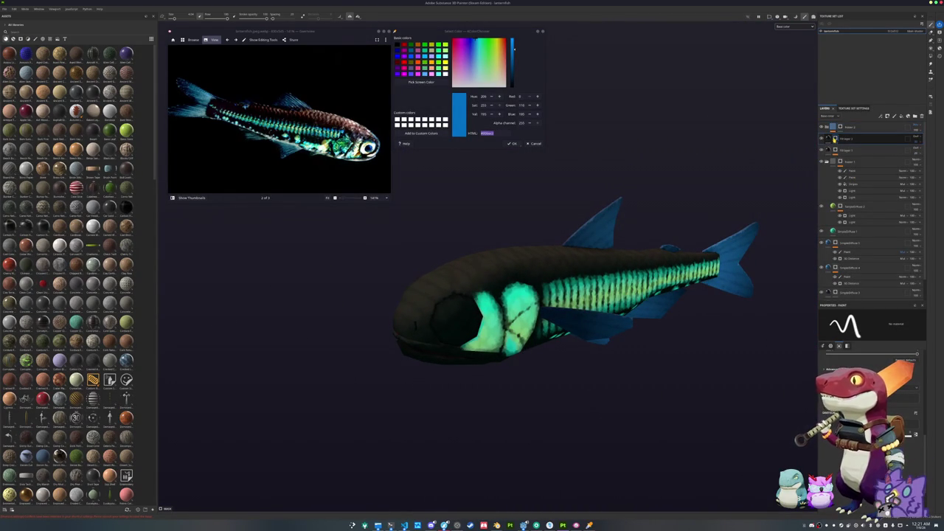
Enlarge the brush and expand the third layer to select its Paint sublayer.
left_click(836, 137)
scroll(542, 346, "up", 2)
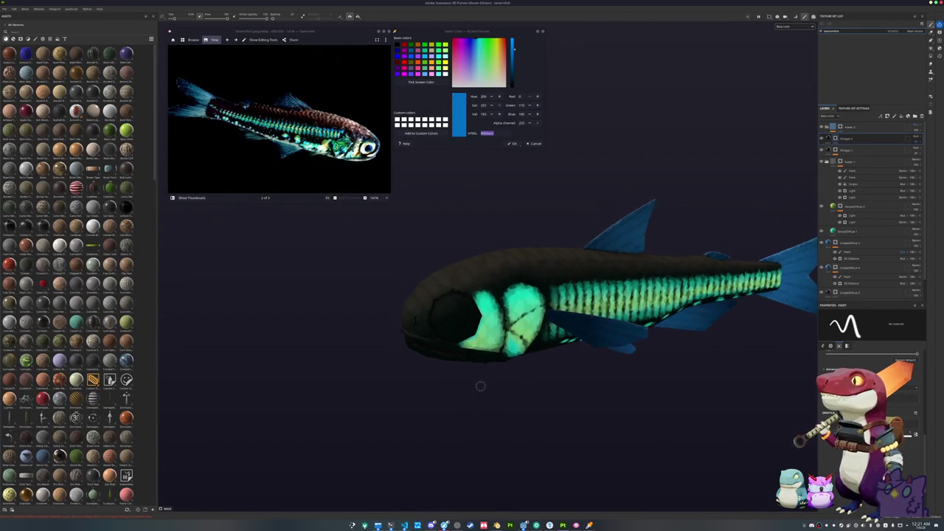
key("bracketright")
key("bracketright")
key("bracketright")
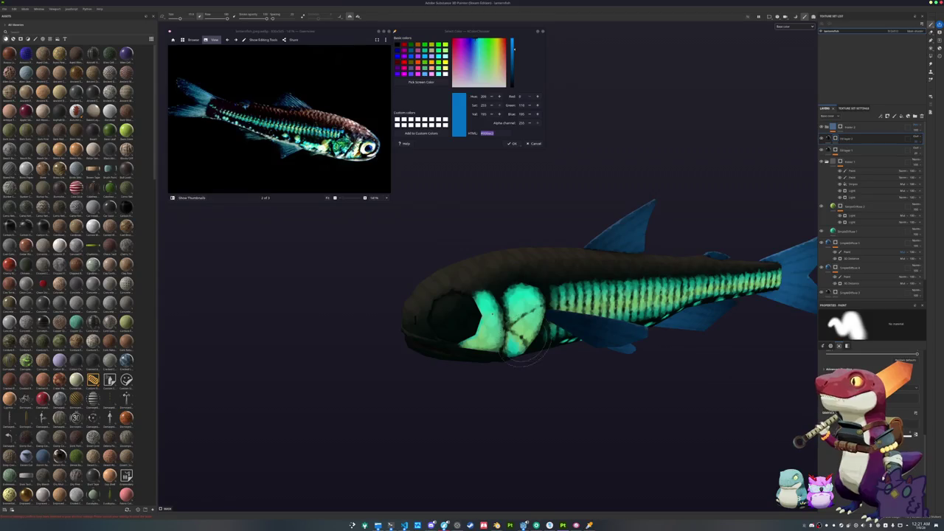
left_click(827, 150)
left_click(855, 158)
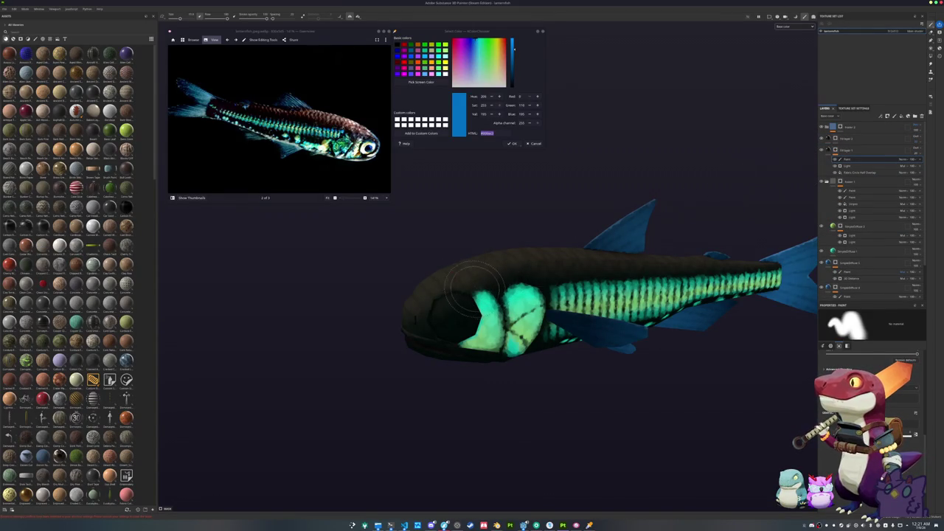
Move the SimpleDiffuse 2 layer above Folder 1 in the stack.
left_click_drag(473, 286, 446, 289)
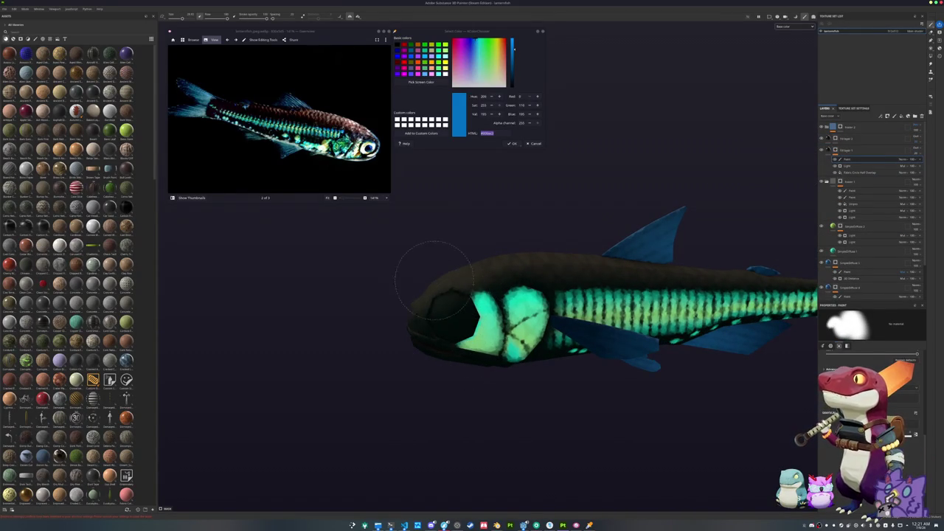
mouse_move(401, 358)
left_mouse_down()
mouse_move(450, 271)
mouse_move(486, 354)
mouse_move(548, 407)
mouse_move(345, 415)
left_mouse_up()
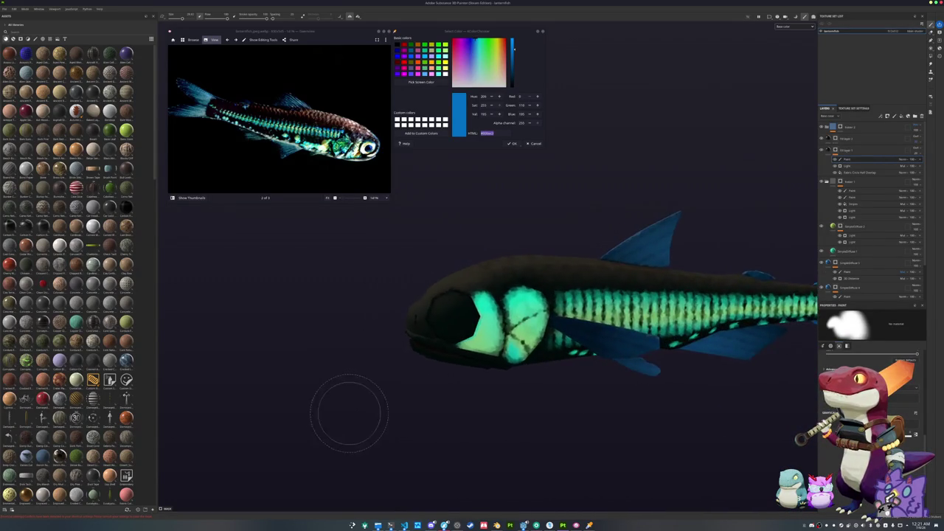
scroll(446, 347, "up", 2)
mouse_move(446, 384)
left_mouse_down()
mouse_move(459, 478)
mouse_move(446, 391)
left_mouse_up()
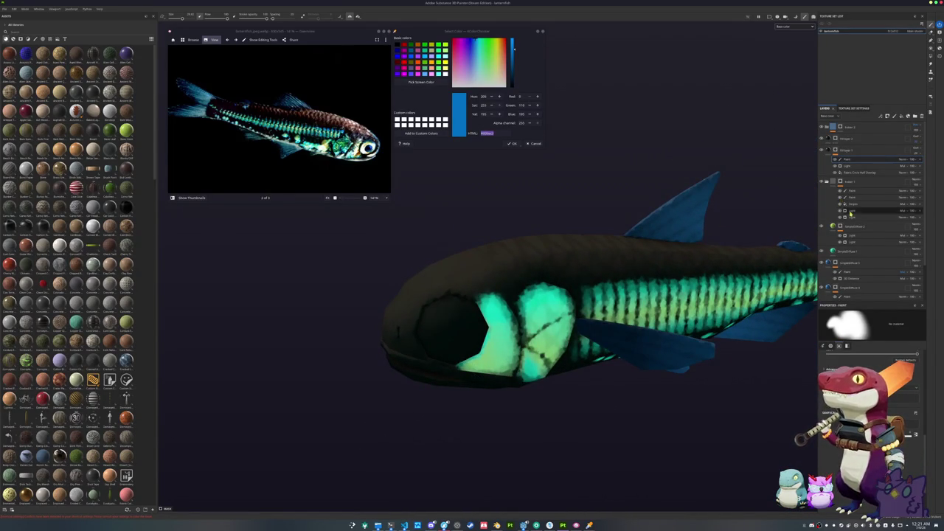
left_click(853, 227)
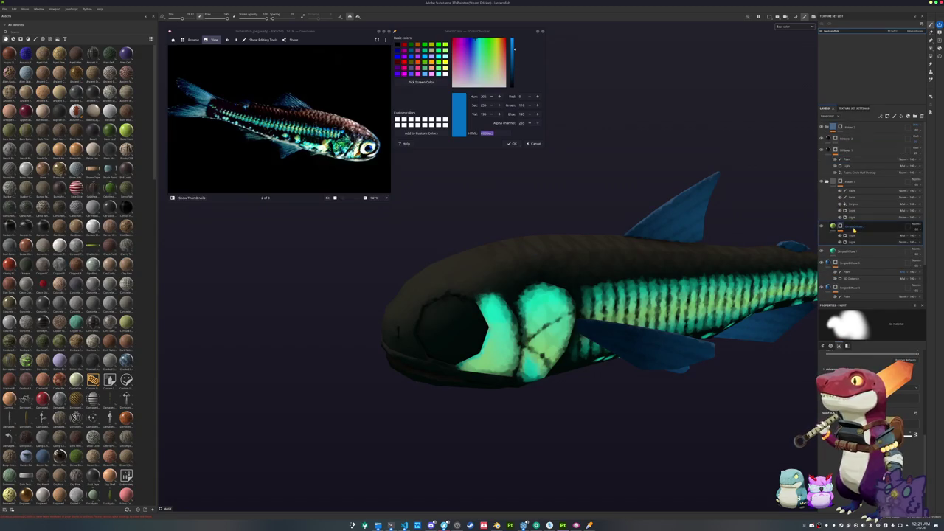
mouse_move(853, 233)
left_mouse_down()
mouse_move(857, 183)
mouse_move(854, 233)
left_mouse_up()
right_click(855, 235)
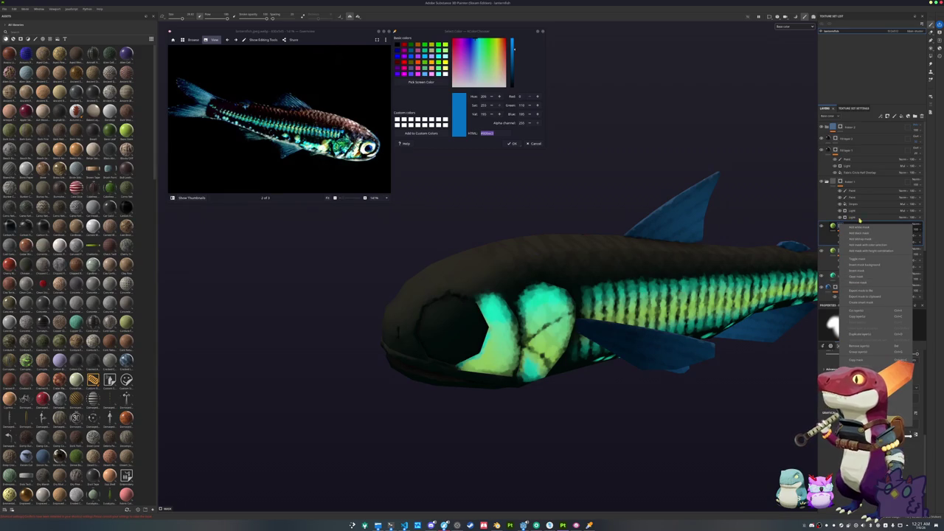
Duplicate the selected fill layer, creating SimpleDiffuse 4.
left_click(853, 228)
right_click(853, 228)
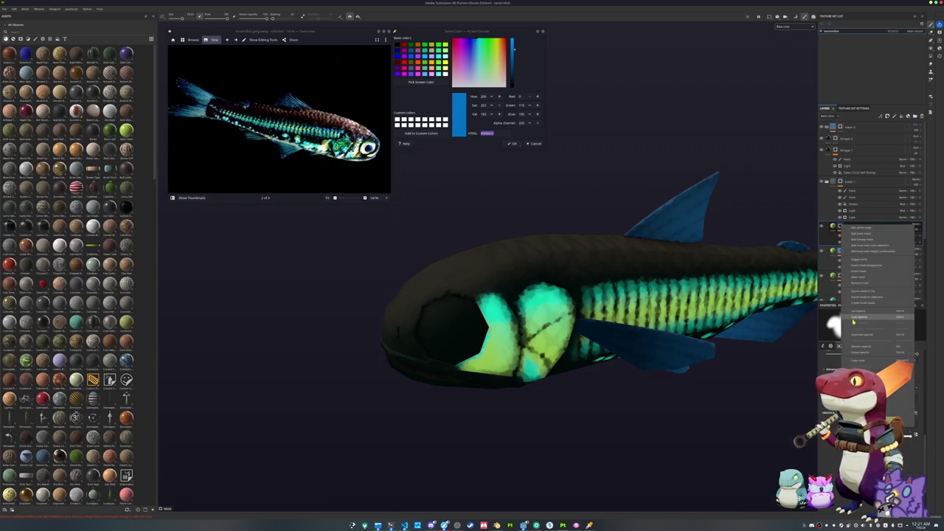
left_click(861, 276)
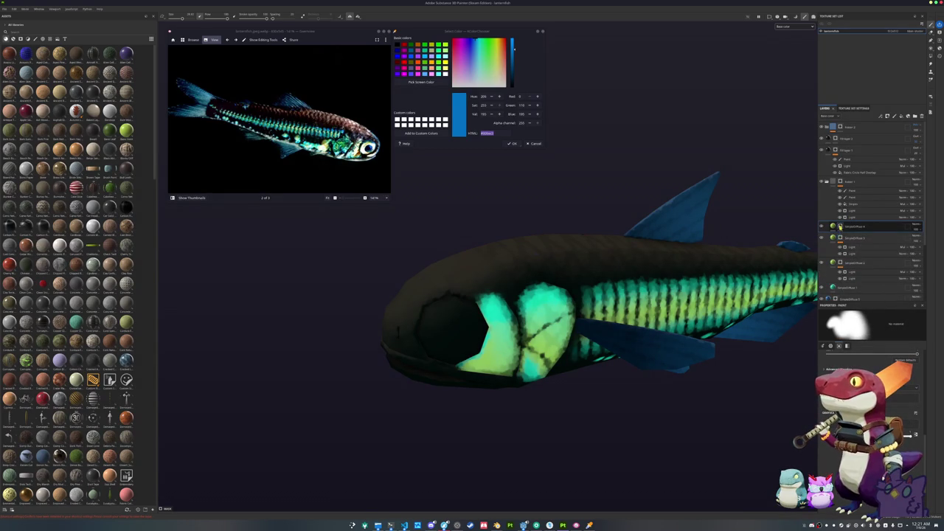
Paint the fish's dark eye solid yellow-green on Folder 1's Paint layer.
scroll(553, 251, "up", 3)
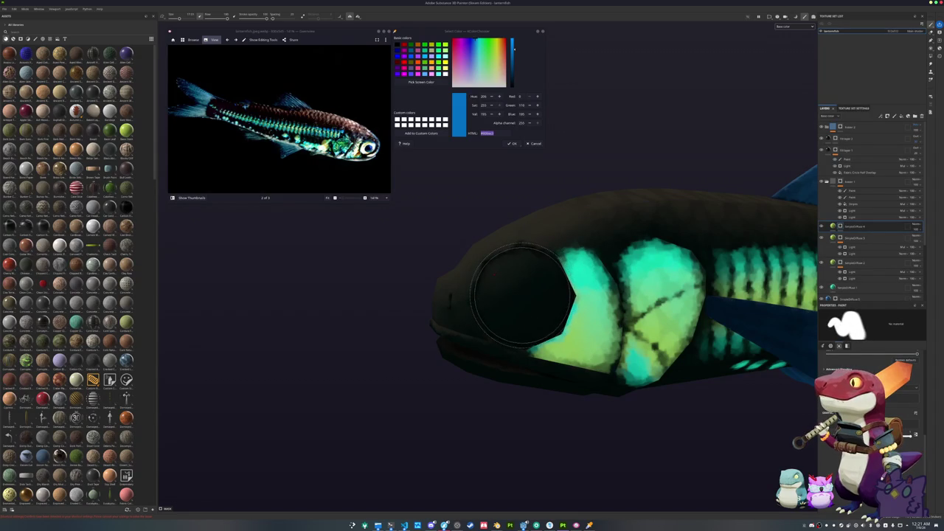
left_click_drag(524, 295, 531, 295)
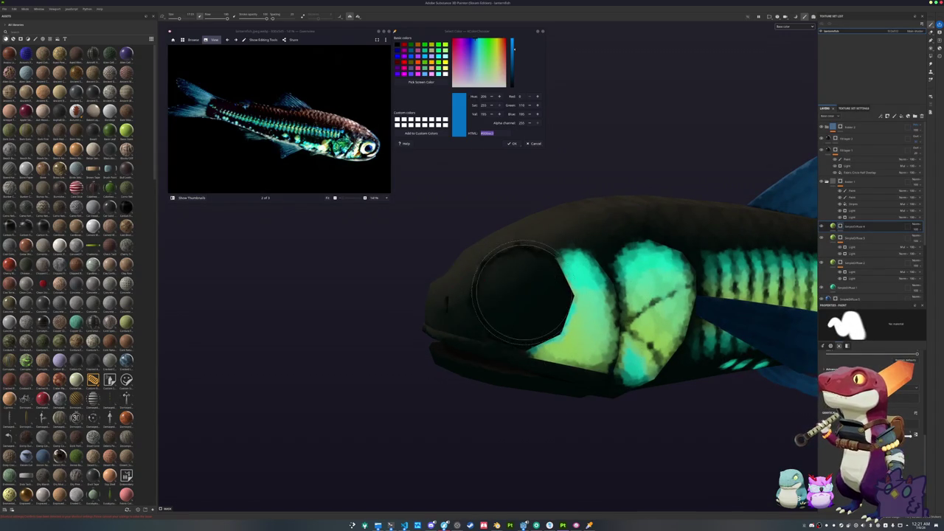
left_click(853, 191)
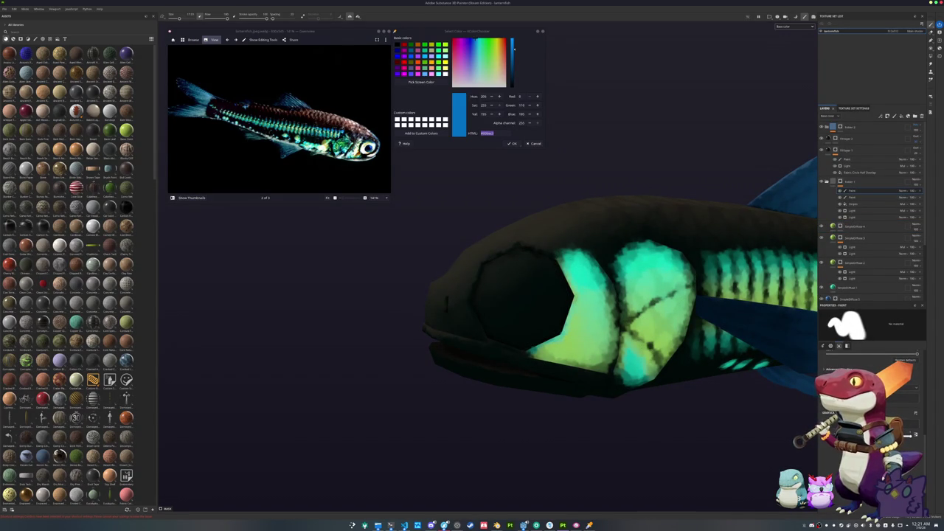
mouse_move(601, 279)
left_mouse_down()
mouse_move(508, 302)
mouse_move(516, 291)
mouse_move(475, 325)
mouse_move(487, 347)
left_mouse_up()
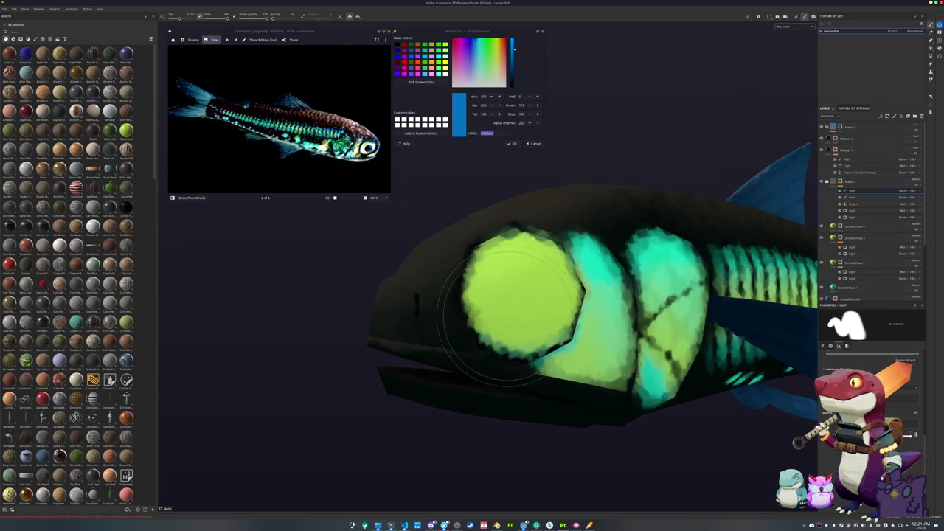
scroll(527, 310, "up", 2)
mouse_move(527, 310)
left_mouse_down()
mouse_move(516, 324)
mouse_move(487, 295)
mouse_move(560, 325)
mouse_move(472, 369)
left_mouse_up()
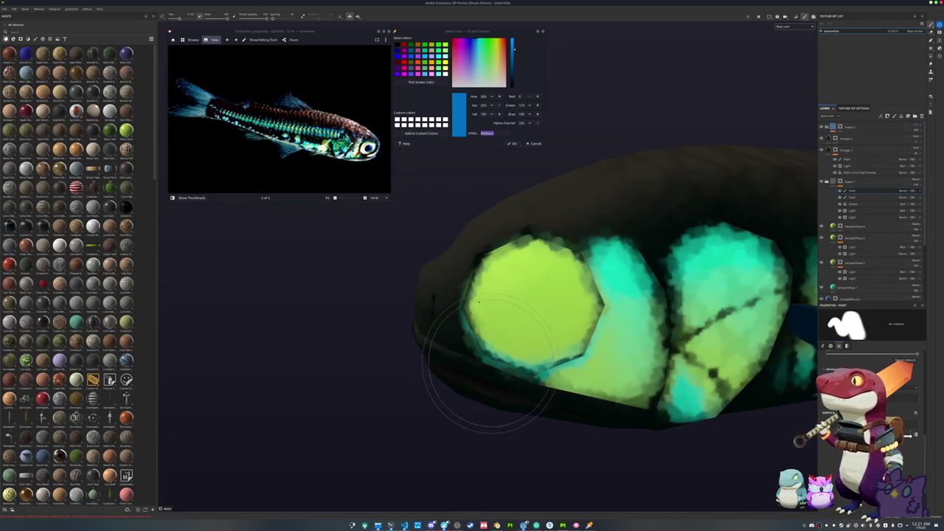
left_click_drag(478, 302, 516, 284)
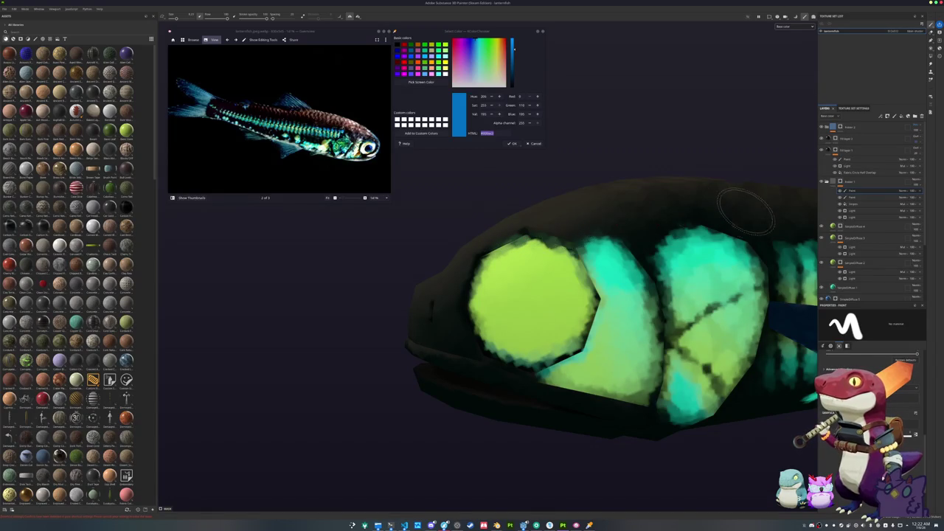
left_click_drag(660, 190, 648, 186)
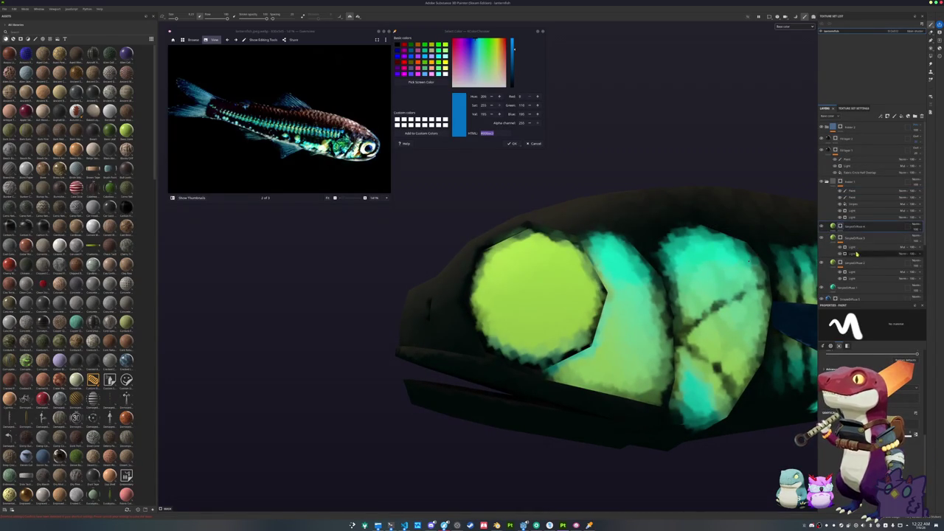
left_click(846, 289)
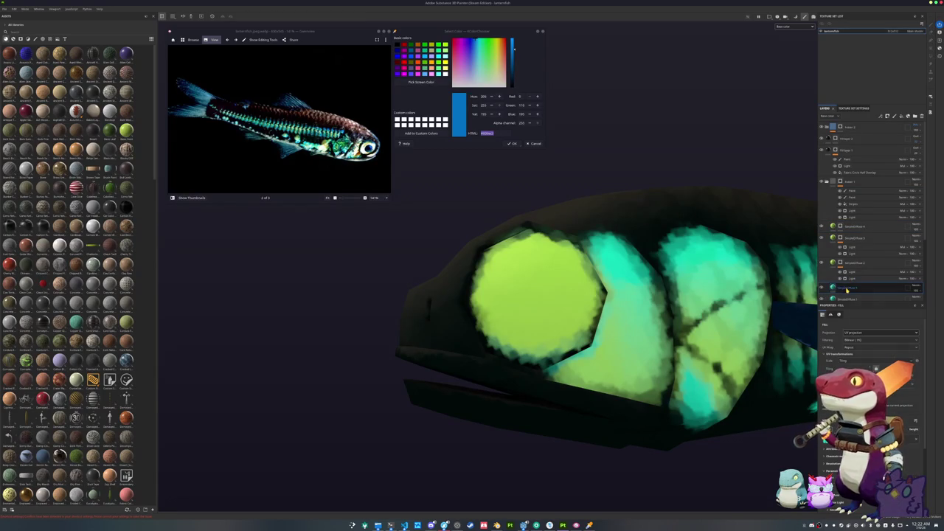
right_click(846, 289)
left_click(857, 299)
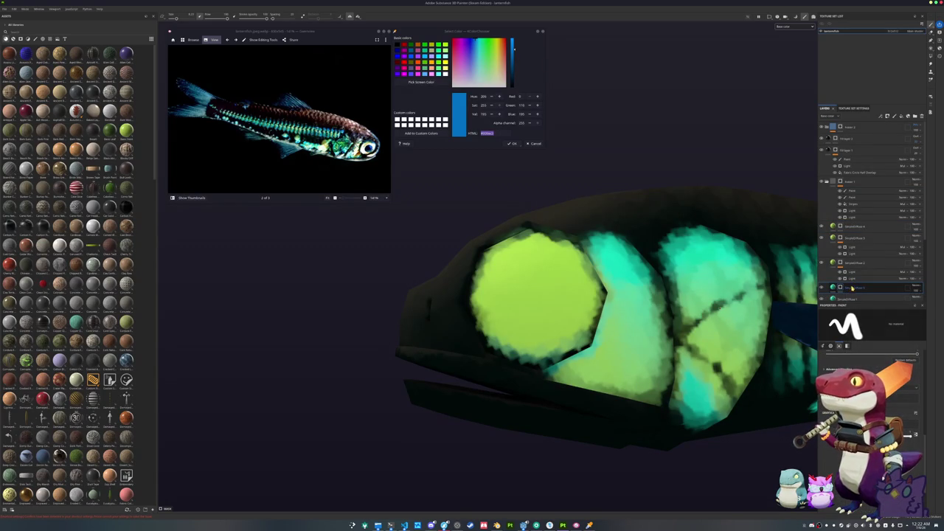
left_click_drag(863, 275, 862, 286)
left_click(844, 288)
key("bracketright")
key("bracketright")
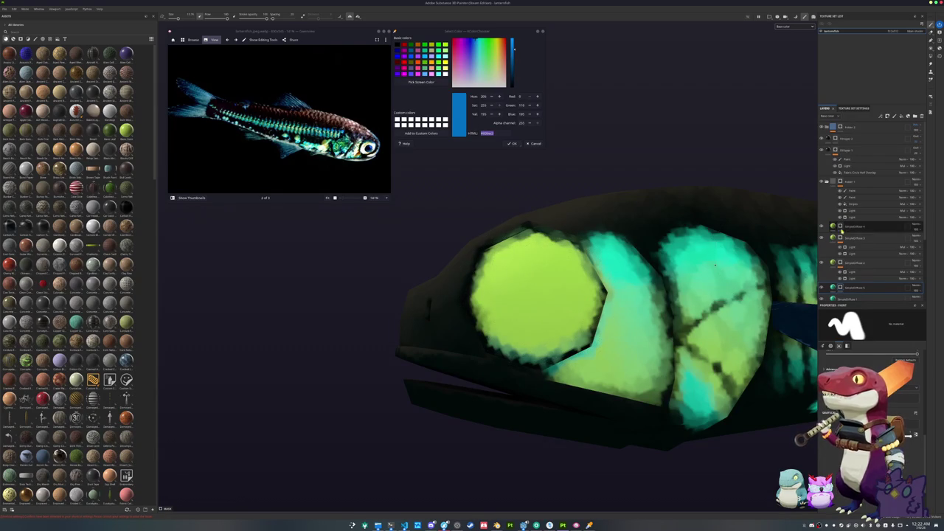
left_click(859, 191)
scroll(524, 331, "up", 2)
mouse_move(524, 331)
left_mouse_down()
mouse_move(516, 368)
mouse_move(479, 339)
mouse_move(586, 310)
mouse_move(568, 362)
mouse_move(524, 369)
mouse_move(486, 339)
mouse_move(506, 277)
mouse_move(487, 240)
mouse_move(538, 221)
mouse_move(598, 240)
mouse_move(541, 315)
mouse_move(558, 327)
mouse_move(590, 324)
mouse_move(560, 317)
left_mouse_up()
key("ctrl+z")
key("ctrl+z")
key("ctrl+z")
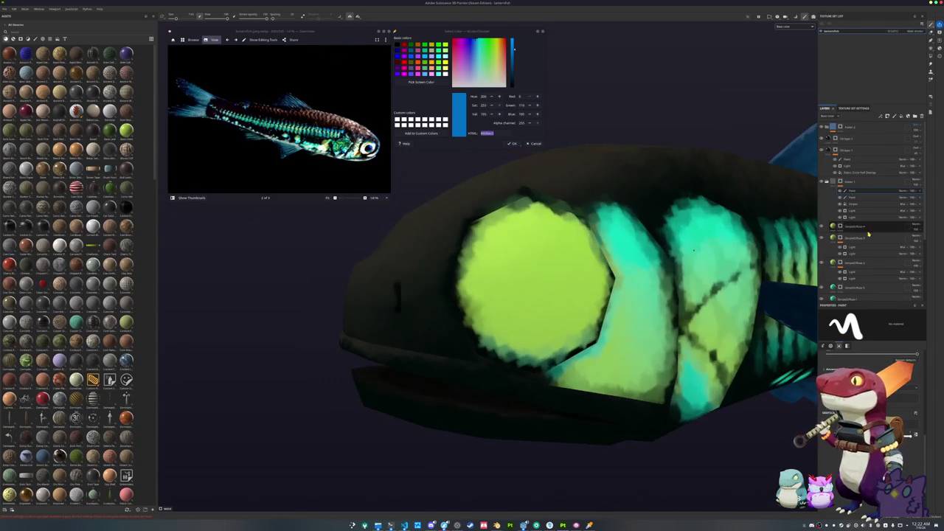
scroll(845, 268, "down", 2)
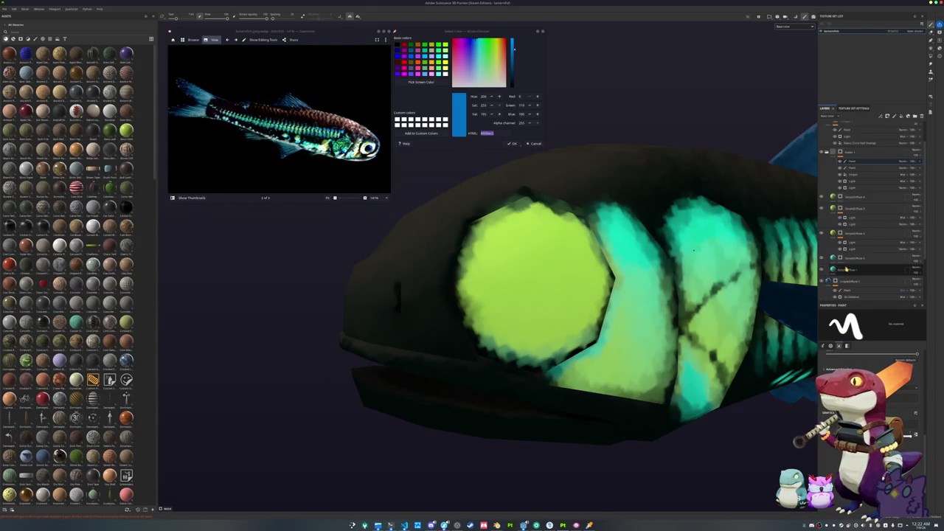
left_click(840, 269)
left_click_drag(639, 287, 671, 310)
Add a new paint layer and a new fill layer above the folder layer.
double_click(846, 270)
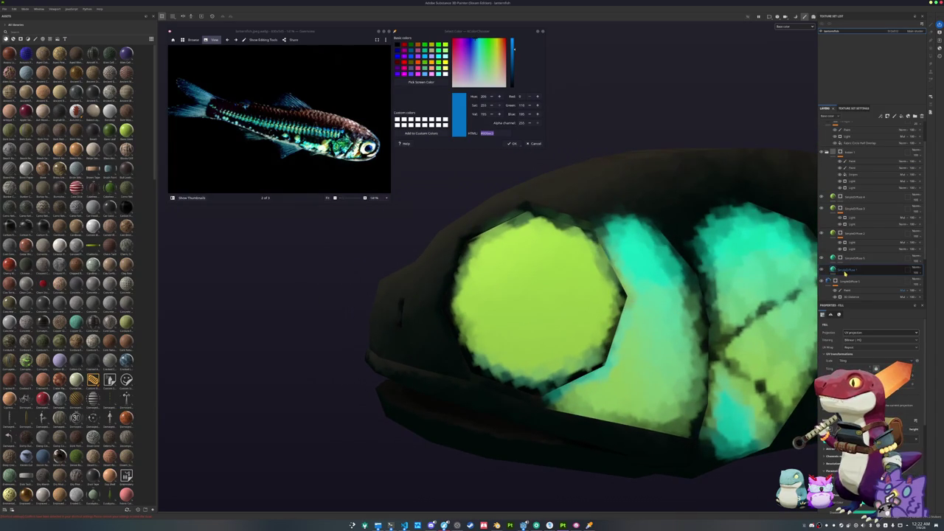
left_click(840, 198)
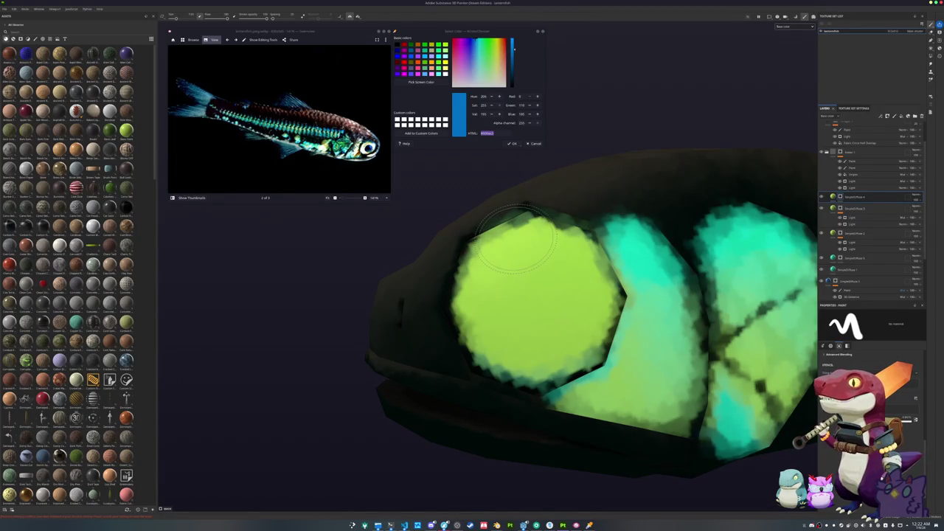
mouse_move(522, 255)
left_mouse_down()
mouse_move(508, 243)
mouse_move(483, 262)
mouse_move(492, 251)
left_mouse_up()
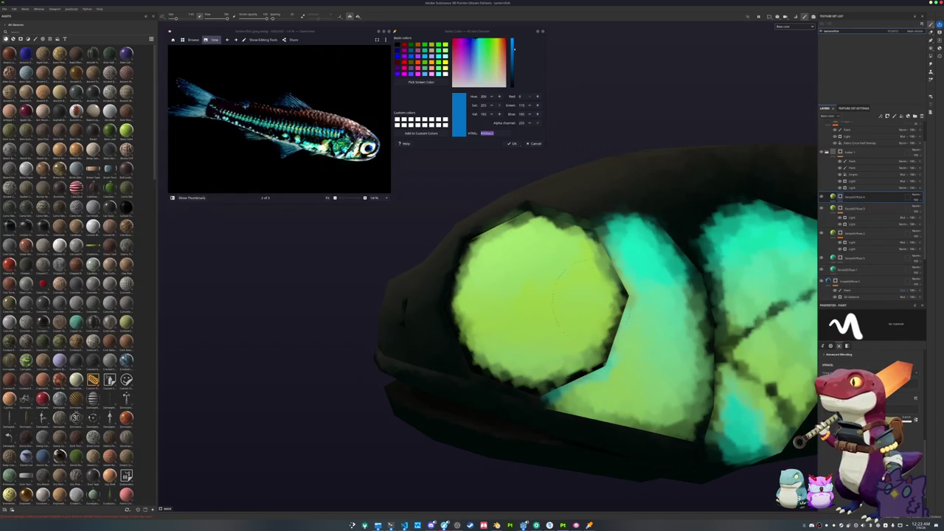
left_click_drag(487, 317, 582, 265)
left_click(861, 152)
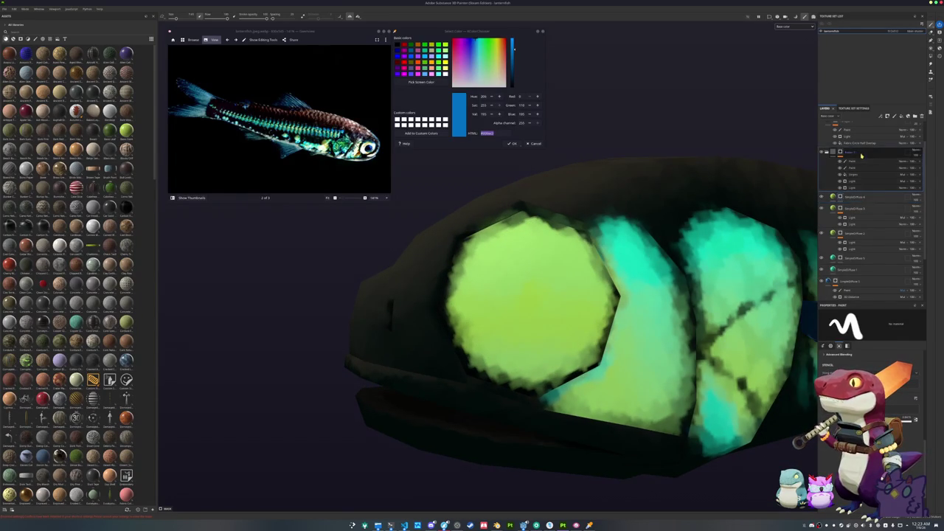
left_click(894, 116)
left_click(901, 118)
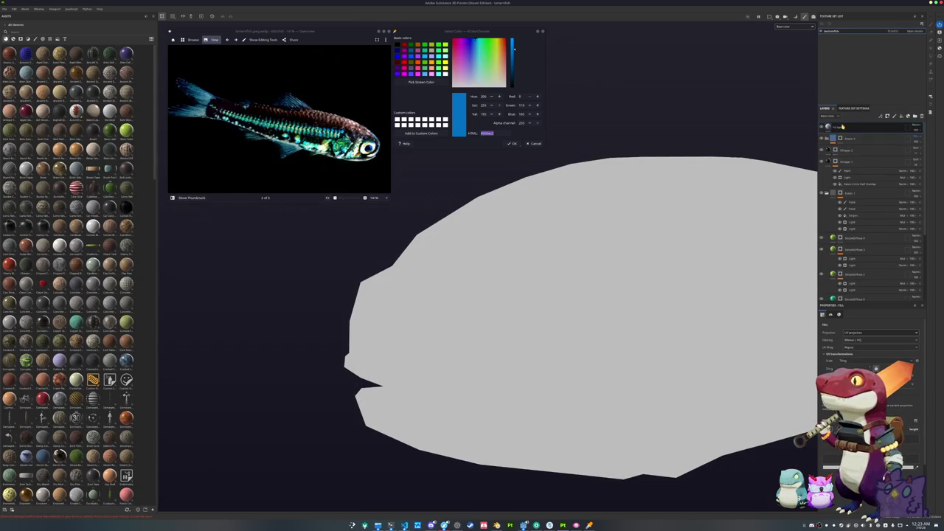
Undo the extra fill layer and stamp a round disc in the eye's centre.
key("ctrl+z")
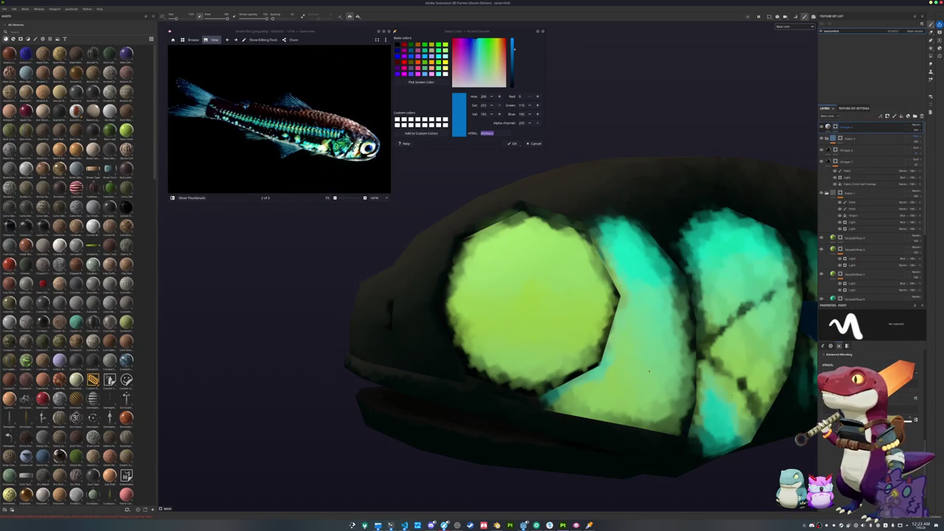
scroll(588, 226, "up", 3)
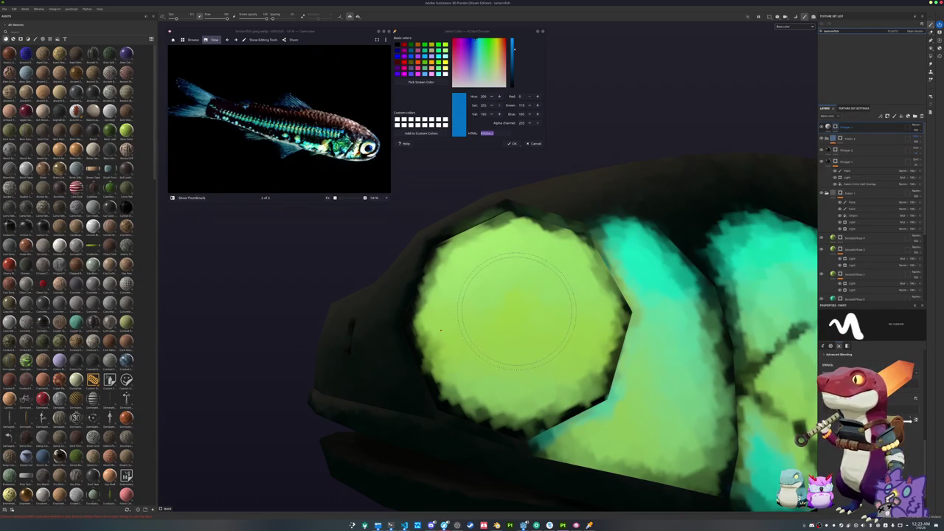
left_click(519, 308)
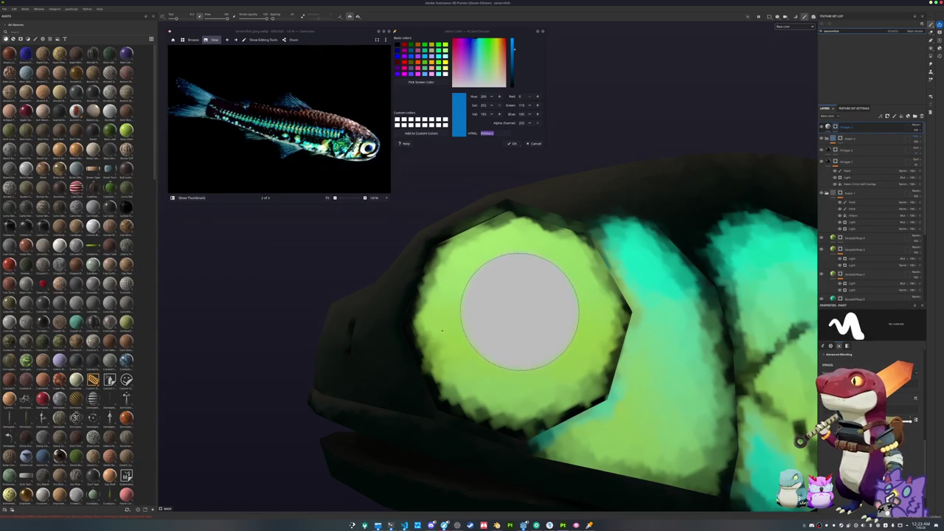
key("ctrl+z")
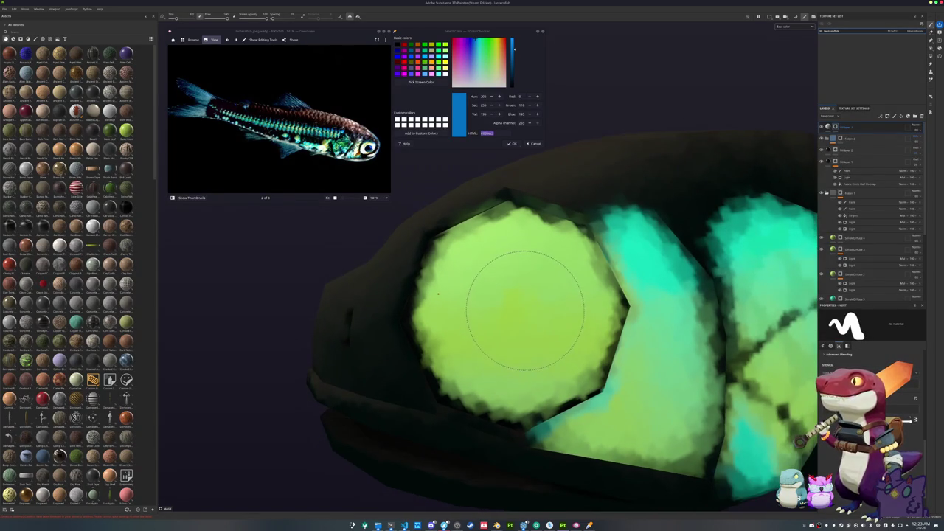
left_click(518, 309)
scroll(518, 308, "down", 3)
left_click_drag(612, 270, 605, 275)
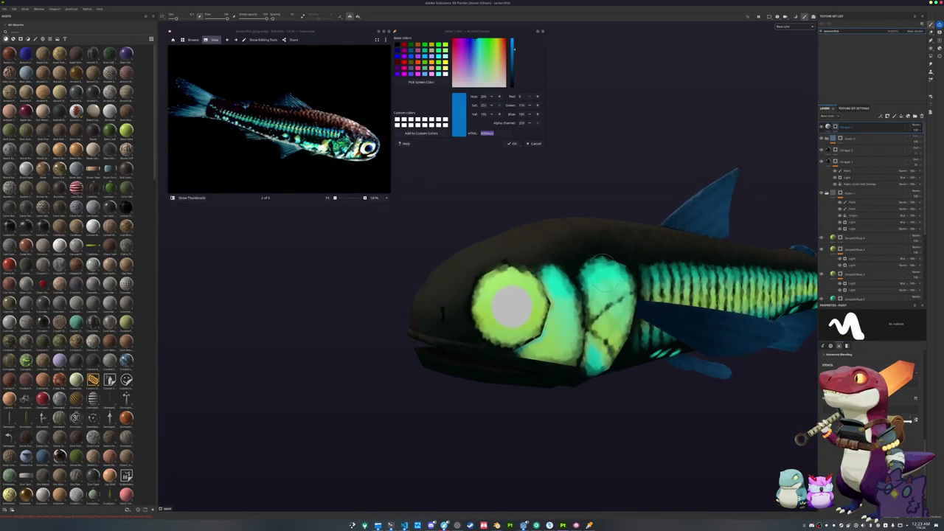
scroll(550, 299, "up", 2)
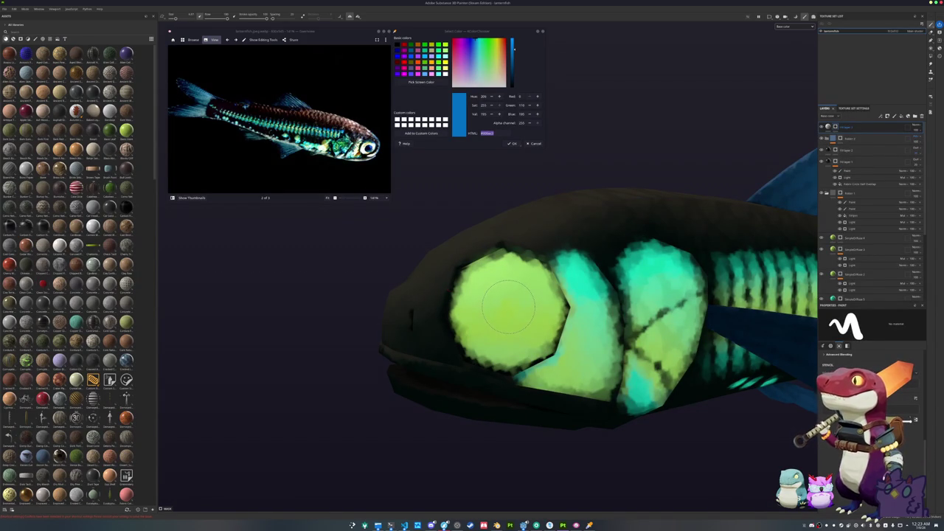
Make the pupil disc black and orbit the fish to check it.
left_click(824, 128)
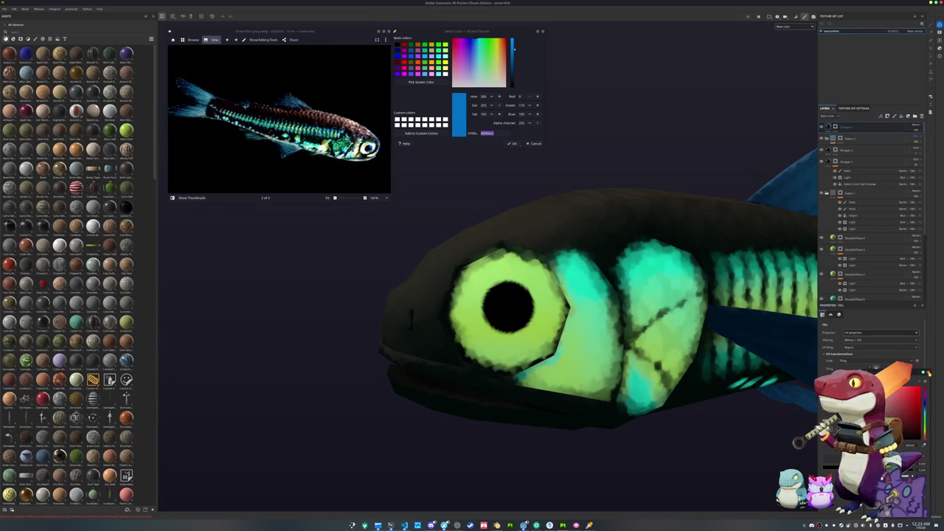
scroll(579, 210, "down", 5)
mouse_move(514, 225)
left_mouse_down()
mouse_move(533, 331)
mouse_move(535, 239)
left_mouse_up()
mouse_move(419, 257)
left_mouse_down()
mouse_move(641, 284)
mouse_move(678, 267)
mouse_move(499, 226)
mouse_move(447, 244)
mouse_move(660, 256)
left_mouse_up()
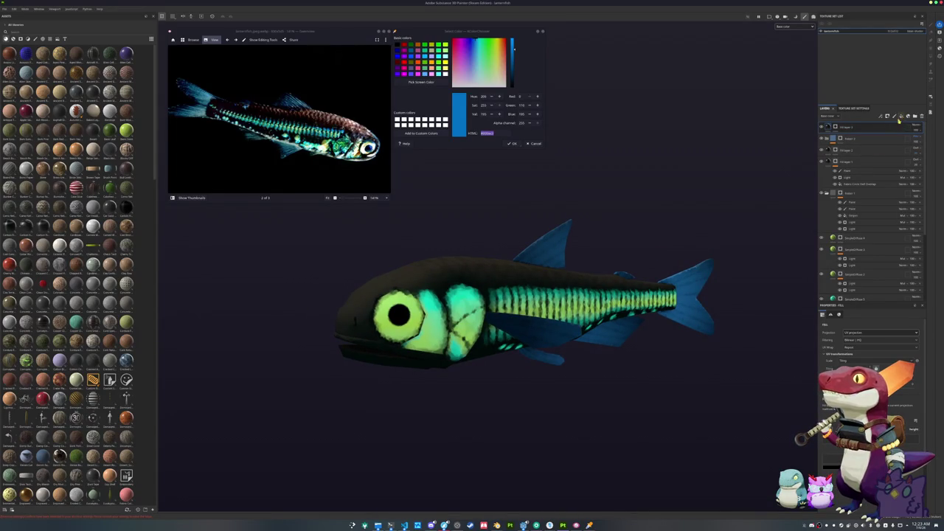
left_click(844, 193)
Add two fill layers at the top and view a single material channel in the viewport.
scroll(663, 189, "up", 2)
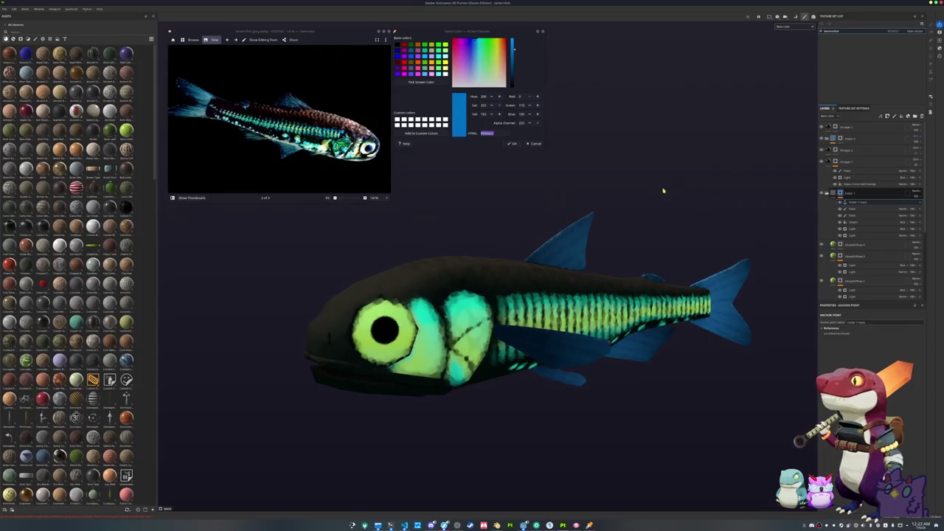
left_click(855, 137)
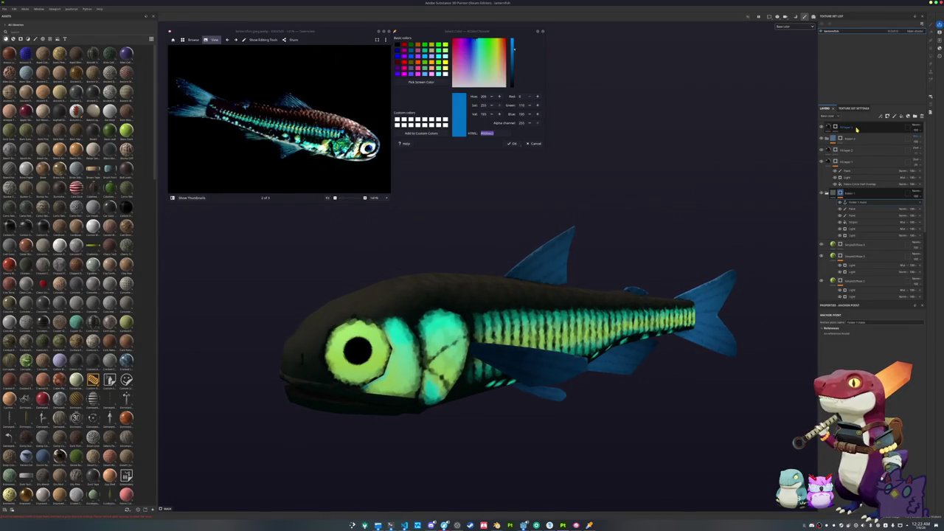
left_click(903, 117)
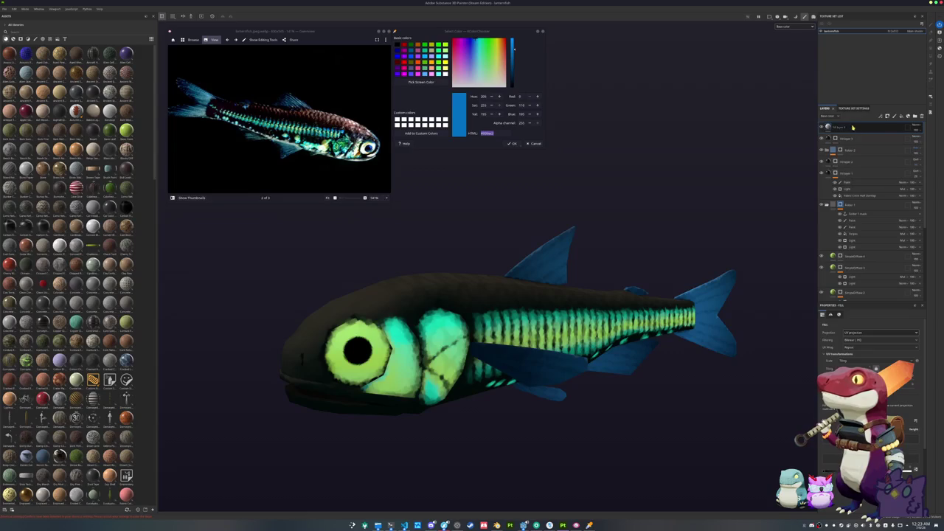
key("ctrl+d")
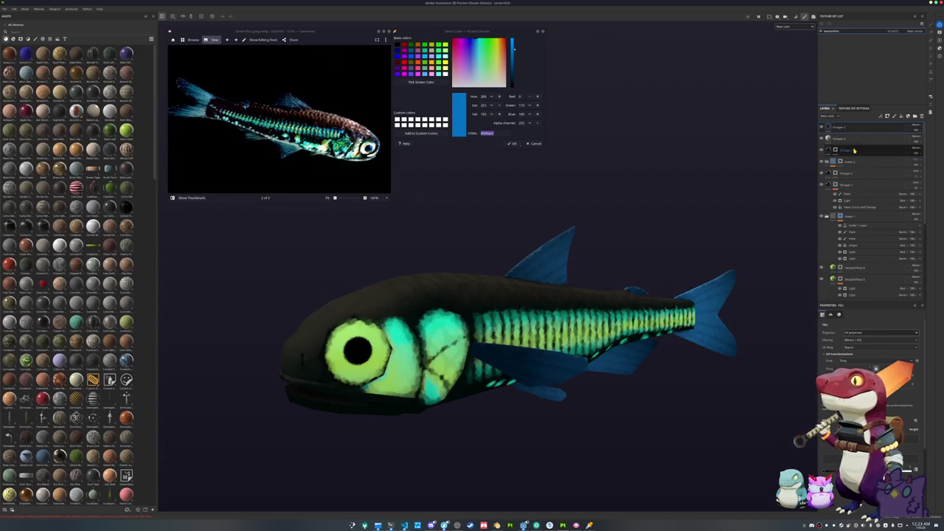
left_click(794, 27)
left_click(792, 54)
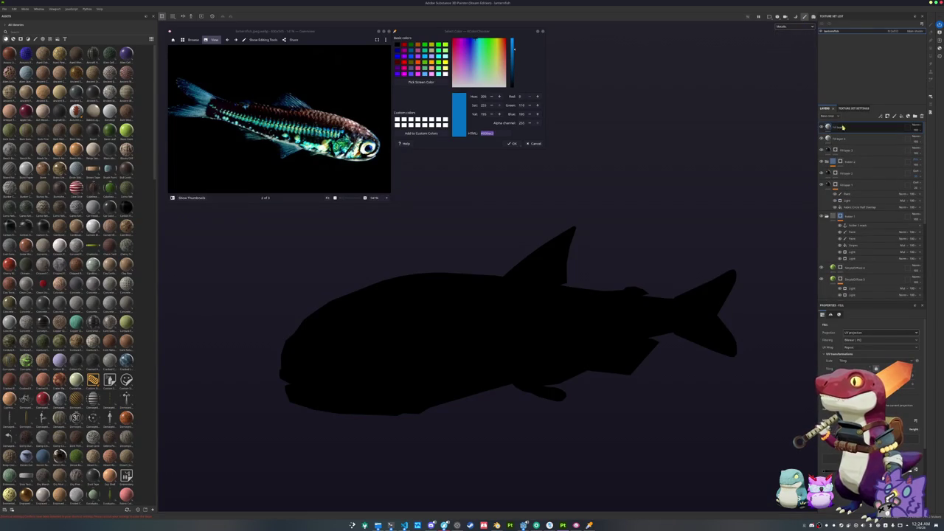
Add an effect to the top fill layer and open Export Textures with Ctrl+Shift+E.
left_click(845, 151)
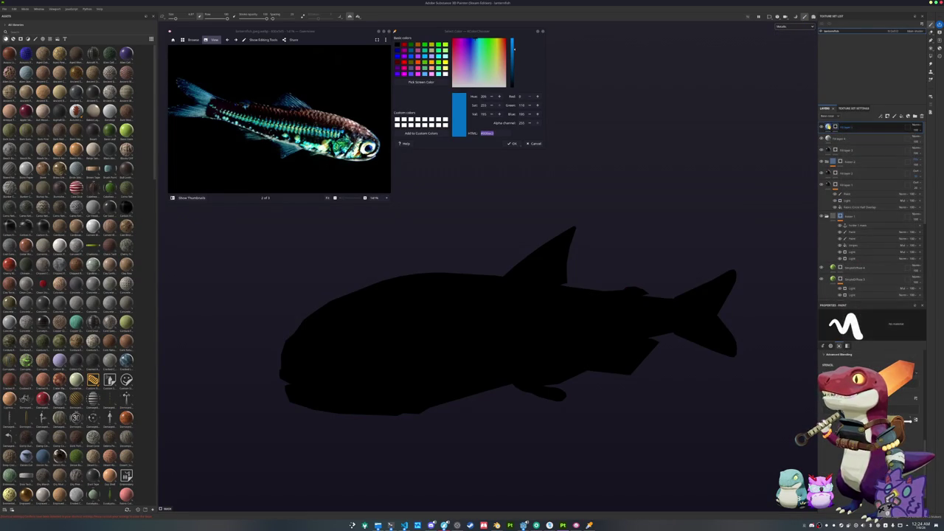
left_click(840, 126)
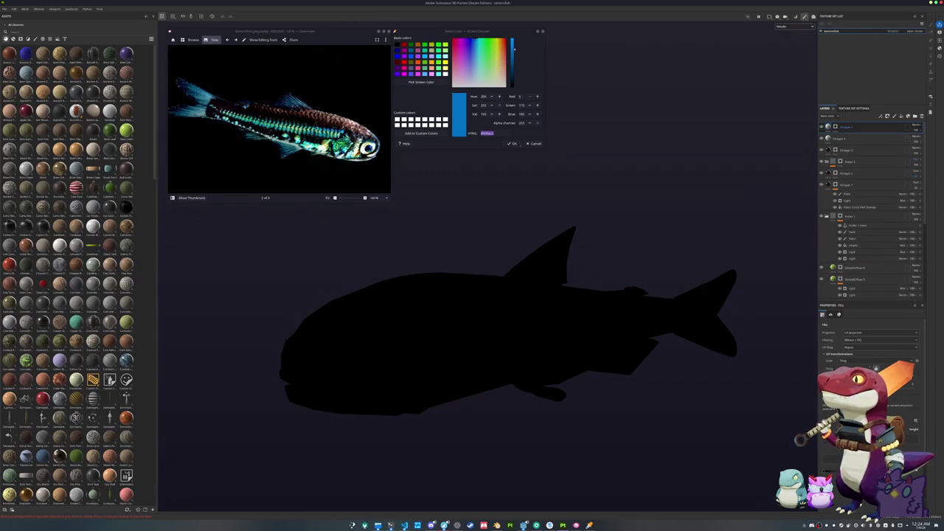
right_click(834, 126)
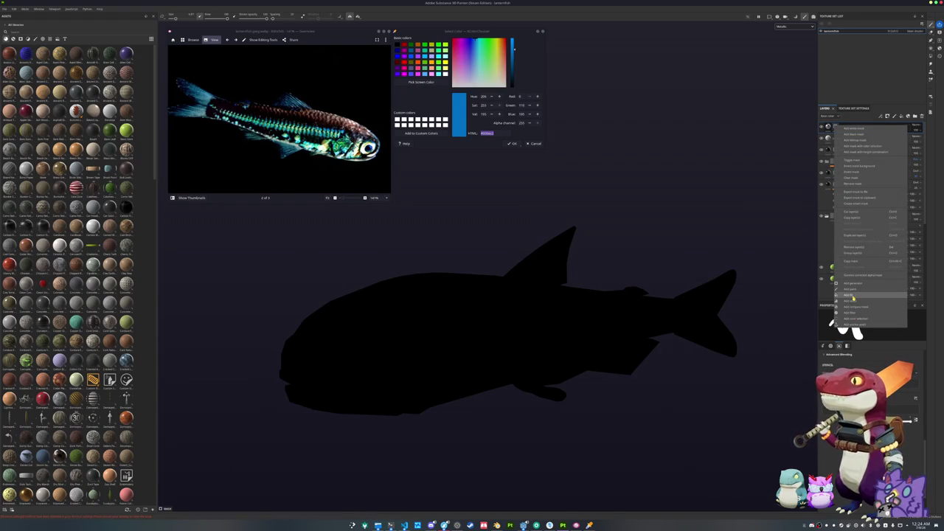
left_click(849, 298)
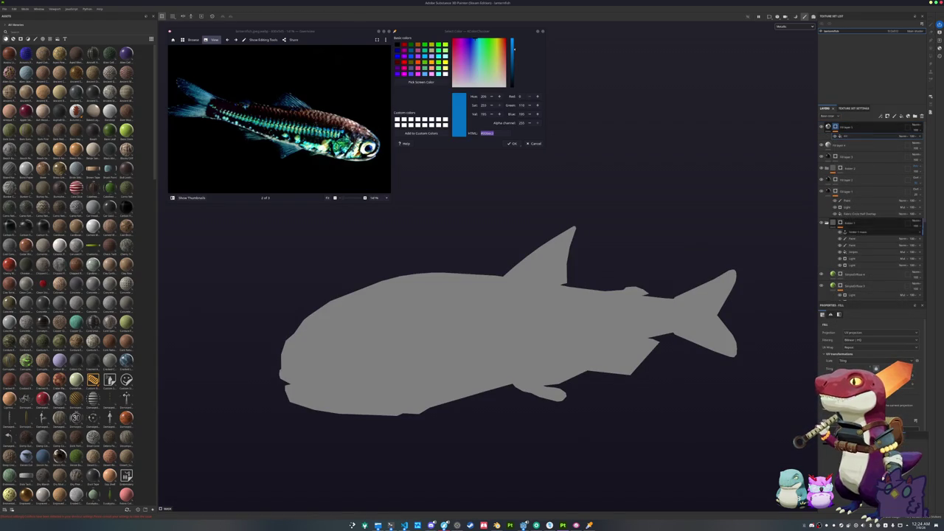
mouse_move(663, 405)
left_mouse_down()
mouse_move(468, 386)
mouse_move(560, 347)
mouse_move(650, 366)
mouse_move(725, 223)
mouse_move(676, 388)
mouse_move(652, 391)
left_mouse_up()
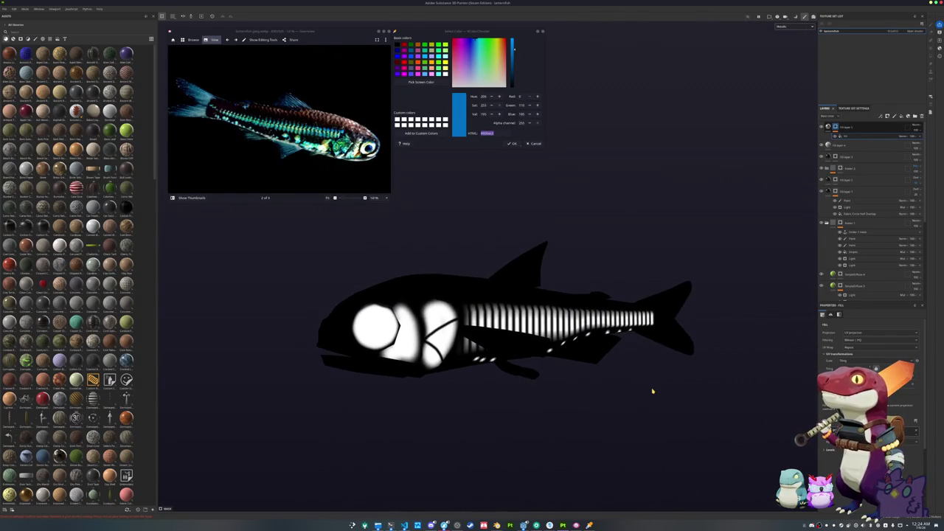
key("ctrl+shift+e")
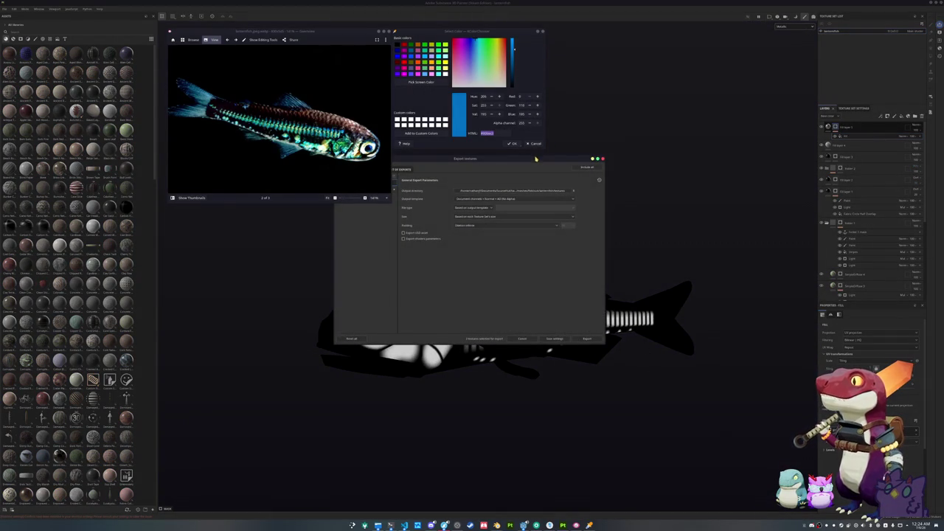
Export the fish's textures as two PNG maps using Global settings, then return to Godot.
left_click_drag(536, 158, 688, 186)
left_click(521, 209)
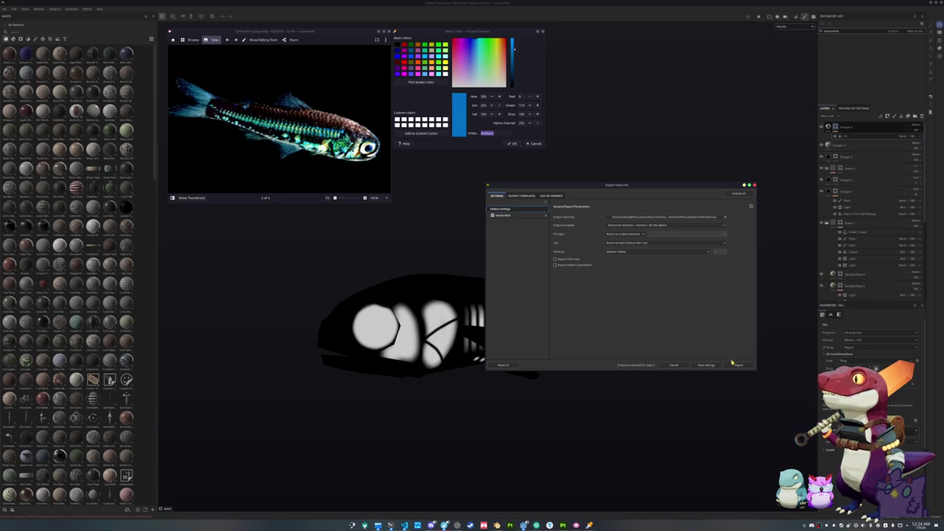
left_click(736, 365)
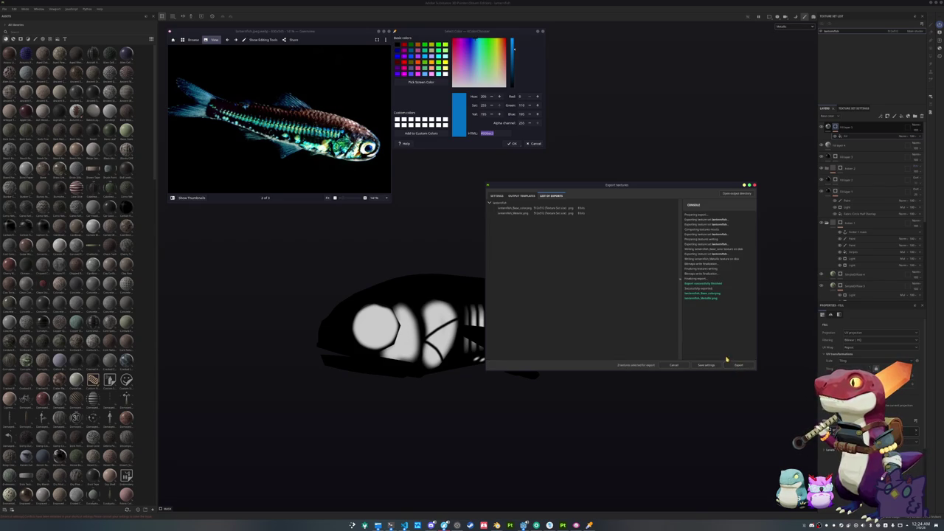
key("Escape")
left_click_drag(718, 362, 640, 467)
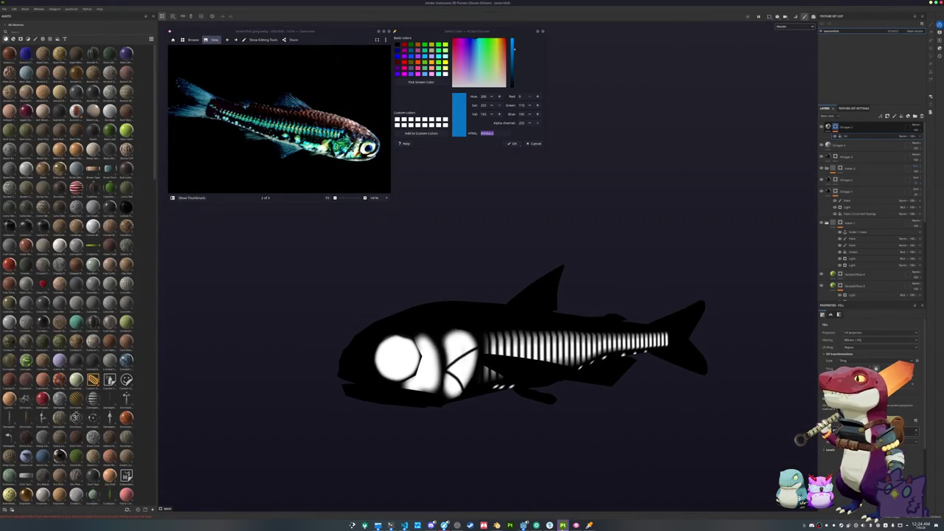
key("alt+Tab")
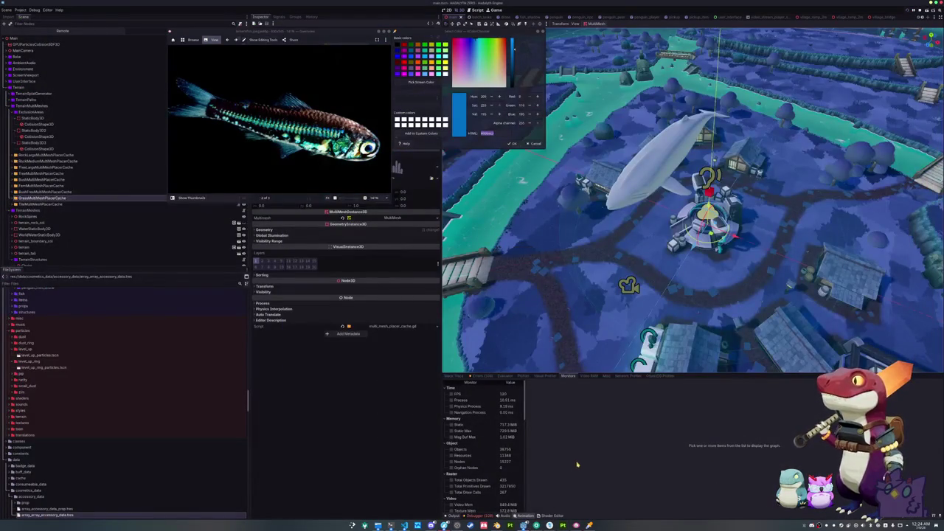
Run Generate Icon on BatchFishTasks in batch_tasks and view the fish asset paths in Output.
left_click(385, 33)
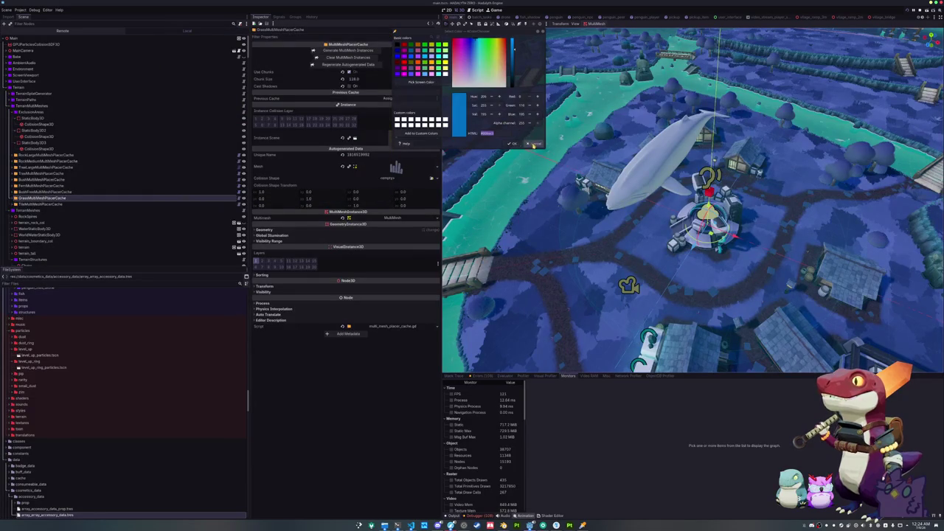
left_click(532, 144)
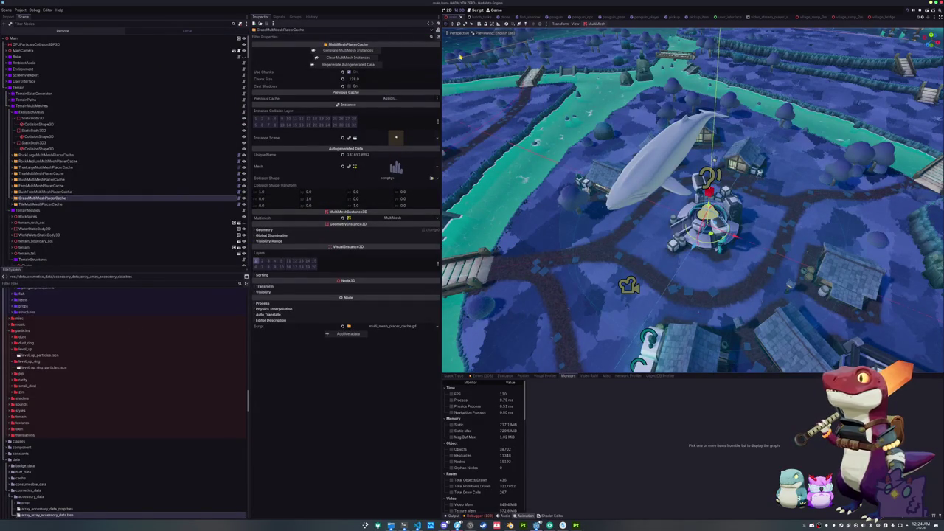
left_click(477, 17)
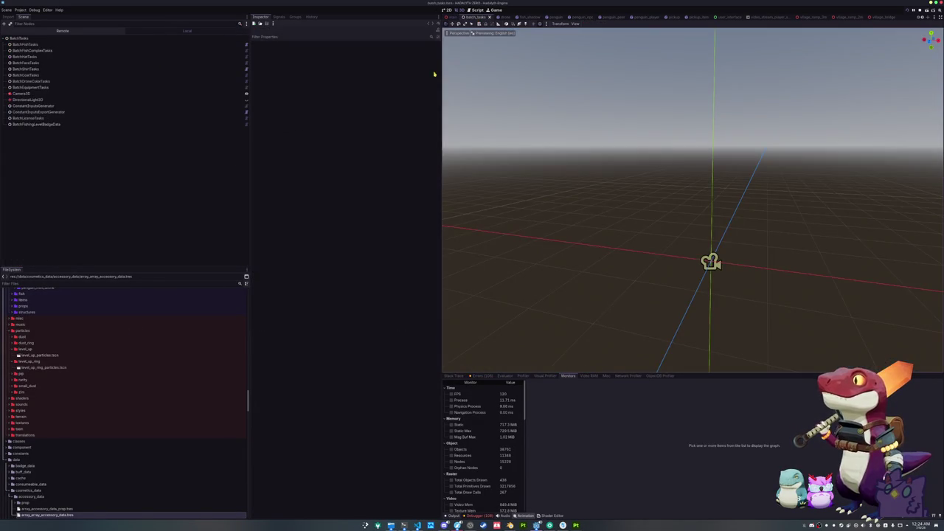
left_click(33, 44)
left_click(350, 50)
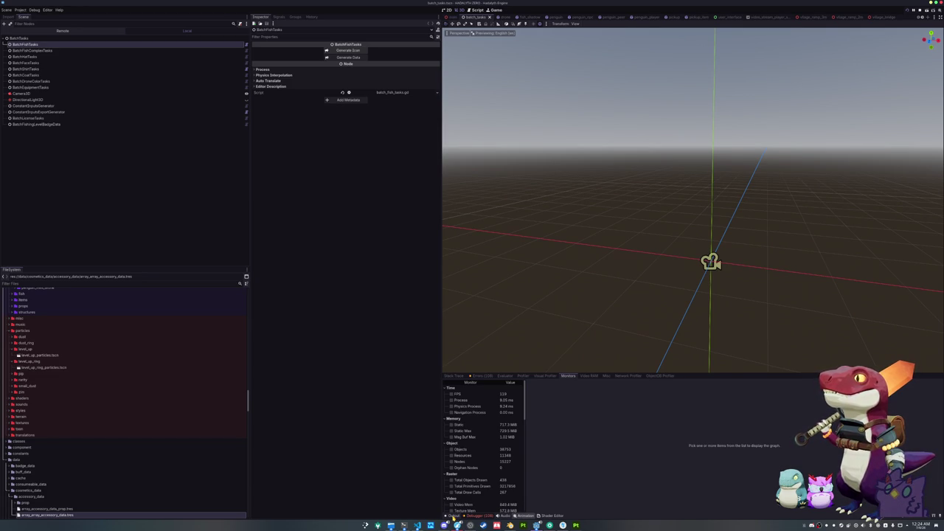
left_click(452, 516)
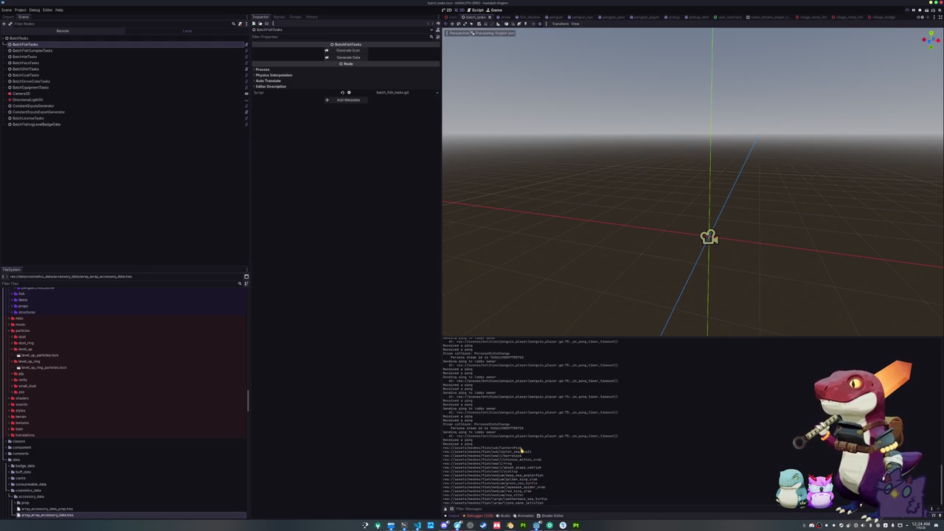
Tidy the FileSystem tree by collapsing the waypoint, misc and cosmetics folders.
scroll(84, 371, "down", 5)
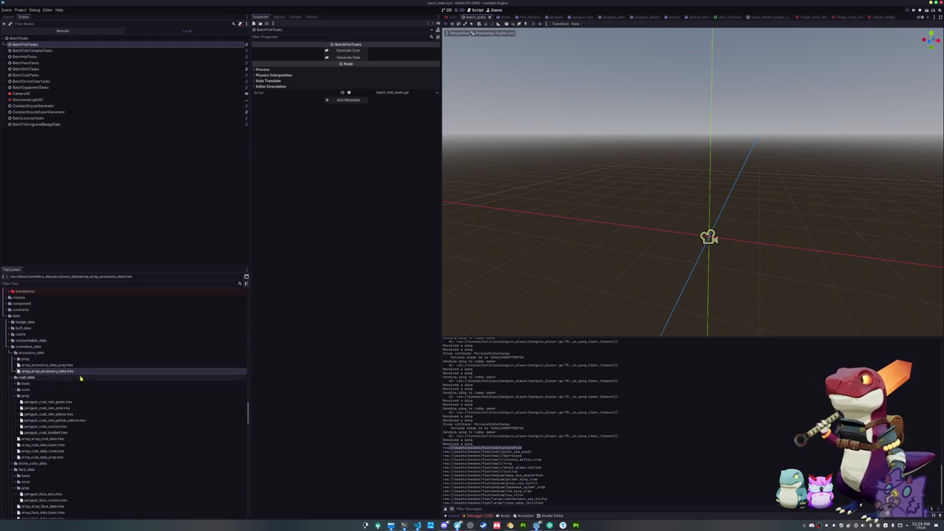
scroll(31, 367, "down", 10)
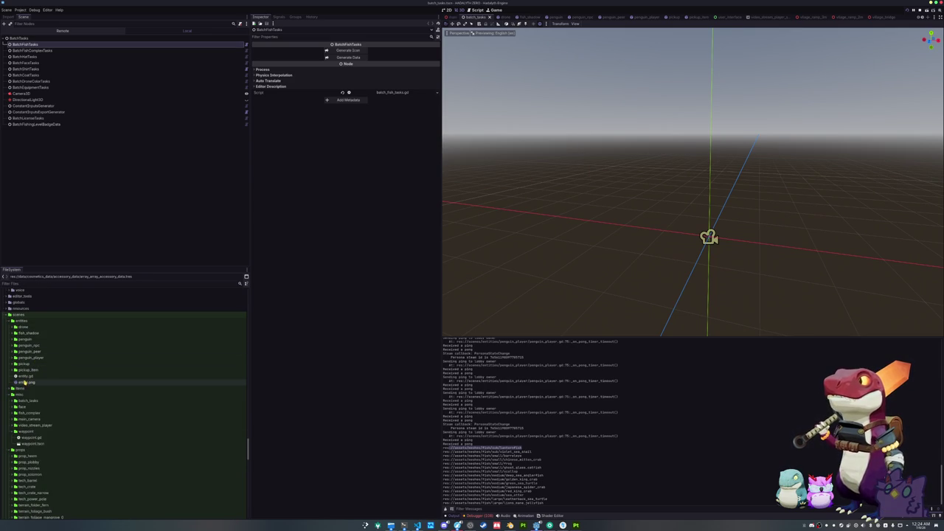
left_click(32, 332)
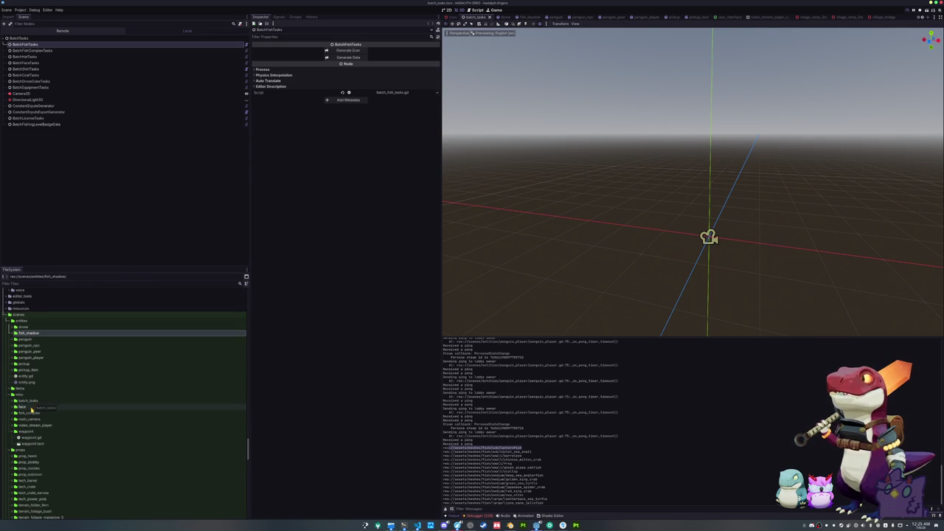
double_click(27, 431)
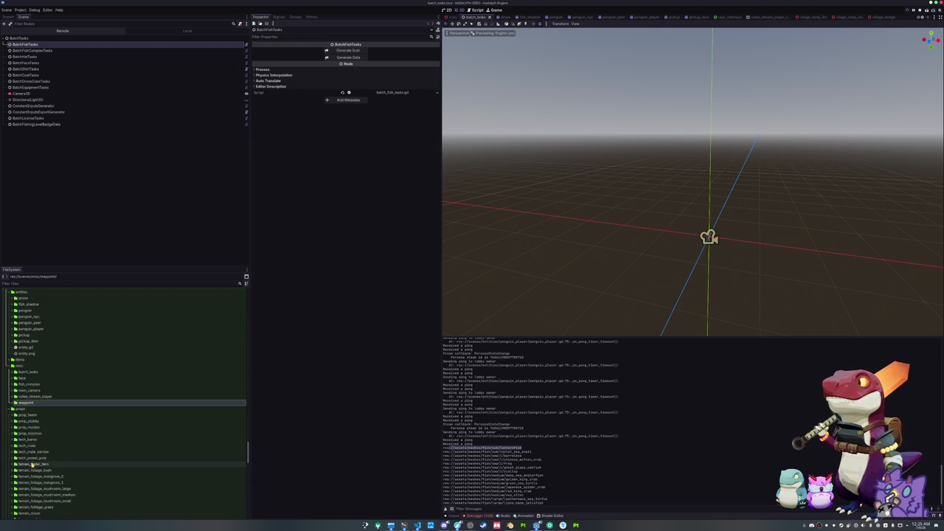
double_click(33, 394)
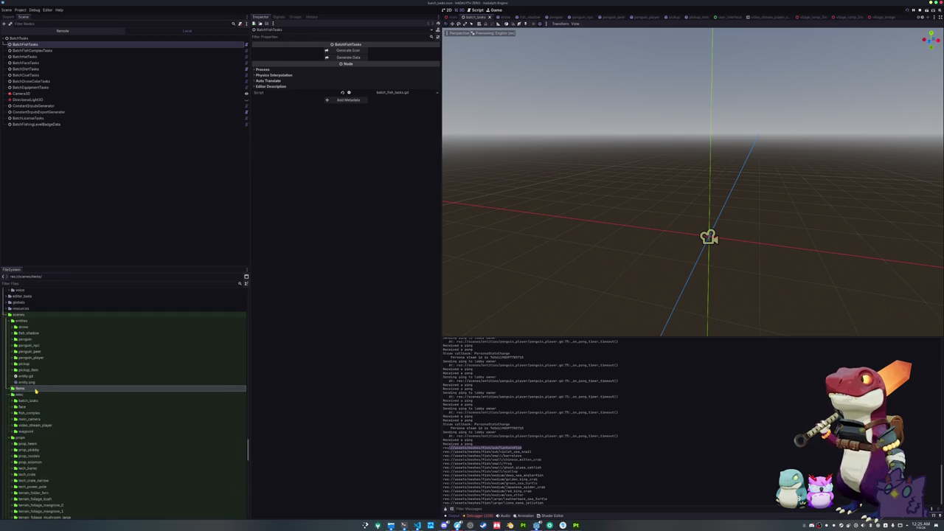
double_click(31, 389)
left_click(35, 425)
double_click(35, 432)
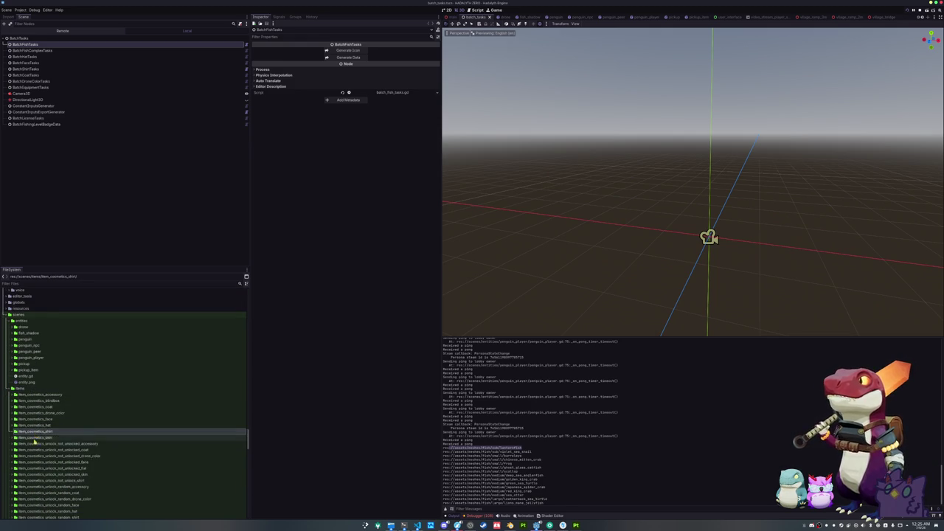
scroll(37, 442, "down", 3)
Expand the fish_complex folder to reveal the barreleye folder.
double_click(34, 462)
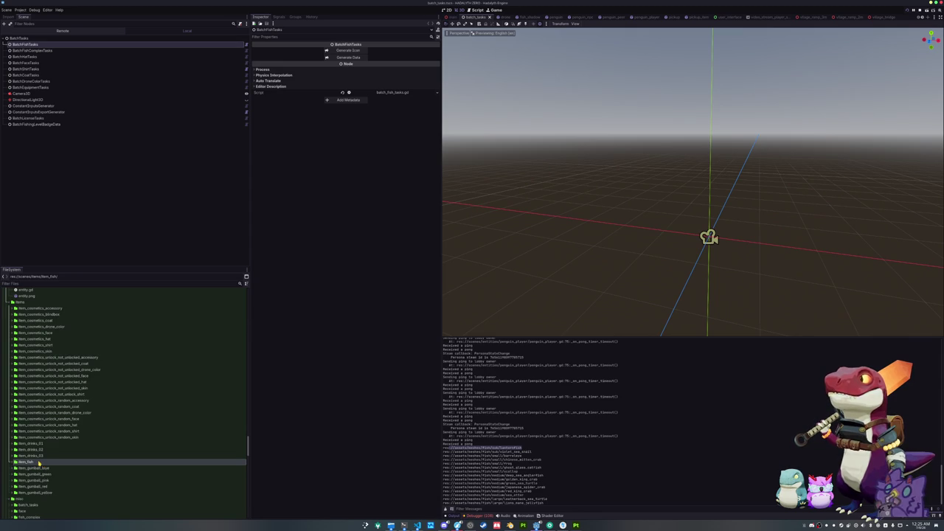
scroll(38, 462, "down", 5)
scroll(39, 462, "down", 10)
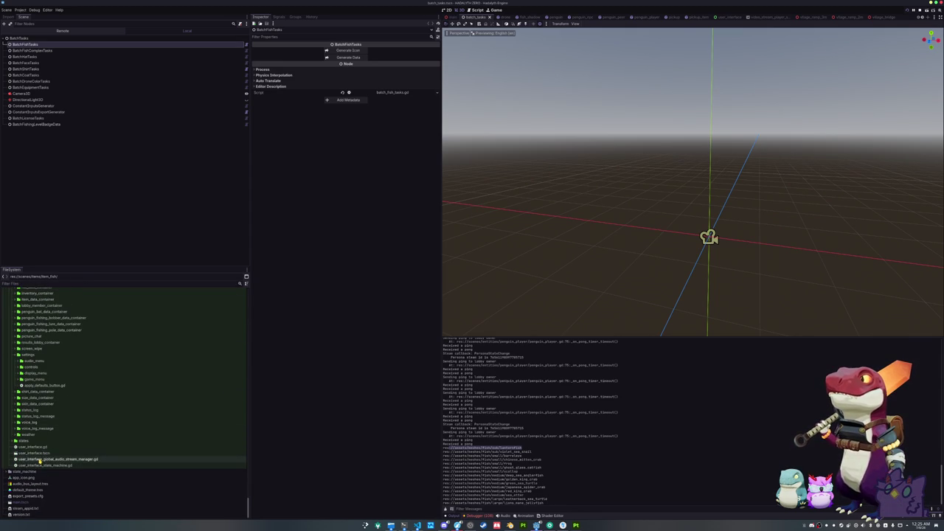
scroll(29, 446, "up", 4)
scroll(30, 446, "up", 15)
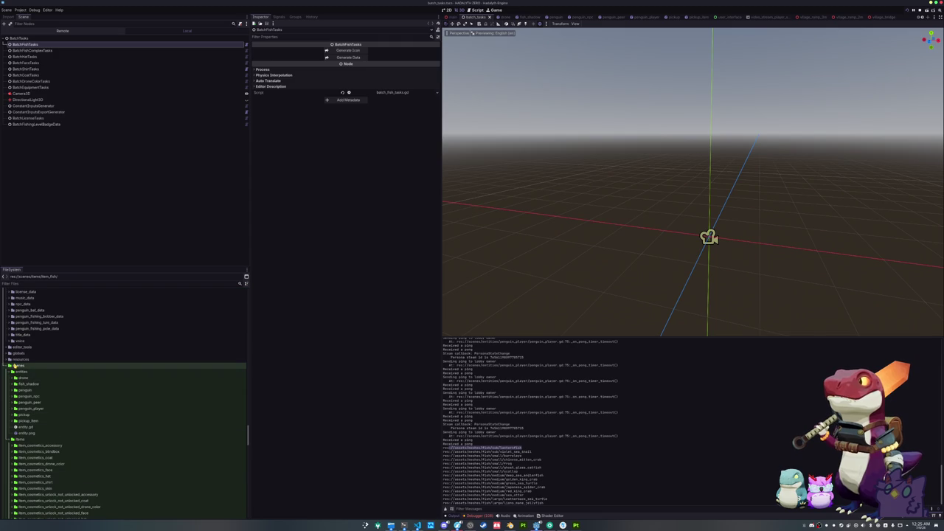
double_click(19, 372)
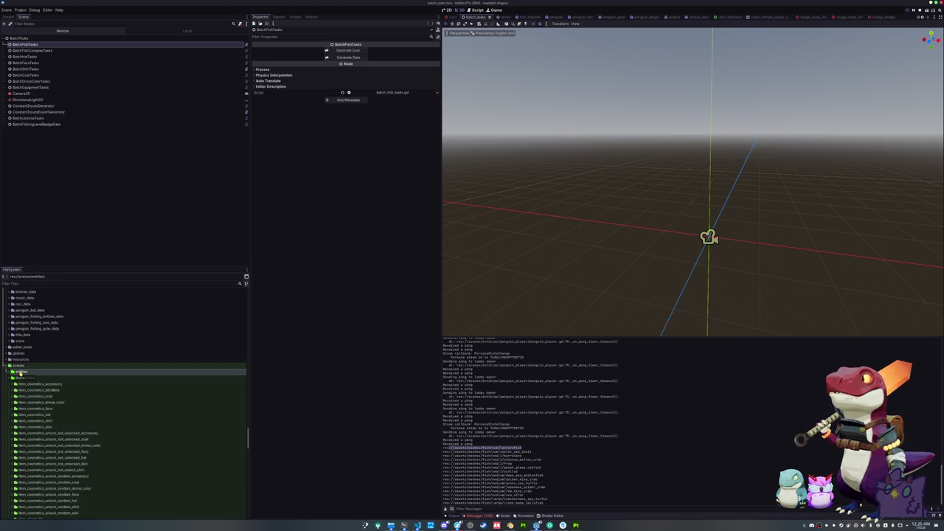
double_click(21, 378)
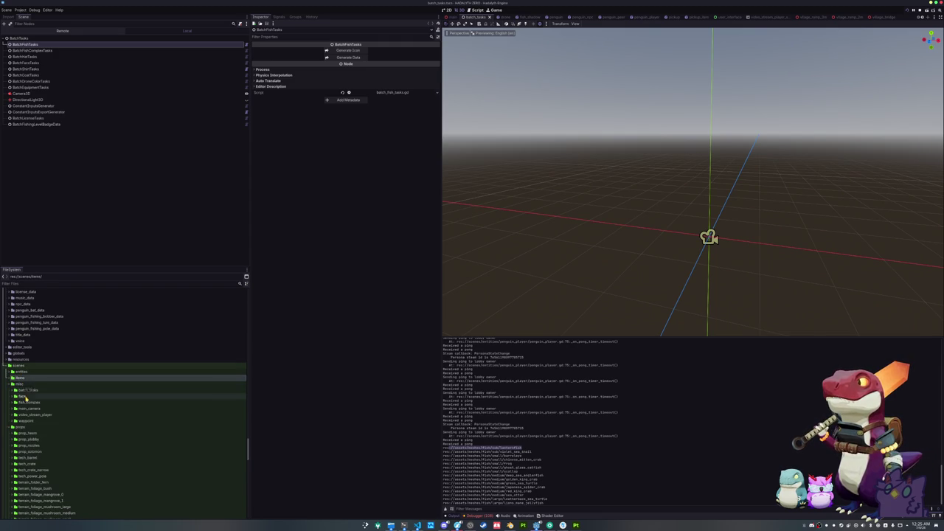
double_click(27, 402)
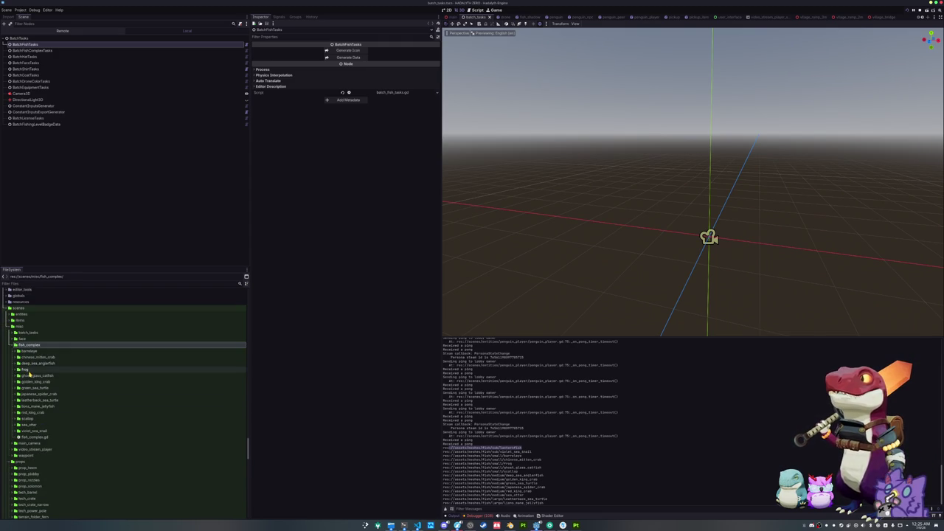
Duplicate the barreleye folder as a new lanternfish folder and expand it.
double_click(33, 352)
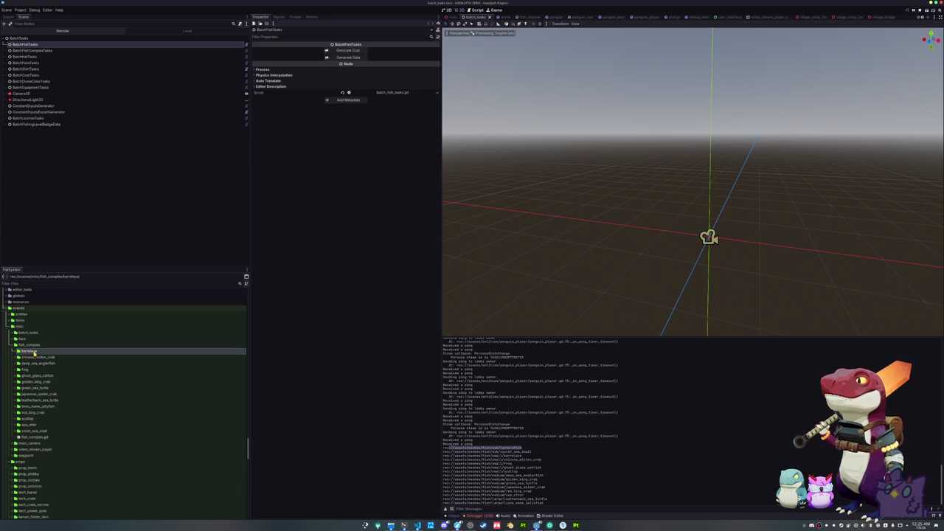
type("test")
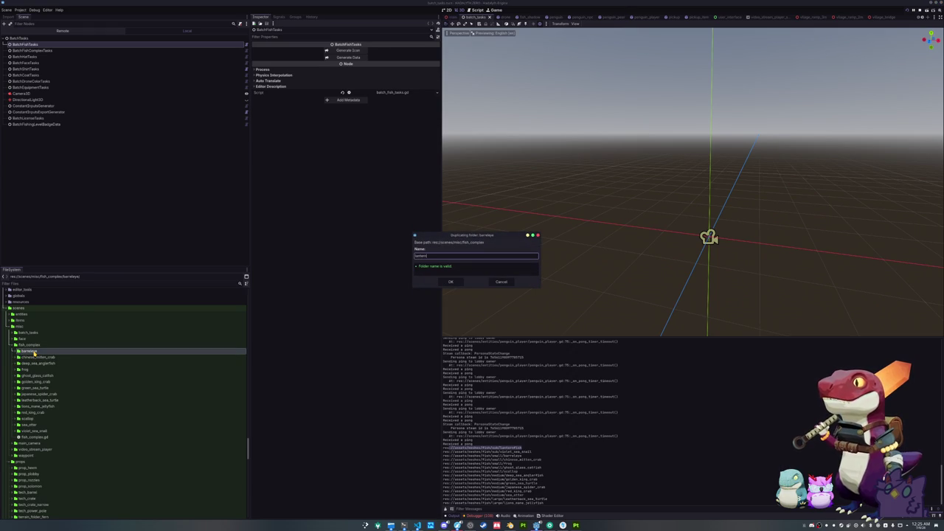
key("Return")
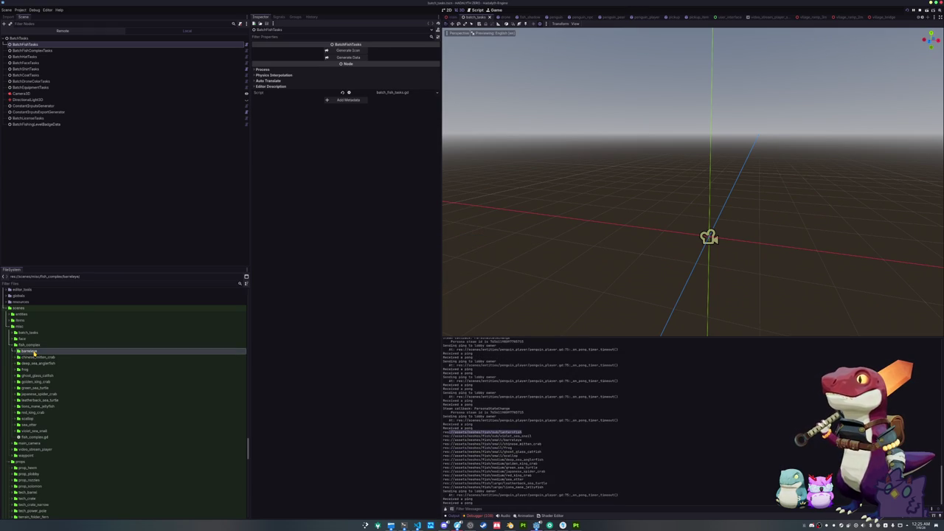
left_click(35, 399)
double_click(35, 400)
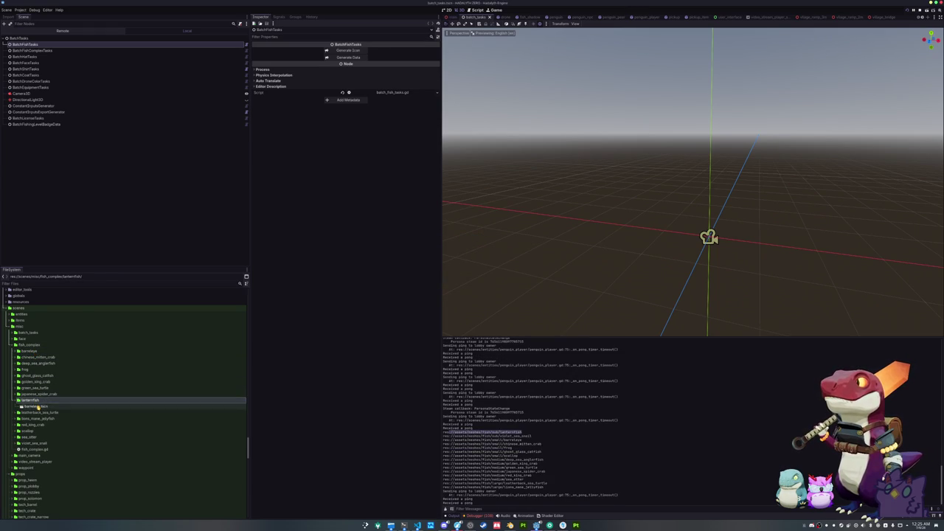
Rename the copied barreleye.tscn to lanternfish.tscn and open it.
left_click(32, 406)
key("Return")
double_click(37, 407)
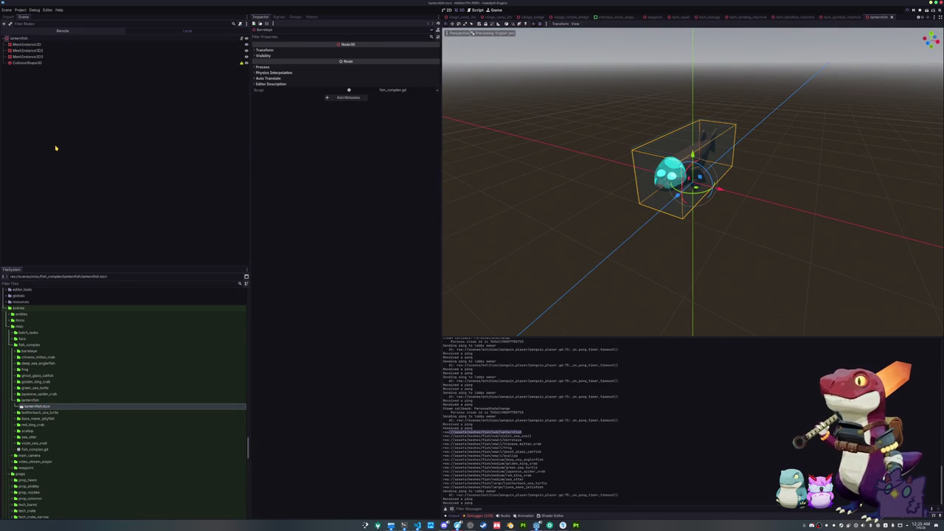
Rename the root node to lanternfish and inspect the collision shape and root nodes.
key("Return")
left_click(29, 62)
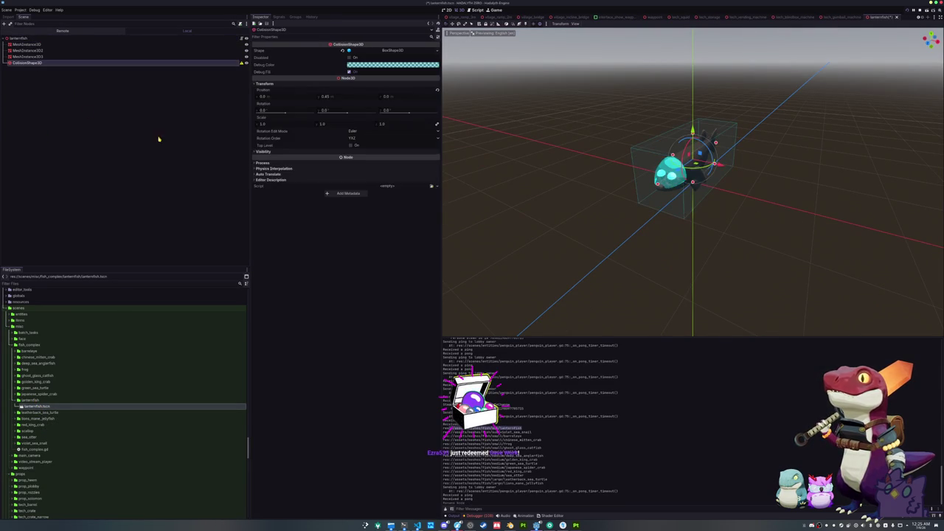
scroll(536, 155, "up", 3)
scroll(535, 156, "down", 3)
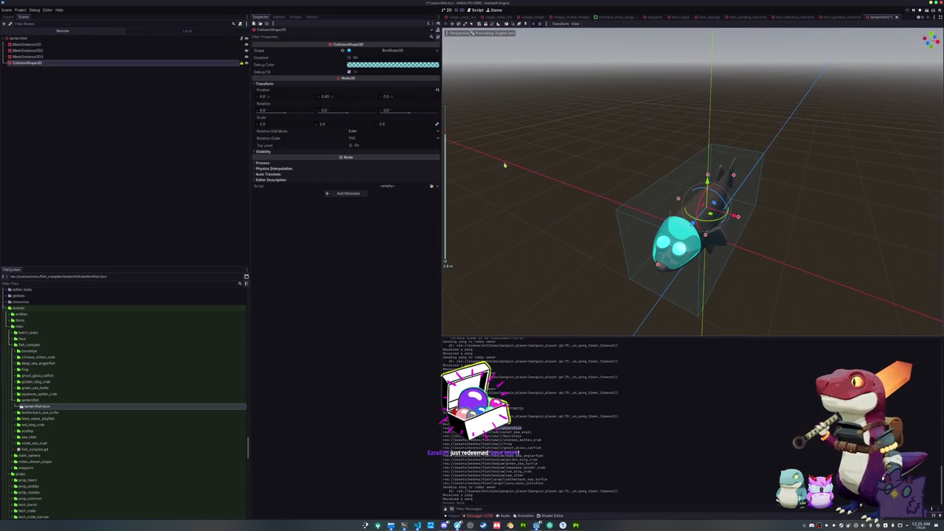
left_click(148, 39)
left_click(132, 63)
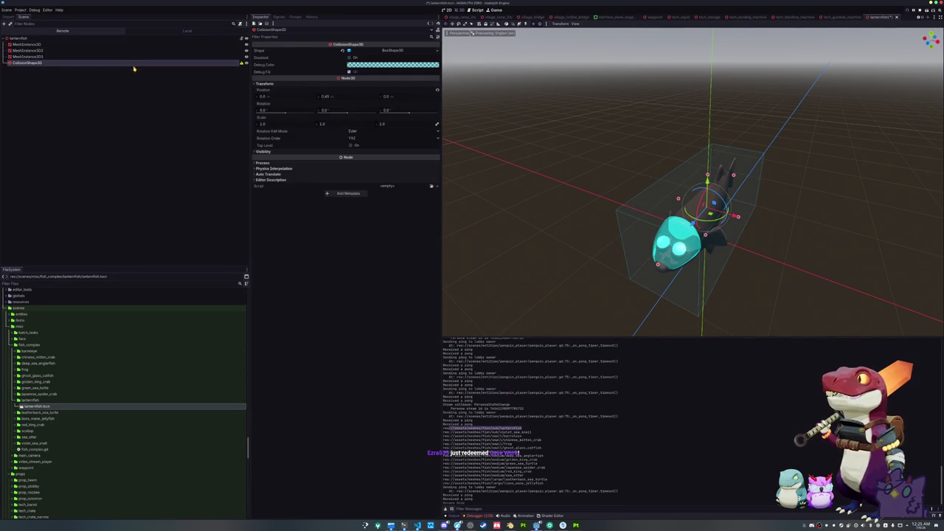
left_click(46, 37)
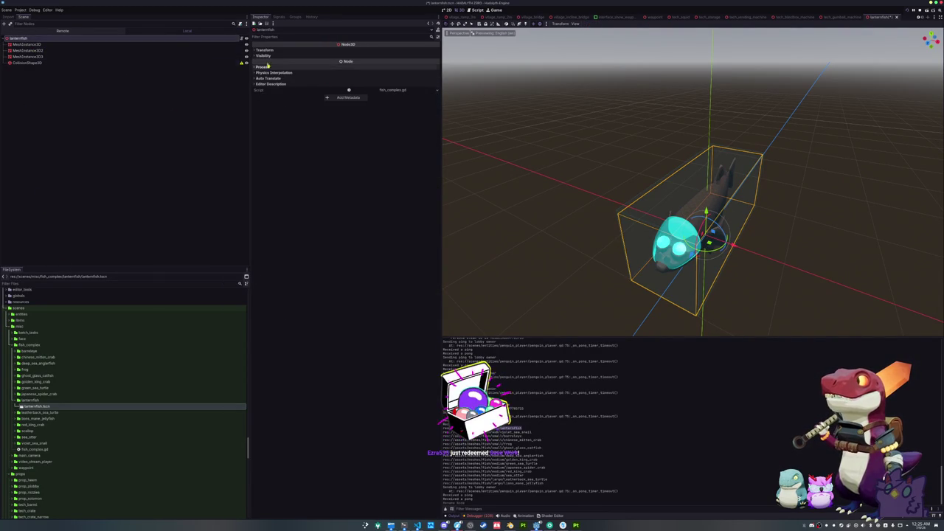
Quick-load the new fish mesh (searching 'shark') into MeshInstance3D and frame it.
left_click(101, 45)
left_click(437, 55)
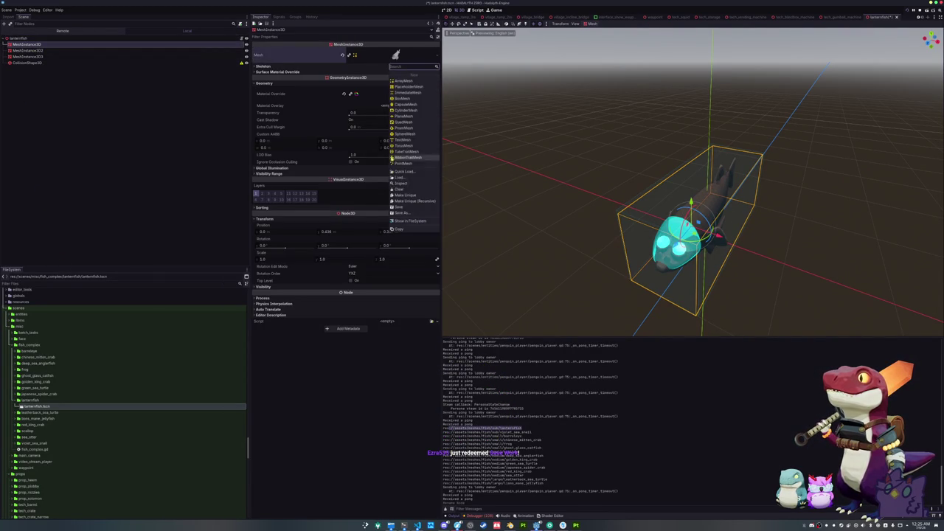
left_click(411, 174)
type("shark")
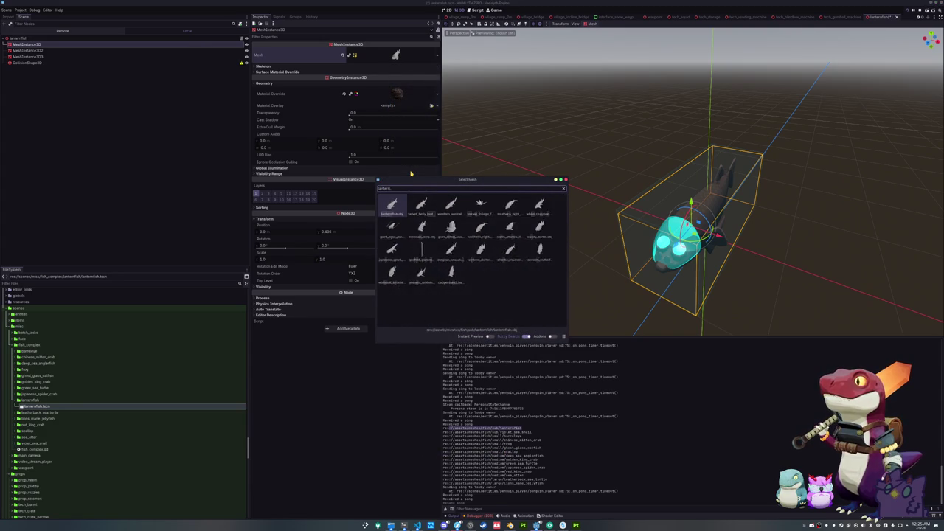
key("Return")
key("f")
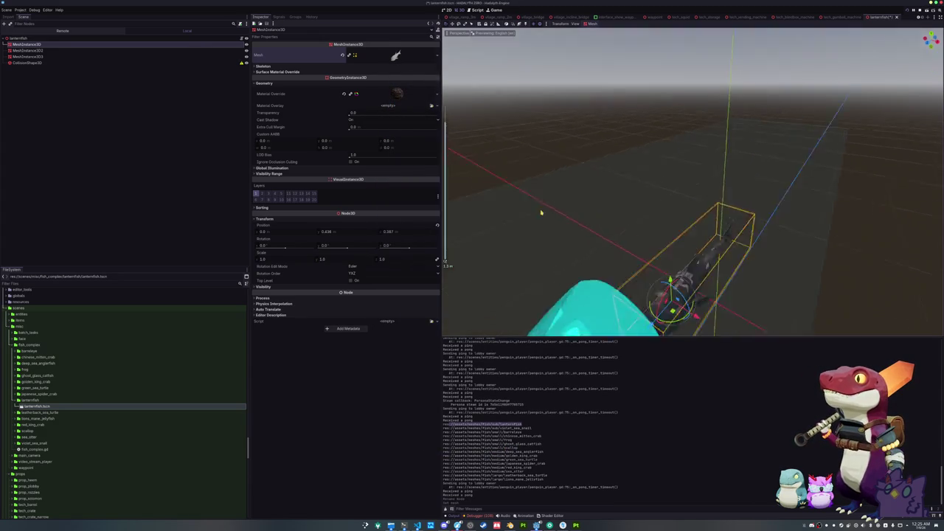
Delete MeshInstance3D2 and MeshInstance3D3, the leftover barreleye mesh pieces.
left_click(27, 50)
left_click(23, 57, "shift")
key("Delete")
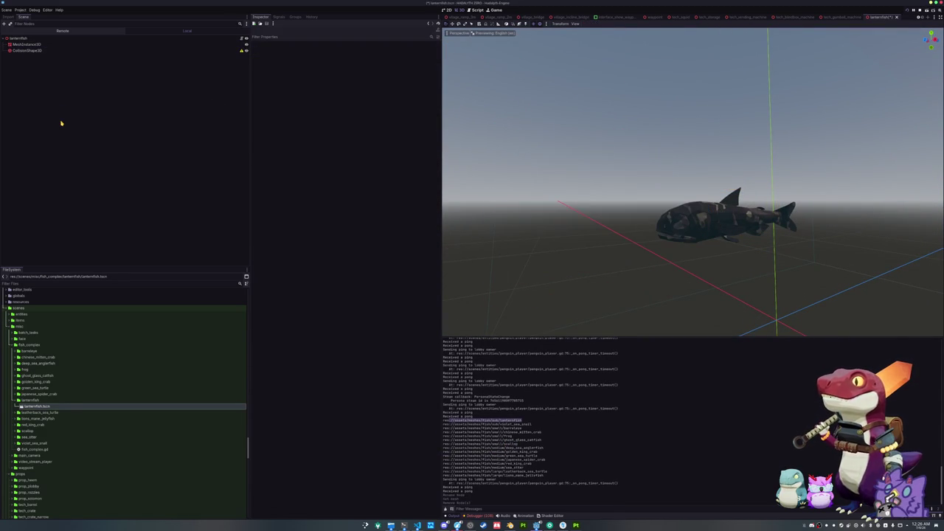
left_click(192, 45)
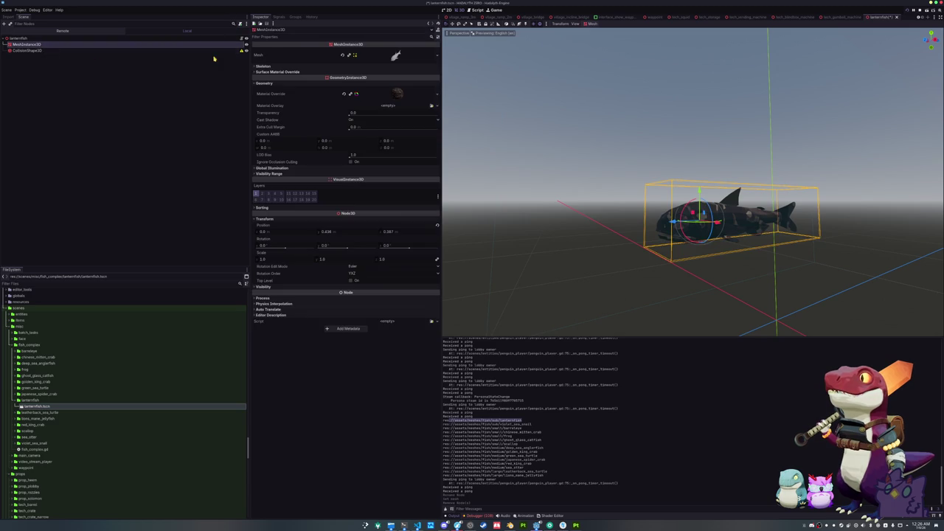
Frame the collision box and narrow it slightly around the fish.
left_click(143, 50)
key("f")
left_click_drag(598, 207, 591, 209)
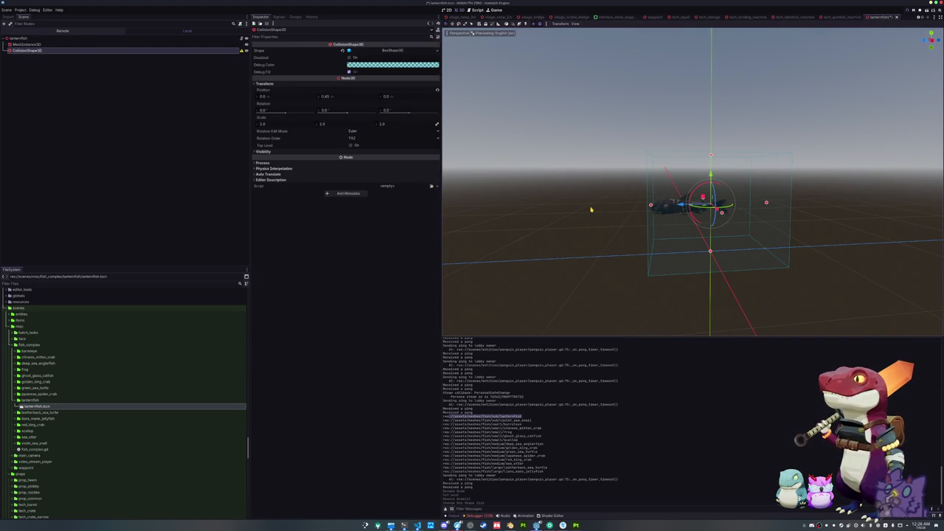
Move the fish mesh lower toward the ground in side orthogonal view.
key("KP_3")
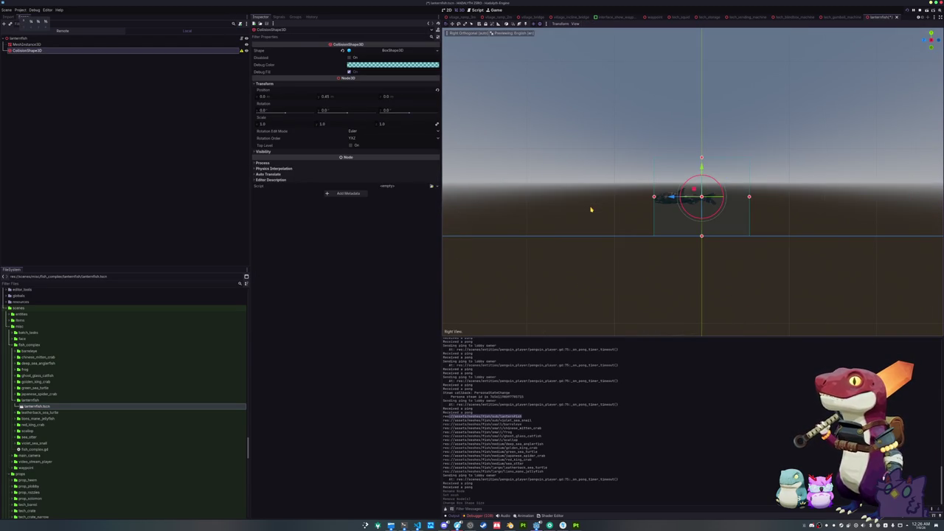
left_click(648, 229)
left_click(650, 224)
mouse_move(632, 209)
left_mouse_down()
mouse_move(681, 274)
mouse_move(669, 276)
mouse_move(669, 295)
mouse_move(670, 273)
left_mouse_up()
Shrink the collision box's height and side in to fit the fish.
left_click(611, 240)
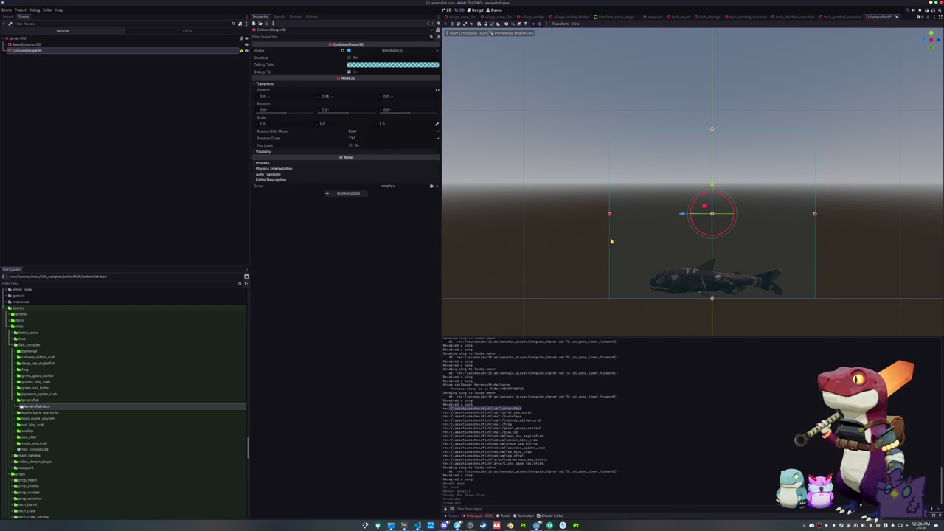
mouse_move(709, 127)
left_mouse_down()
mouse_move(685, 258)
mouse_move(672, 263)
left_mouse_up()
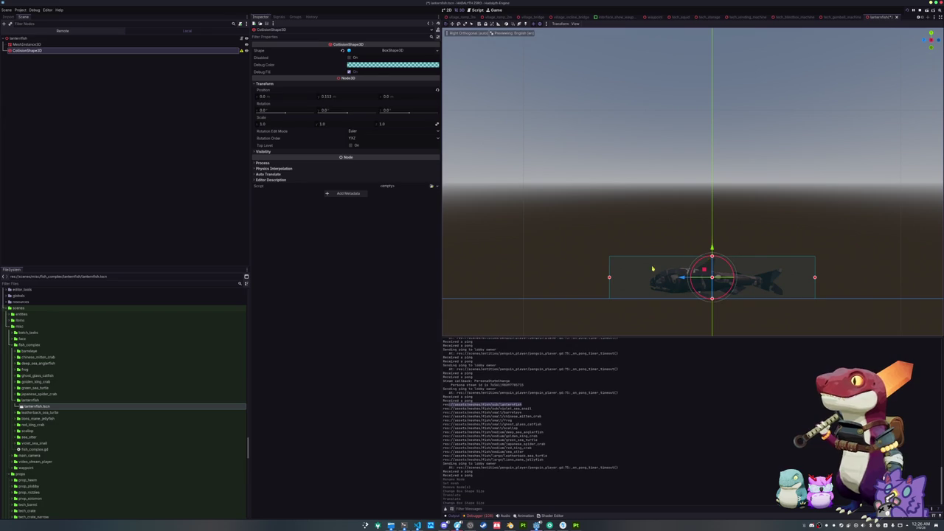
left_click_drag(608, 278, 649, 279)
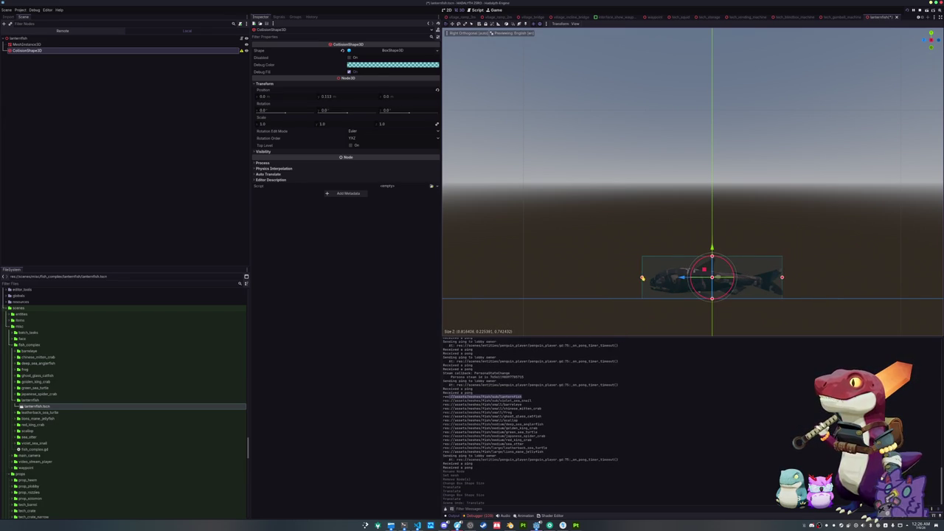
In top orthogonal view, narrow the collision box to the fish's width.
left_click(573, 261)
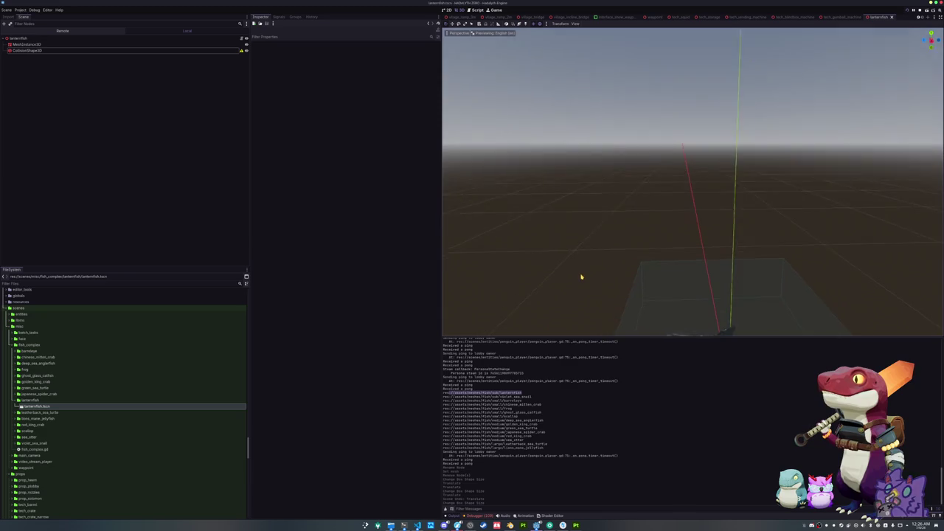
scroll(611, 273, "up", 3)
left_click(664, 298)
mouse_move(617, 259)
left_mouse_down()
mouse_move(708, 283)
mouse_move(682, 294)
left_mouse_up()
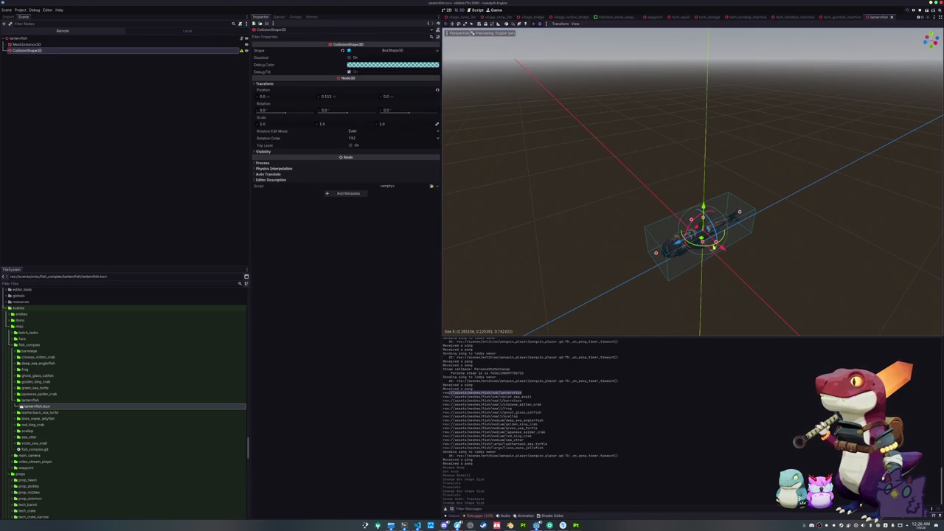
key("KP_7")
scroll(689, 194, "up", 3)
mouse_move(689, 194)
left_mouse_down()
mouse_move(573, 204)
mouse_move(698, 201)
mouse_move(688, 202)
left_mouse_up()
scroll(601, 211, "up", 2)
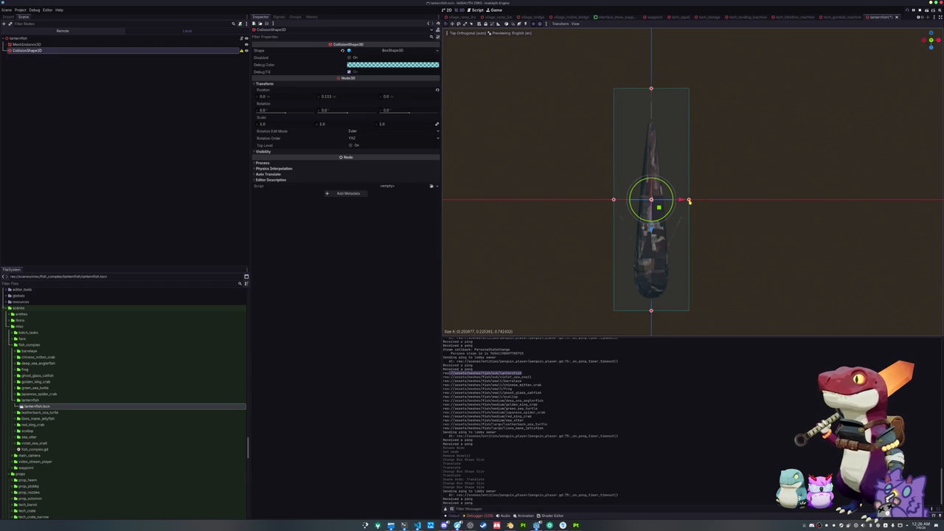
mouse_move(715, 240)
left_mouse_down()
mouse_move(675, 163)
mouse_move(649, 221)
left_mouse_up()
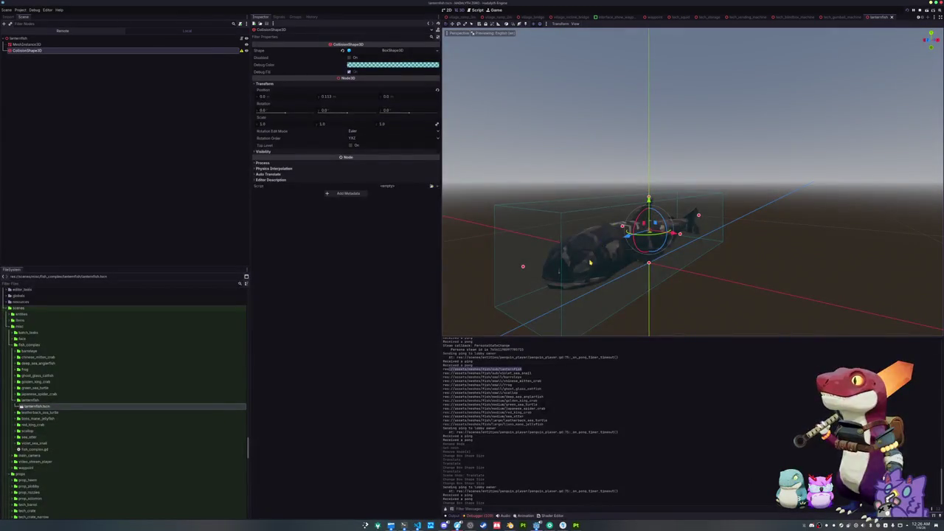
left_click(590, 262)
left_click(415, 94)
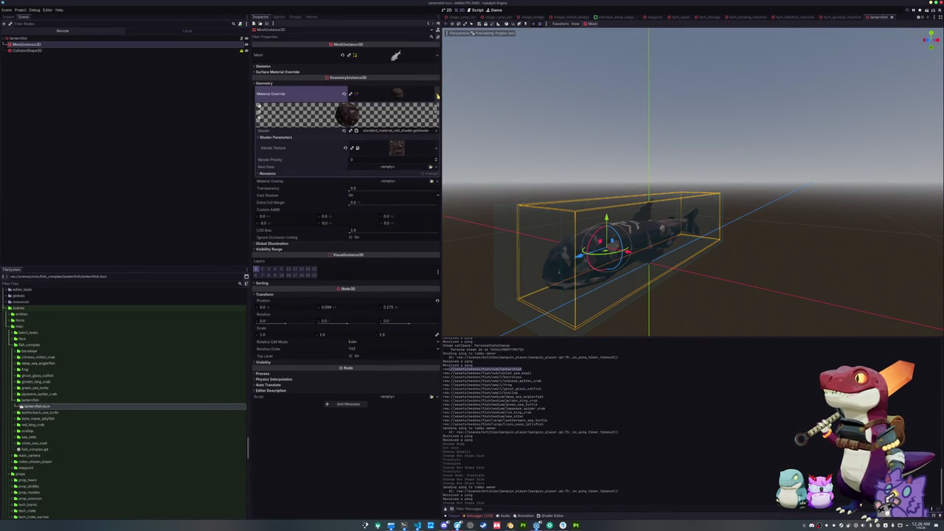
Save the material override via Save As, browsing to meshes/fish/sub/lanternfish.
left_click(364, 174)
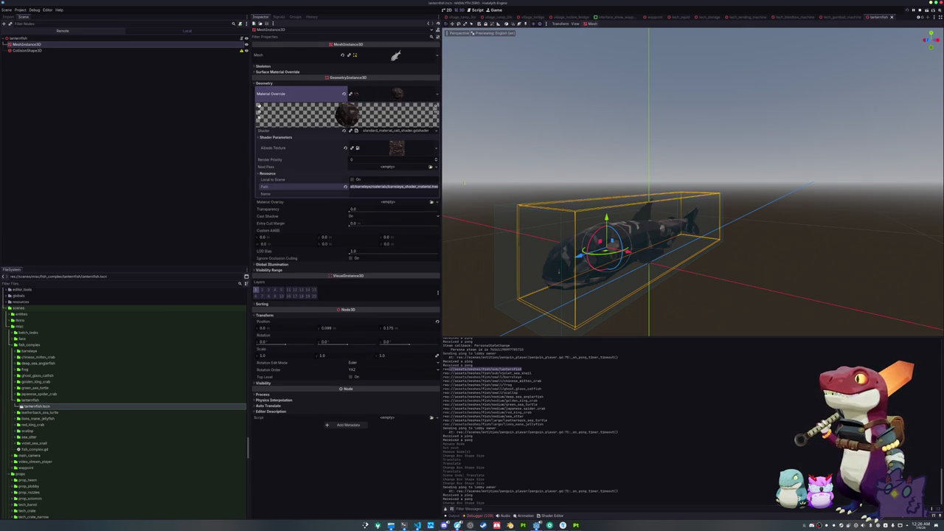
left_click_drag(353, 94, 352, 95)
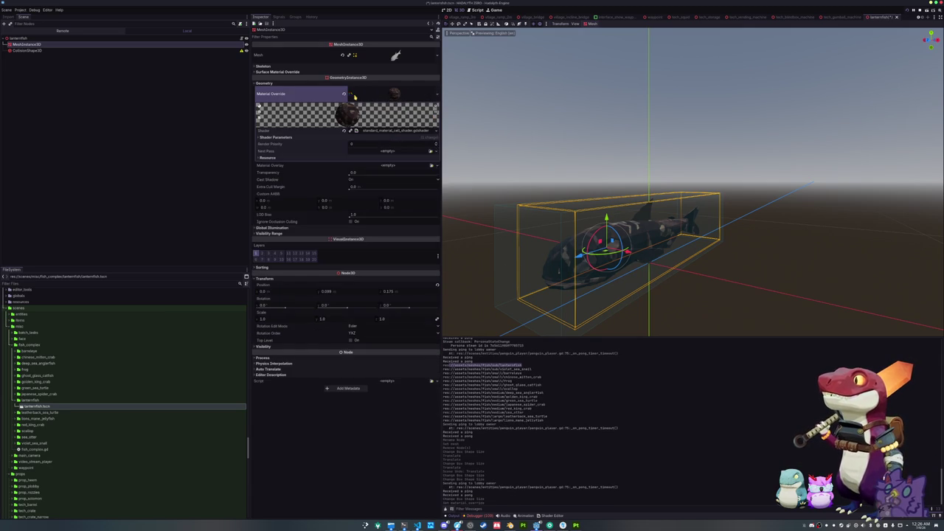
left_click(437, 94)
left_click(403, 181)
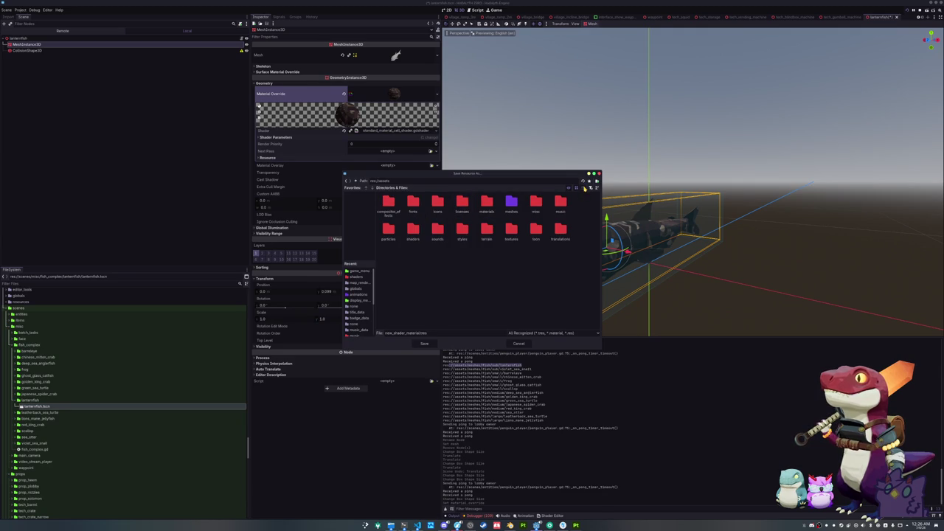
left_click(583, 188)
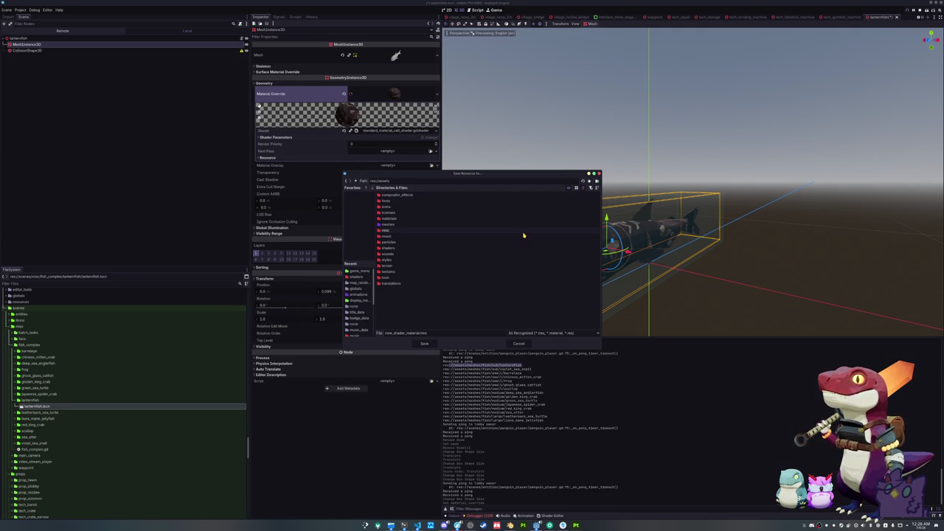
double_click(405, 224)
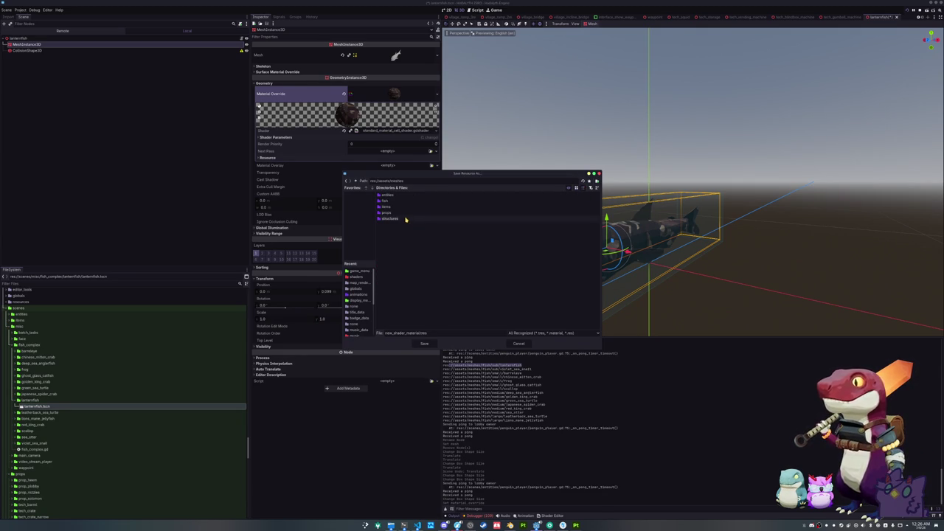
double_click(401, 200)
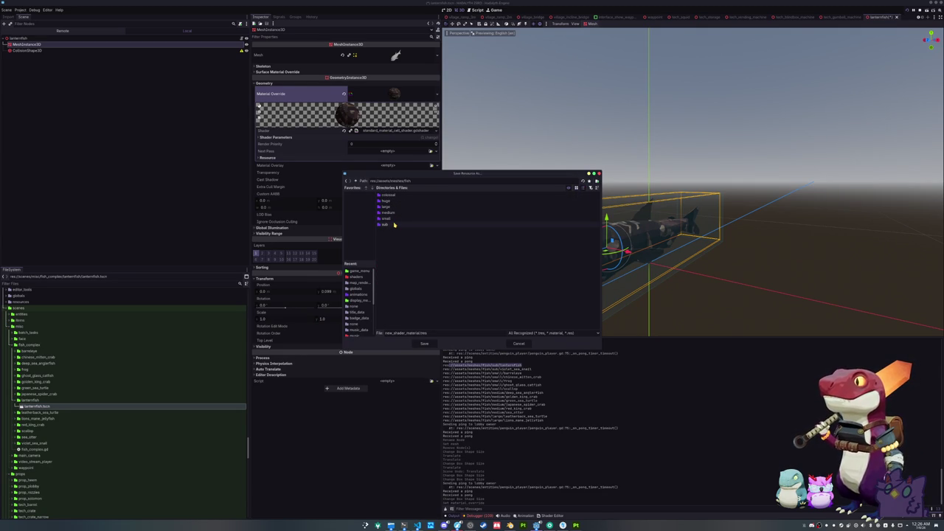
double_click(393, 225)
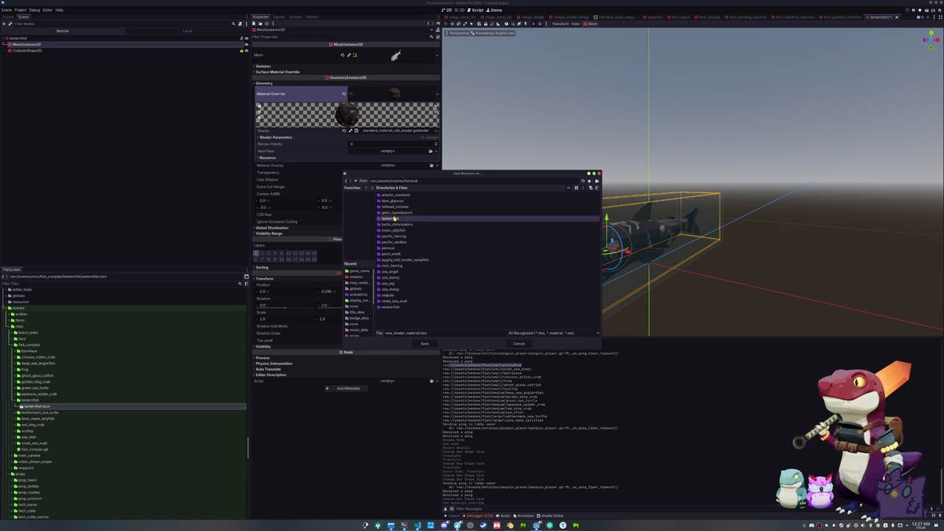
double_click(393, 219)
Create a 'materials' folder there and save the material as lanternfish_shader.
left_click(598, 180)
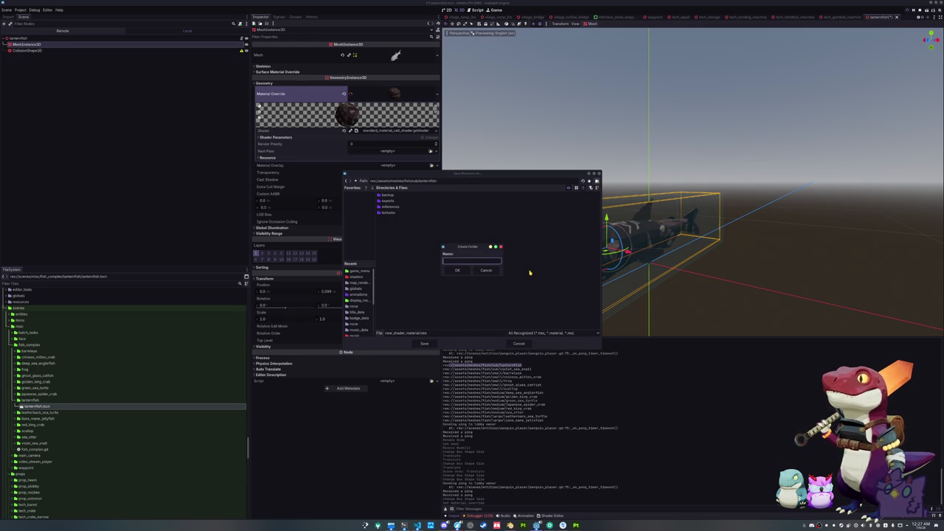
type("materials")
key("Return")
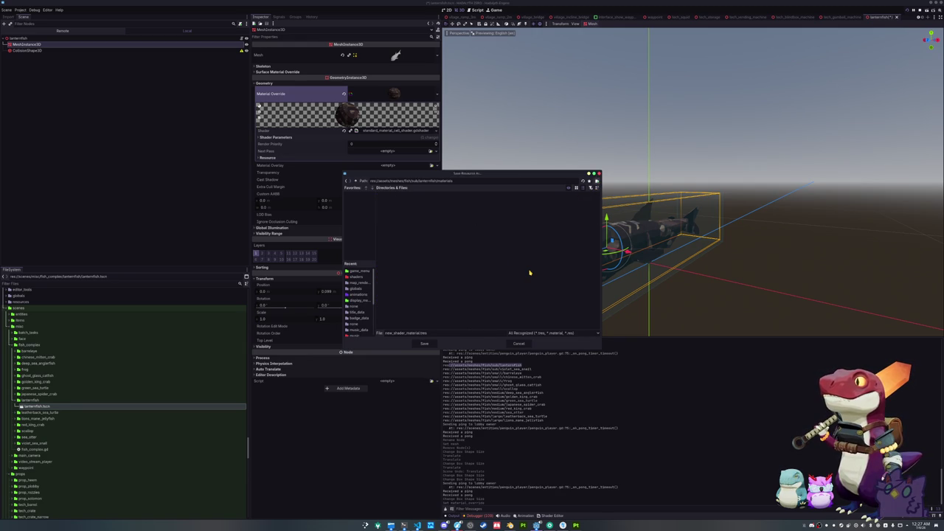
double_click(405, 333)
type("lanternfish_shader")
key("Return")
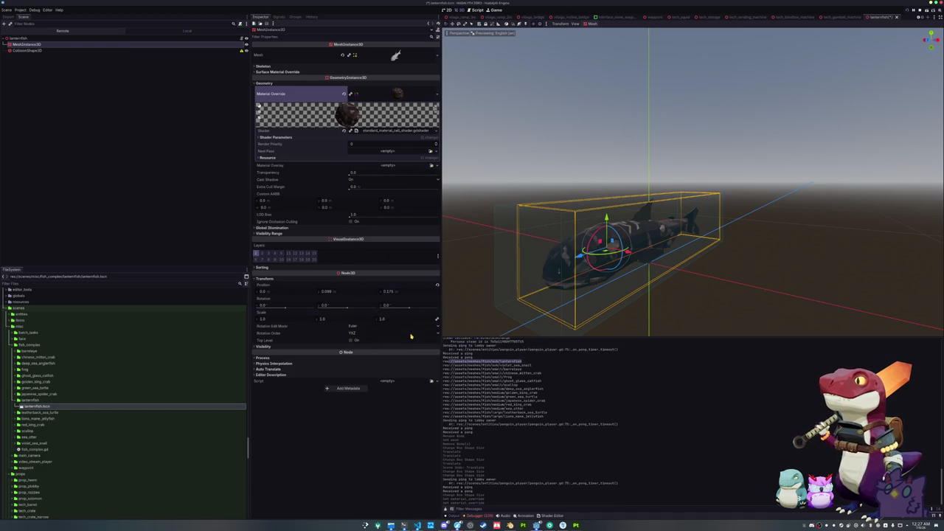
Quick-load standard_material_cell_shader.gdshader as the material's shader.
left_click(380, 134)
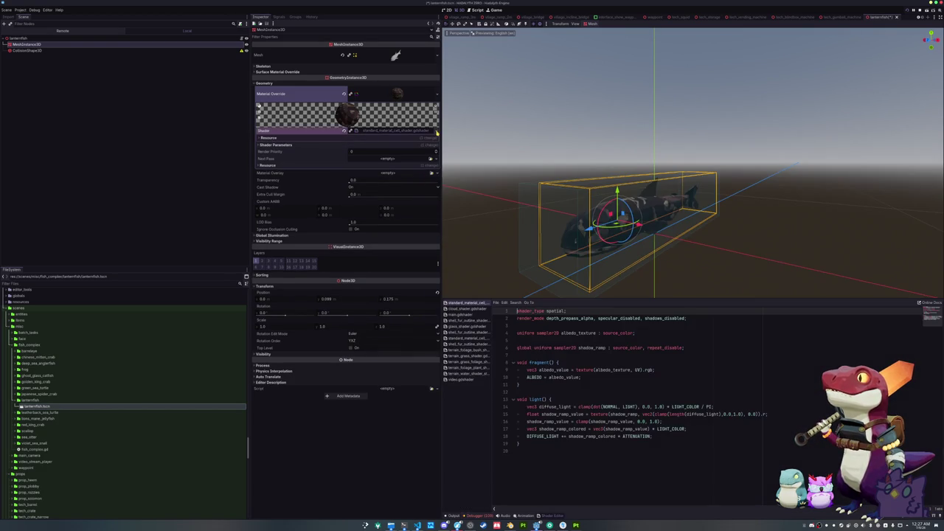
left_click(436, 130)
left_click(423, 155)
type("sha")
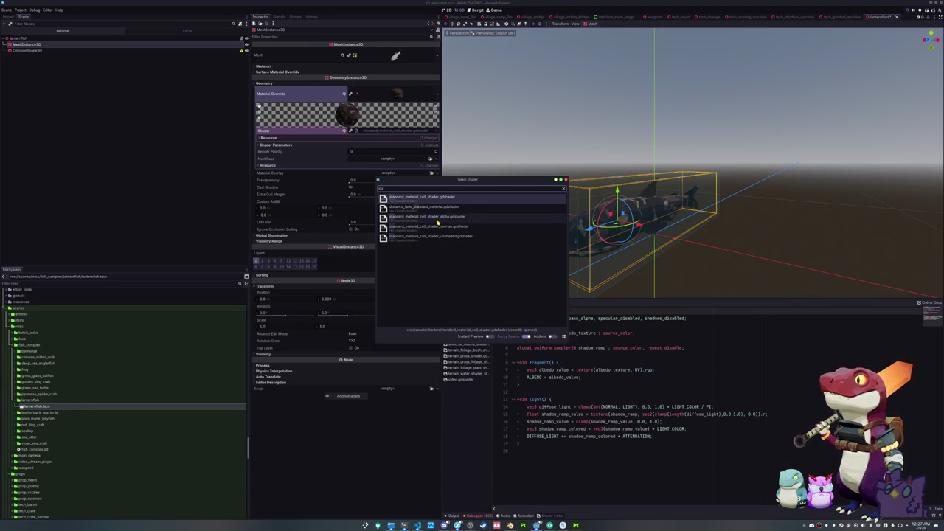
left_click(425, 199)
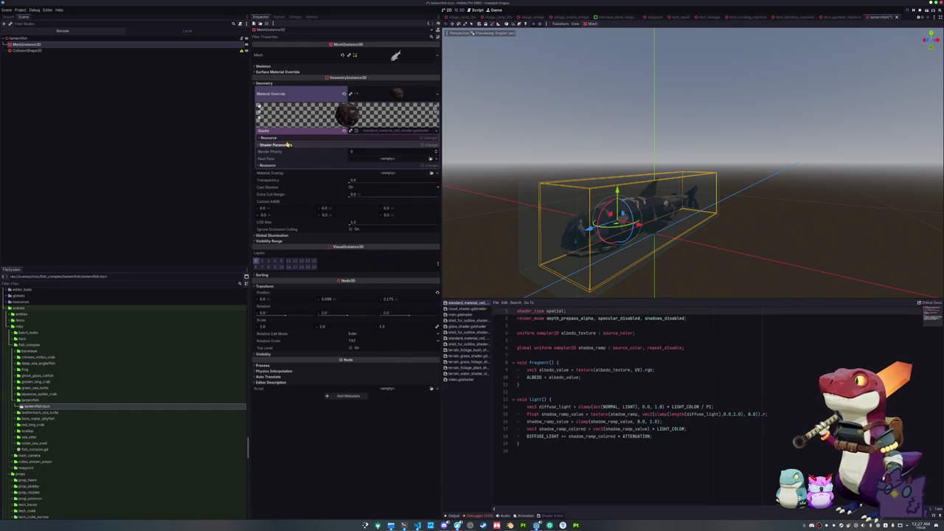
Check the Albedo Texture shader parameter and open the shader code for editing.
left_click(286, 145)
left_click(287, 162)
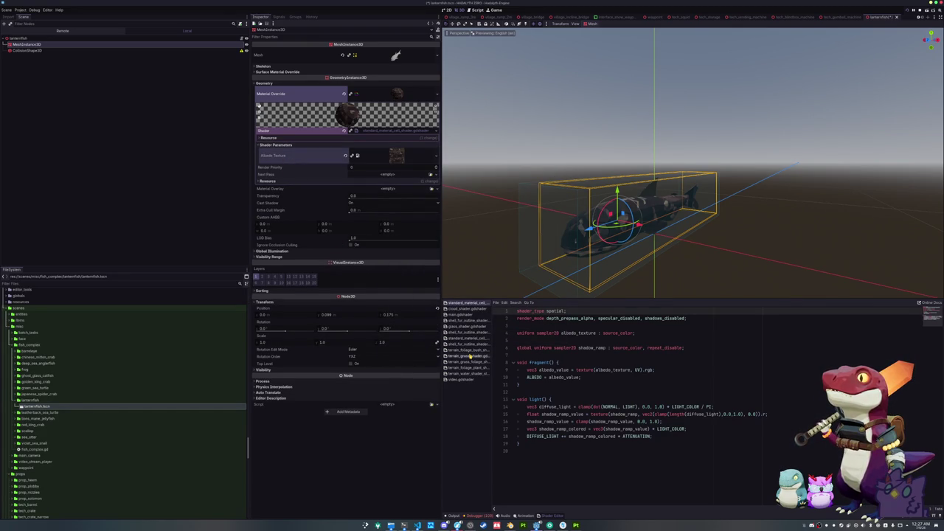
scroll(537, 206, "up", 5)
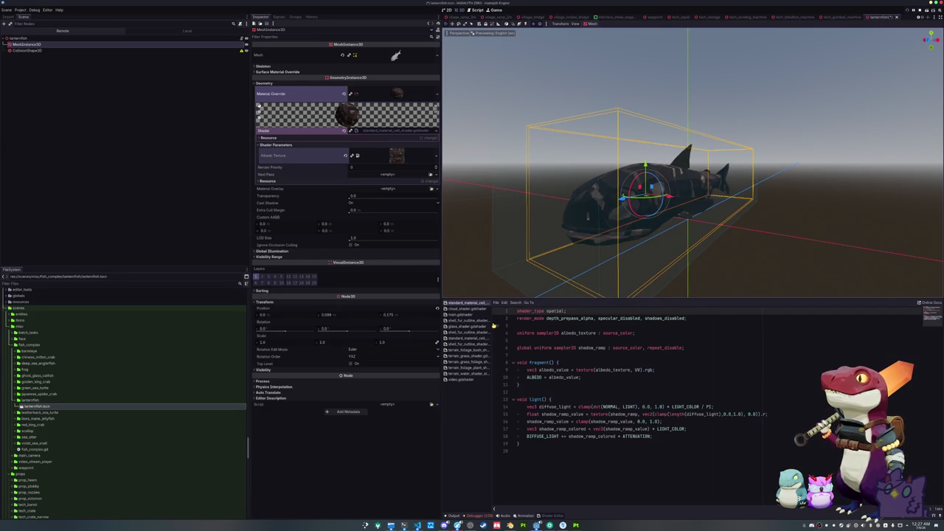
left_click_drag(491, 325, 521, 330)
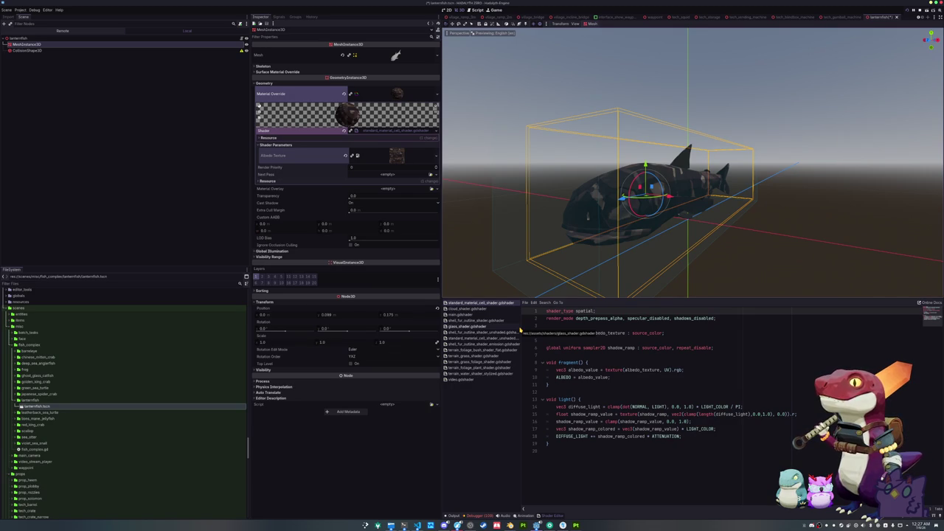
left_click(557, 326)
Inspect the assigned albedo texture, leaving it unchanged, and place the cursor on shader line 8.
left_click(397, 155)
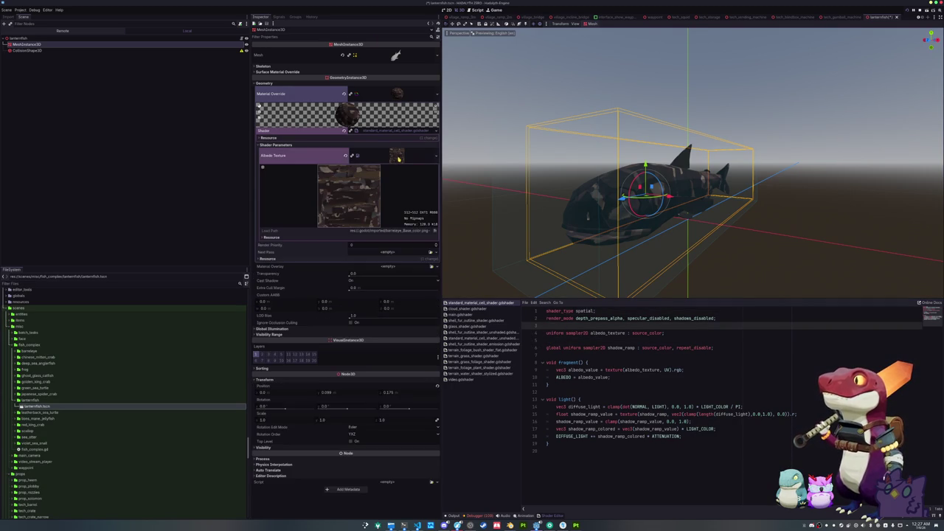
left_click(435, 156)
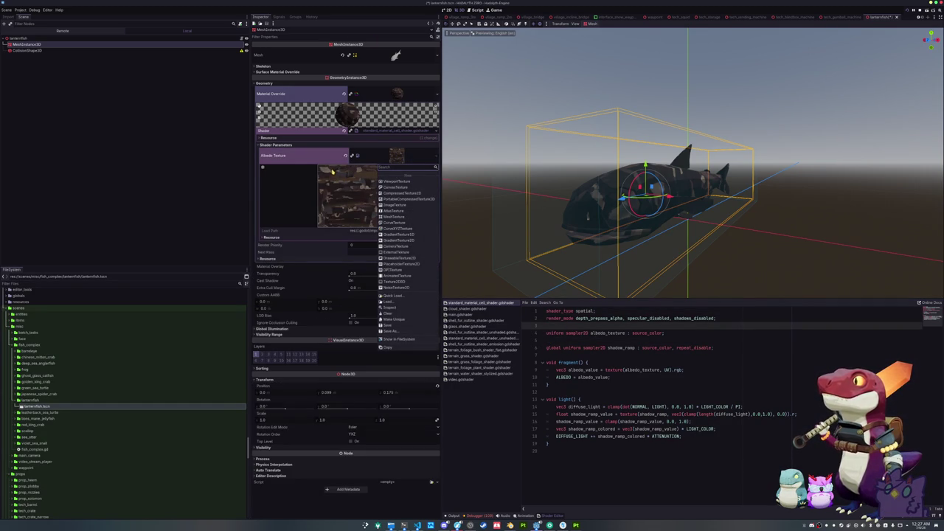
left_click(395, 296)
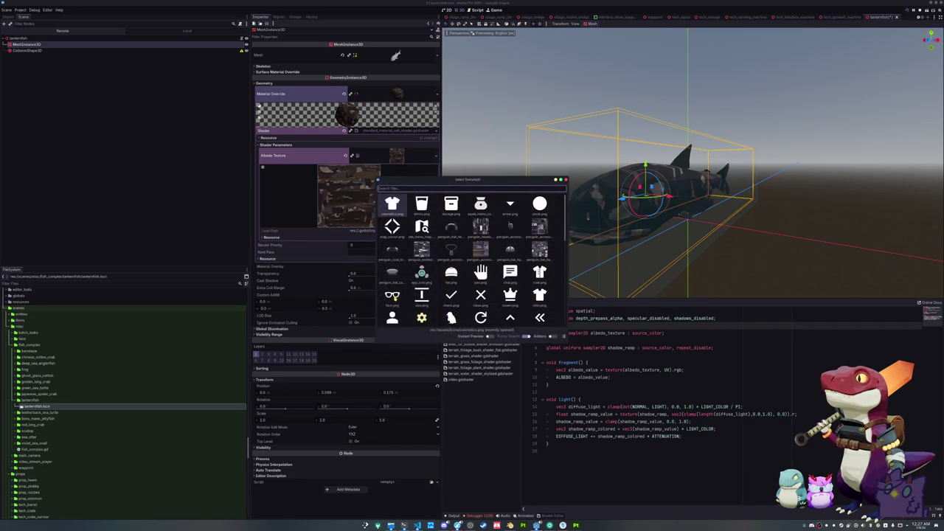
key("Escape")
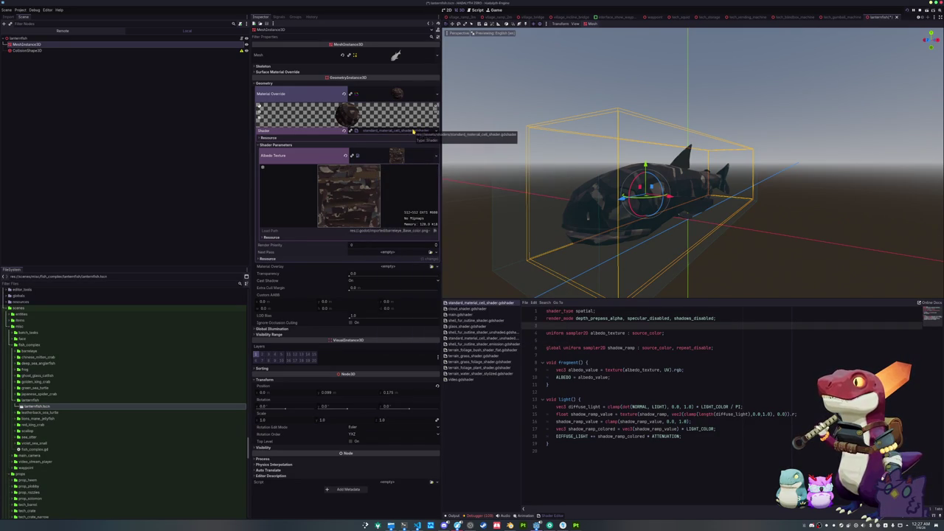
left_click(398, 155)
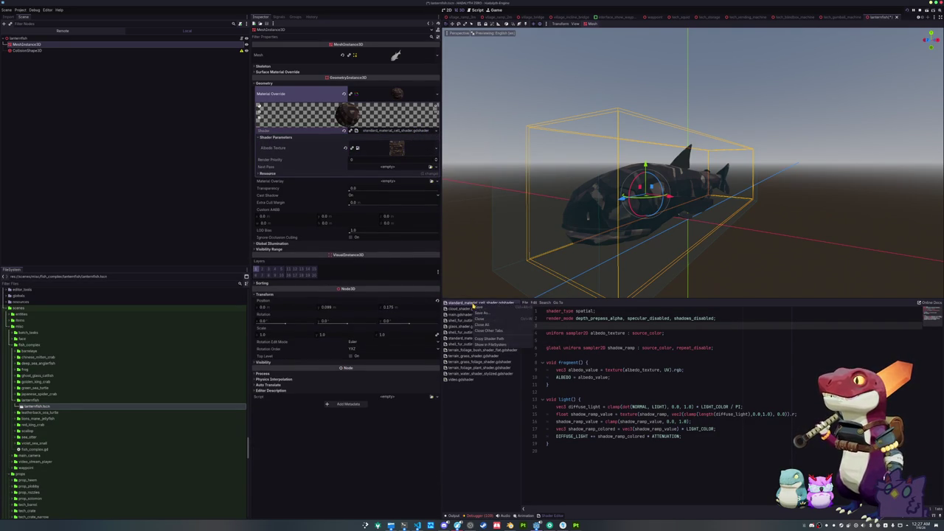
left_click(555, 340)
left_click(562, 354)
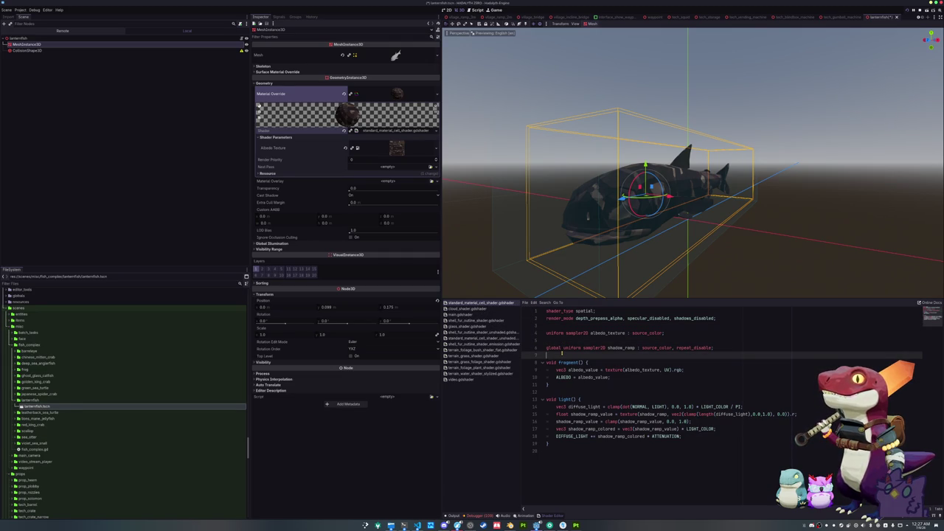
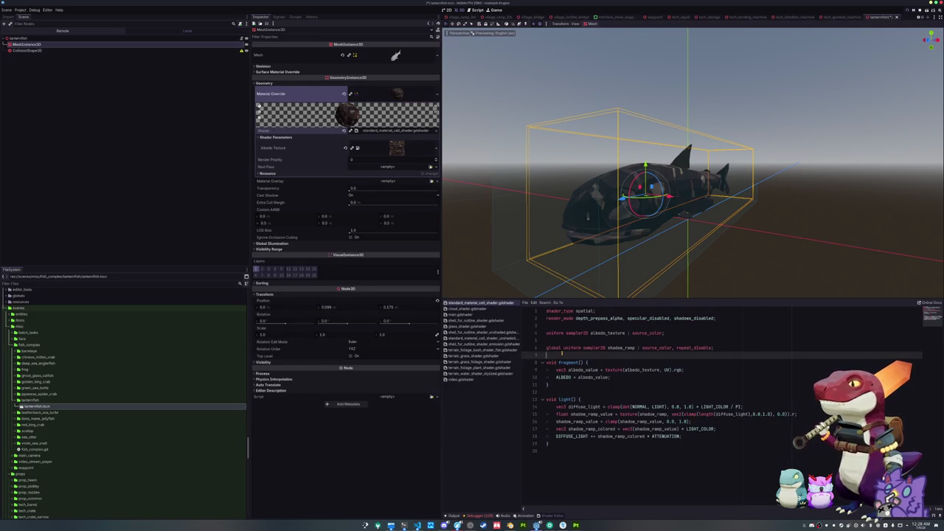
Declare 'uniform sampler2D emission_texture : source_color, hint_default_black;' below the albedo uniform.
key("Up")
key("Up")
key("Up")
key("Up")
key("Down")
key("Down")
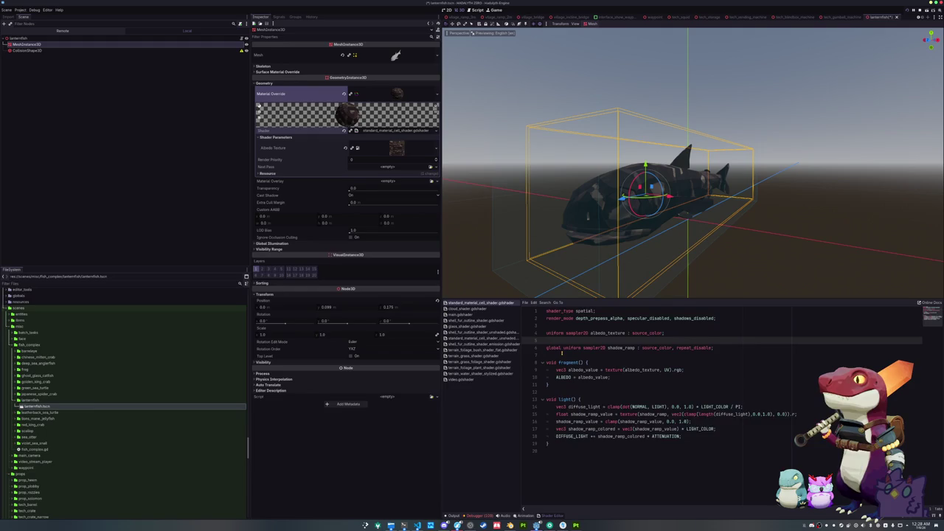
key("Return")
type("uniform samp")
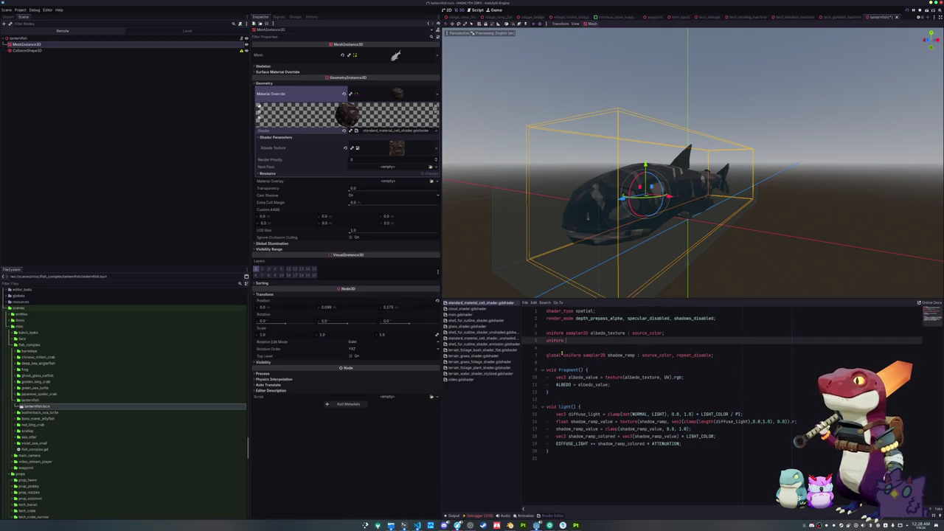
key("Escape")
key("ctrl+shift+Left")
key("ctrl+shift+Left")
key("BackSpace")
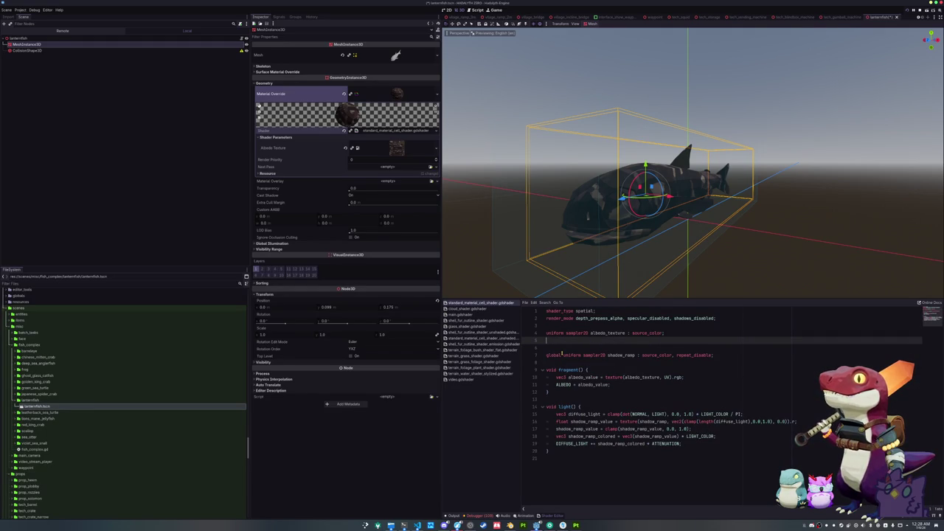
key("ctrl+z")
type("uniform sampler2D emission_textu")
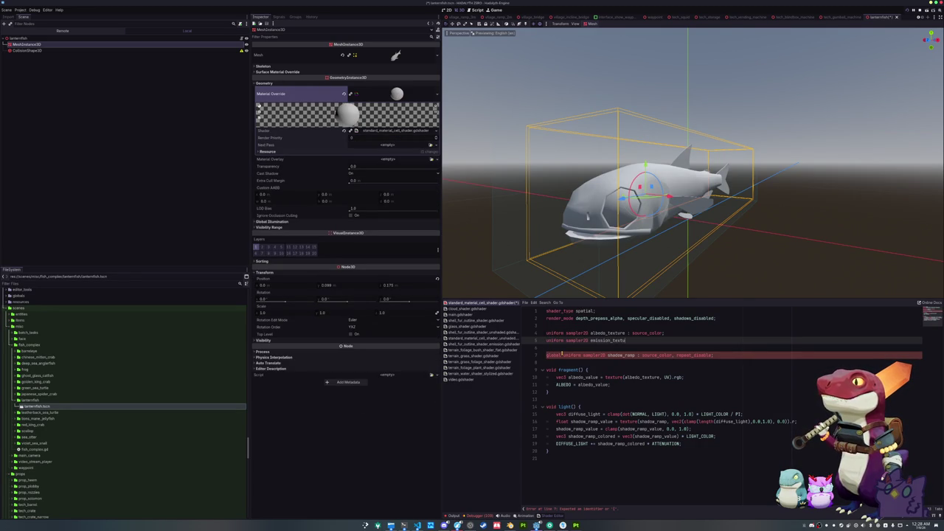
type("re : source_co")
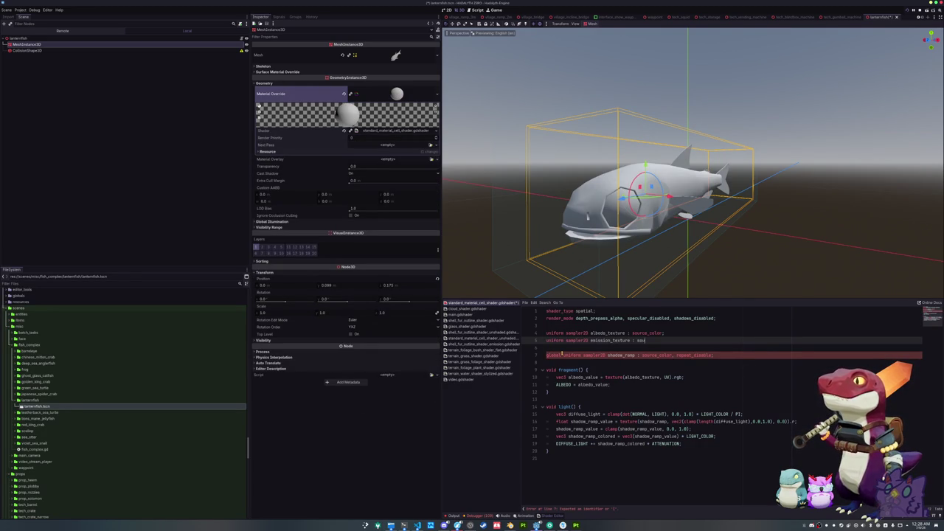
type("lor")
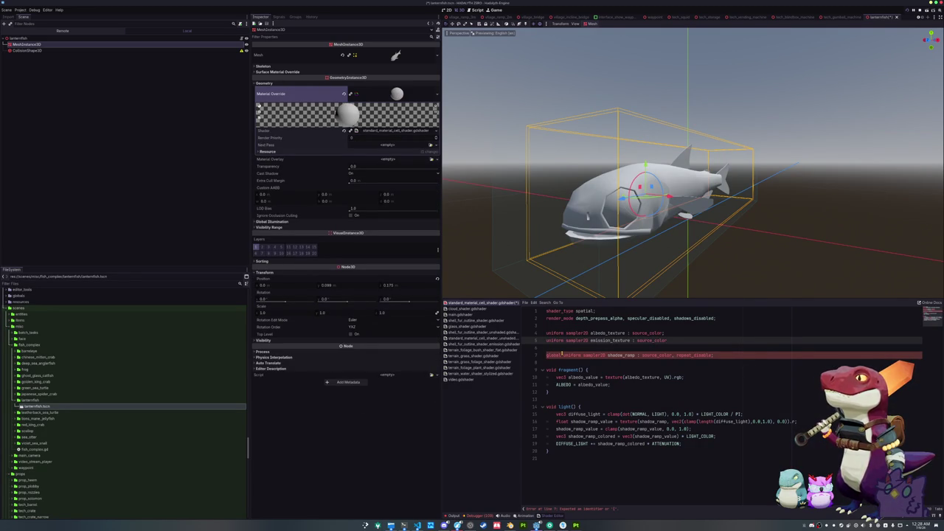
type(", hint_d")
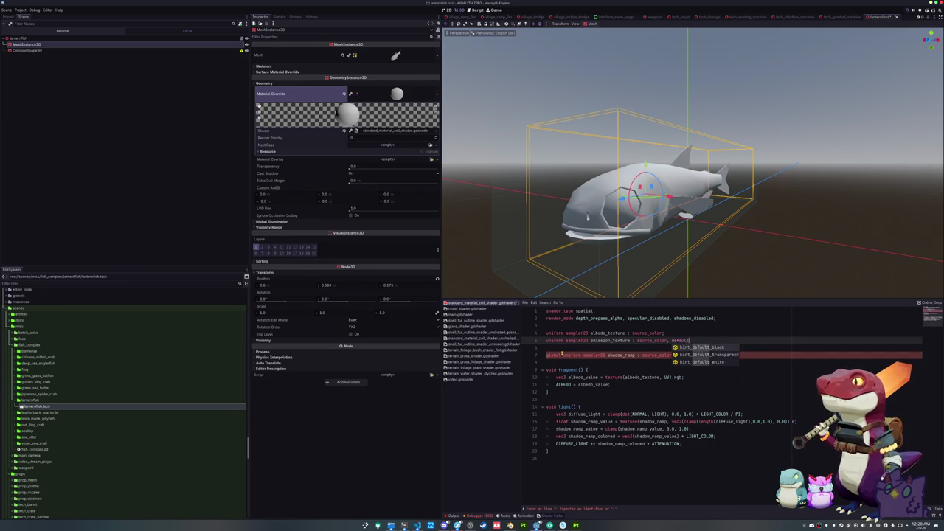
key("Return")
Add 'EMISSION = ALBEDO.rgb + texture(emission_texture, UV).rgb;' inside fragment().
double_click(557, 354)
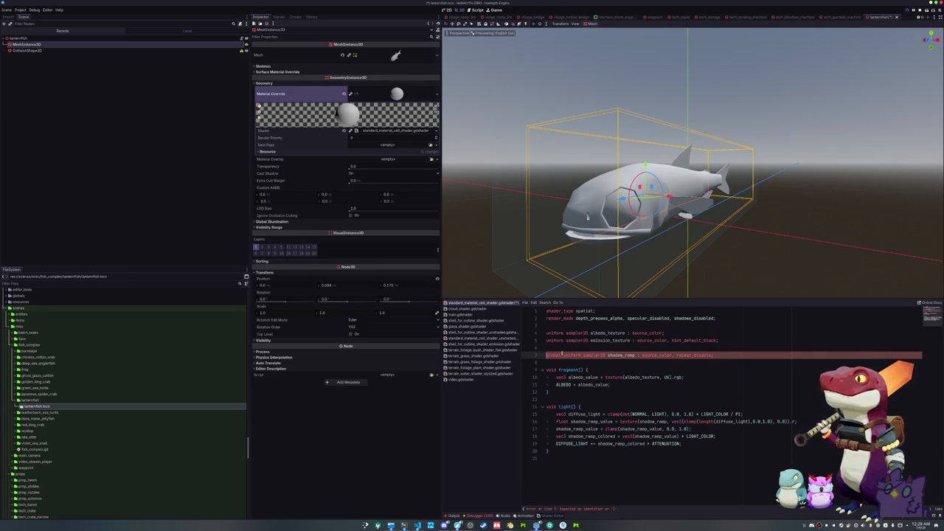
key("Down")
key("Down")
key("Down")
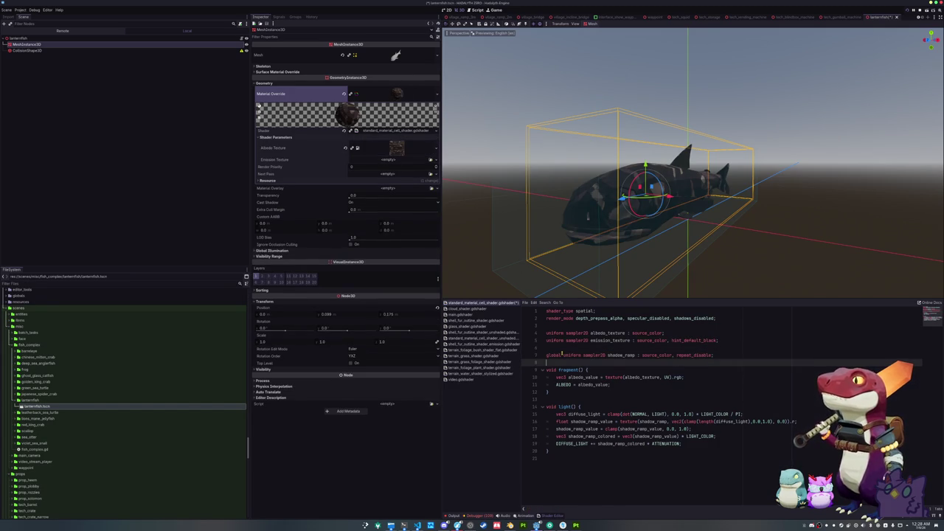
key("Return")
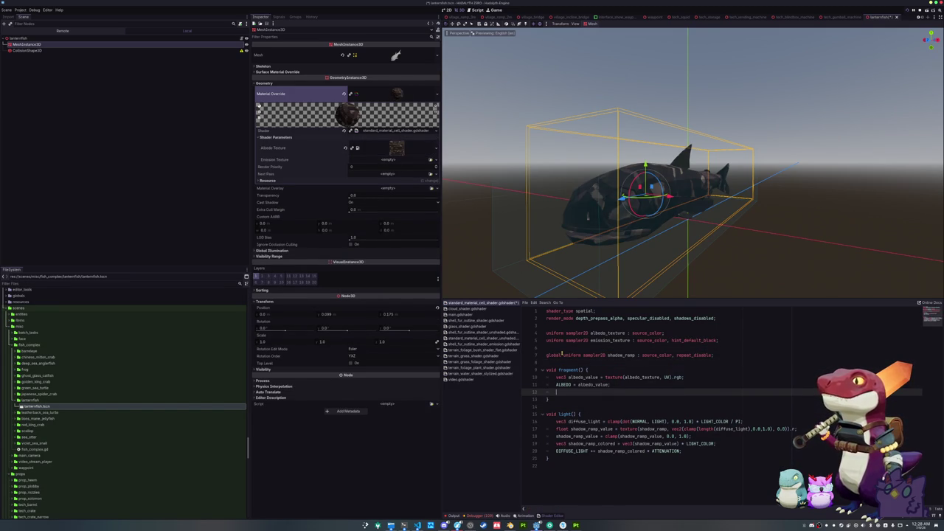
type("Emi")
key("Return")
type("ALBEDO")
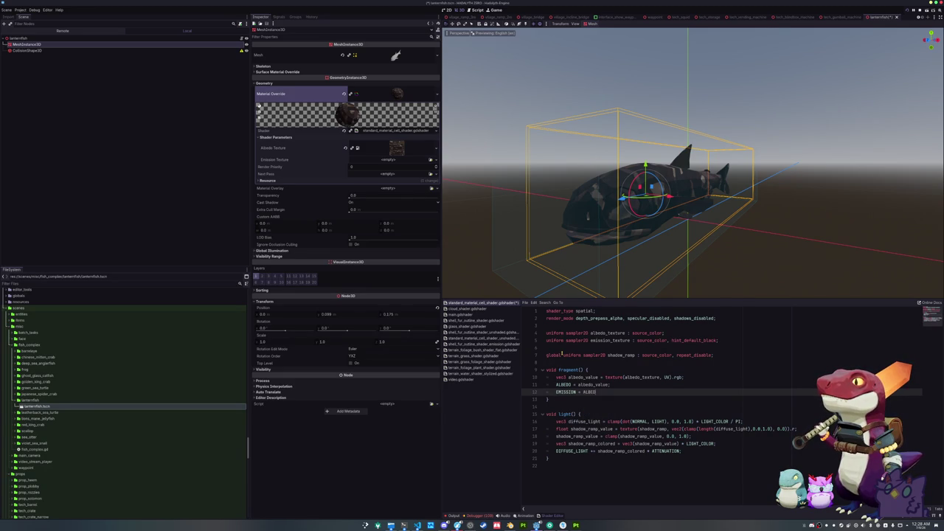
type(".rgb")
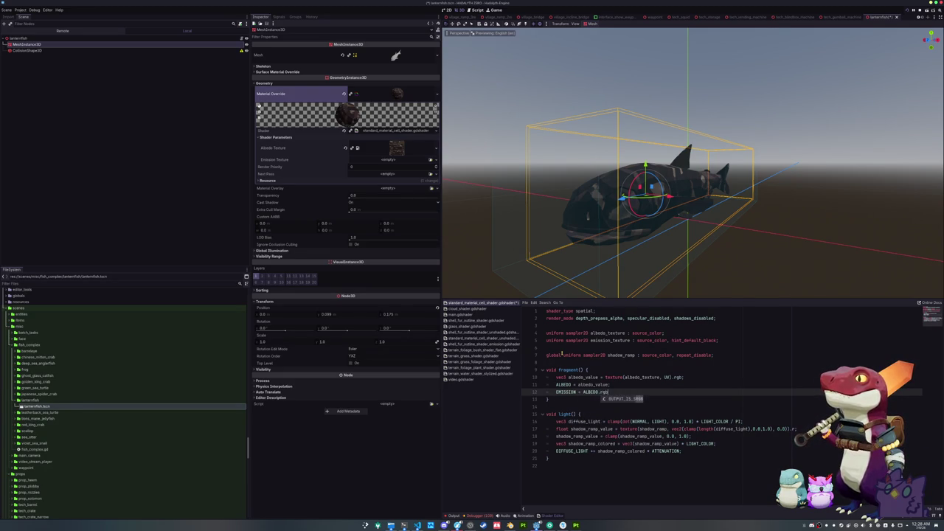
type(" + texture(emissio")
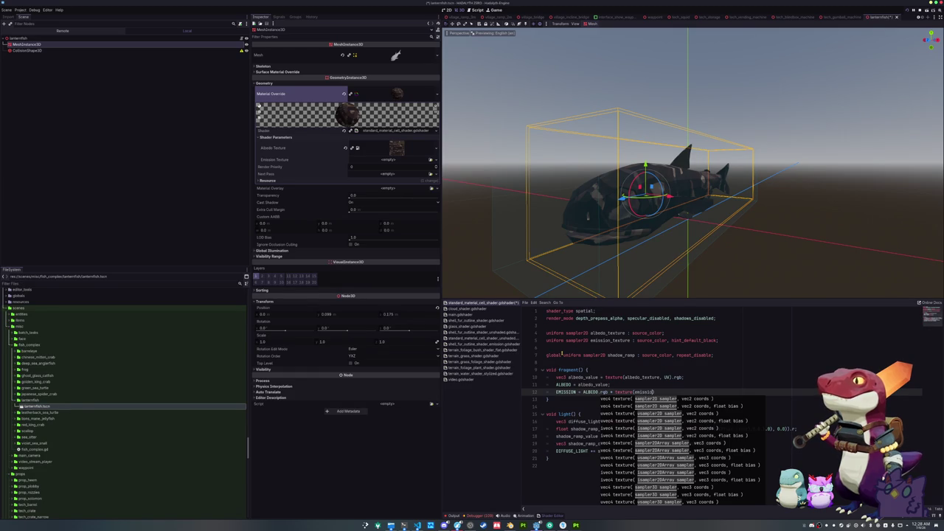
type("n_texture, UV).rgb;")
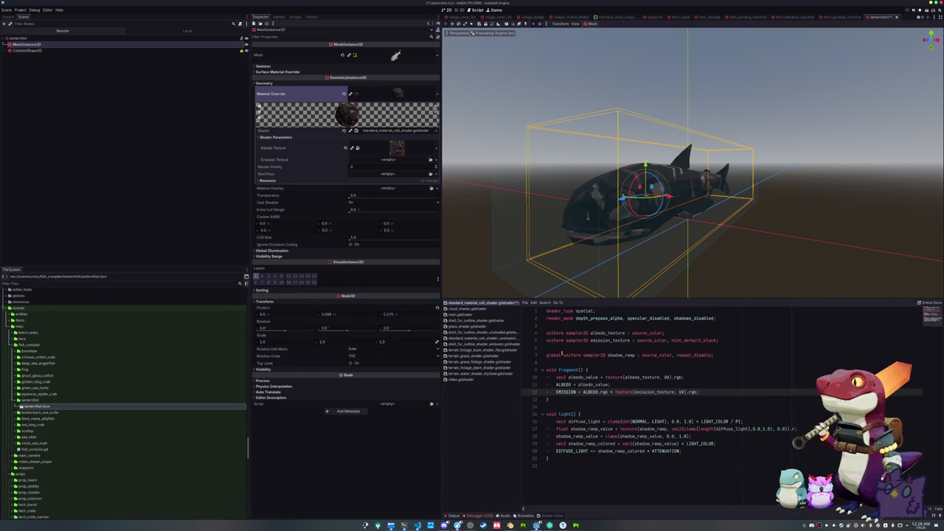
left_click(436, 147)
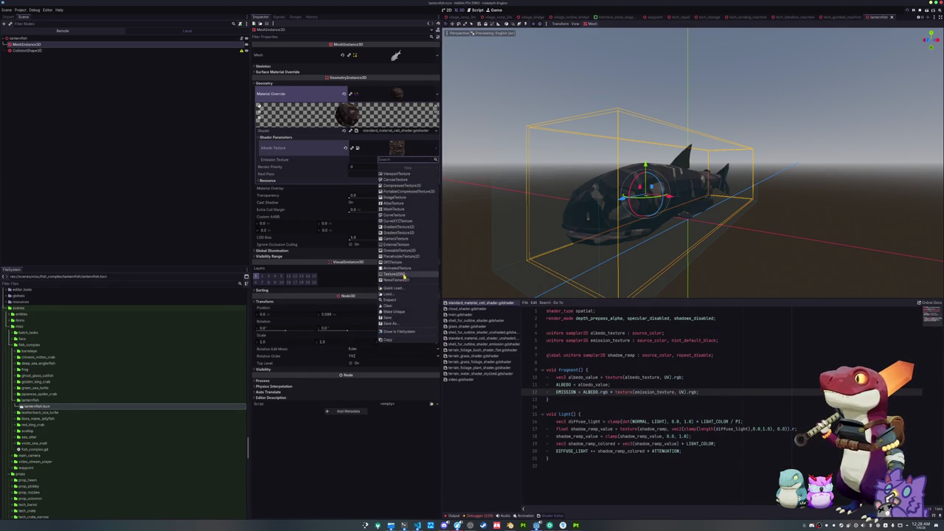
Load one lanternfish texture into Albedo Texture and the glow texture into Emission Texture.
left_click(403, 289)
type("lantern")
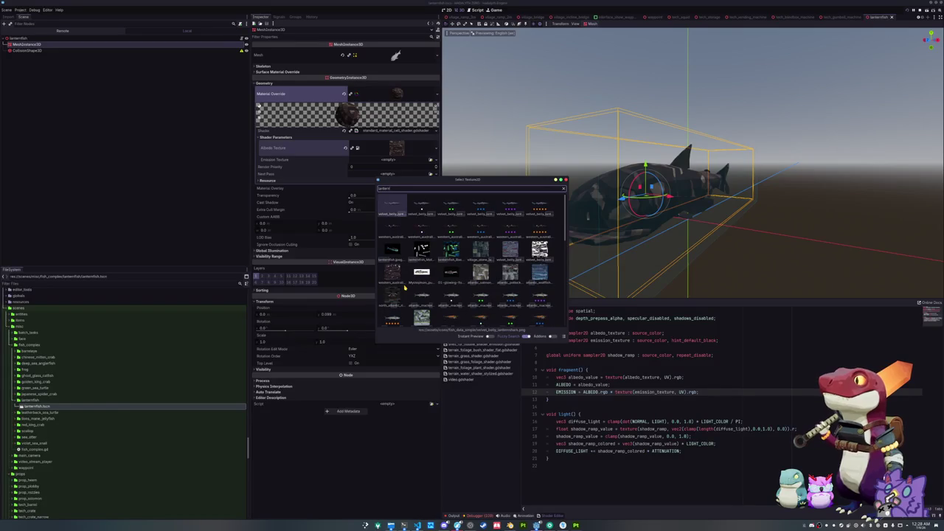
type("fish")
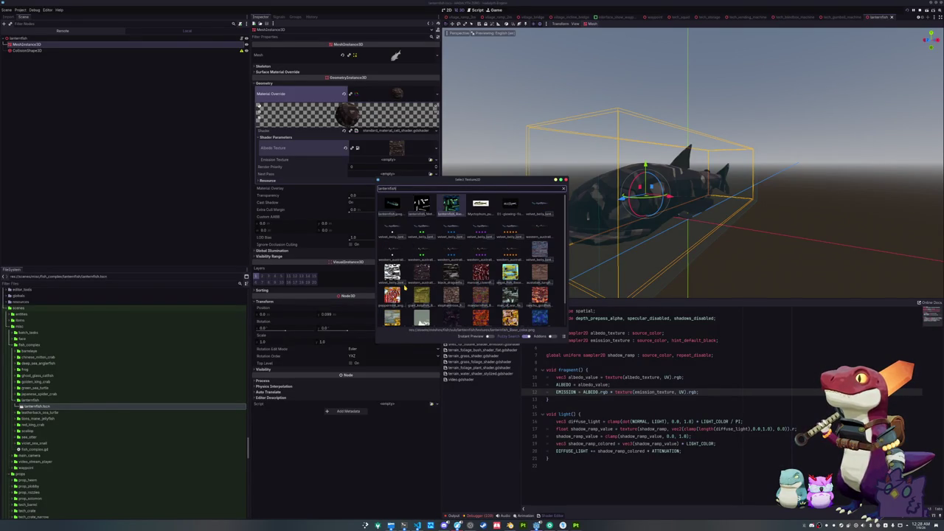
key("Return")
left_click(432, 160)
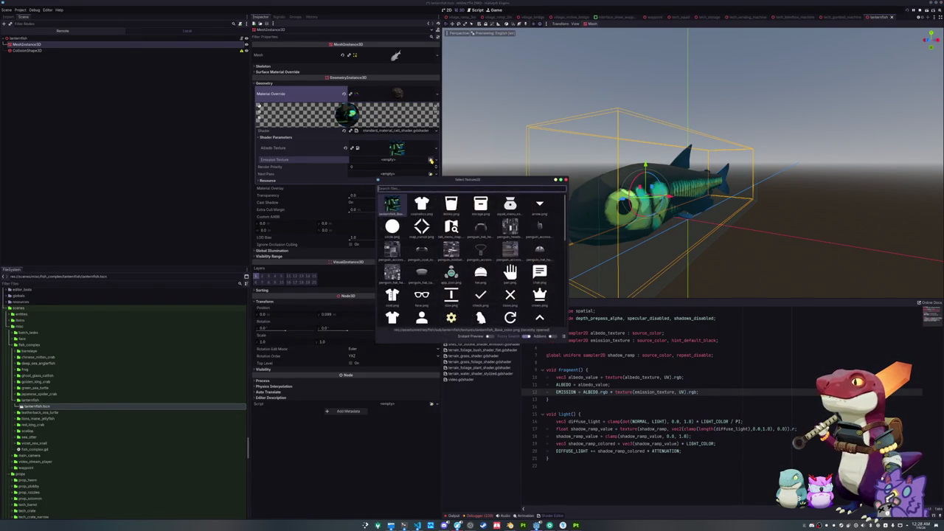
type("lanternfish")
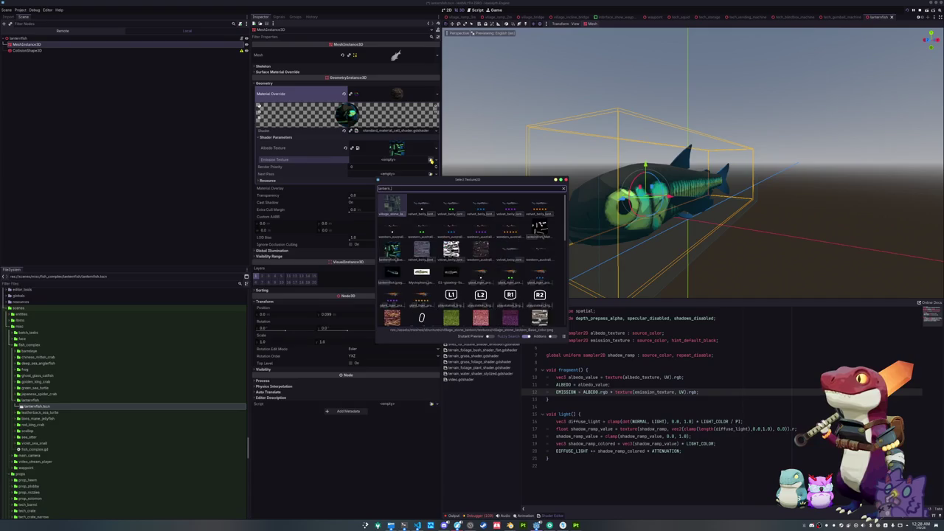
key("Right")
key("Return")
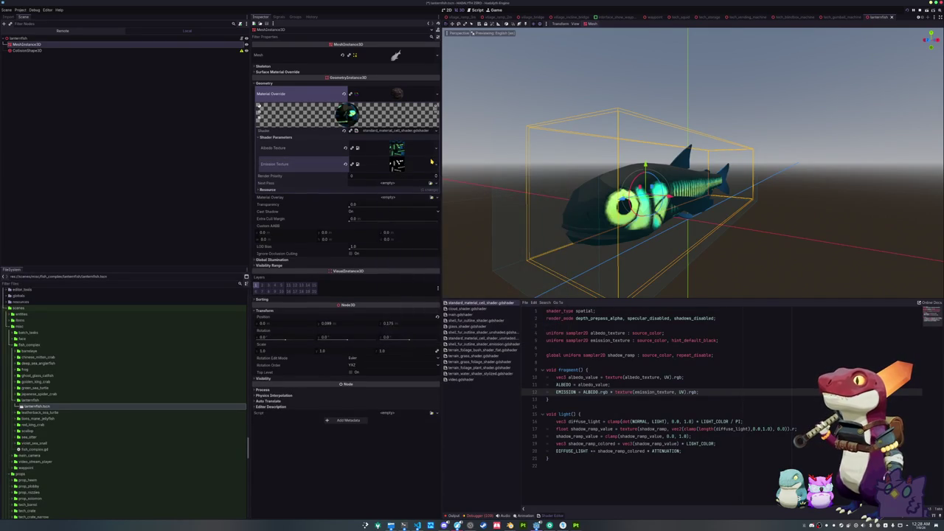
scroll(551, 135, "down", 2)
left_click(552, 135)
mouse_move(551, 135)
left_mouse_down()
mouse_move(531, 152)
mouse_move(524, 180)
mouse_move(527, 158)
left_mouse_up()
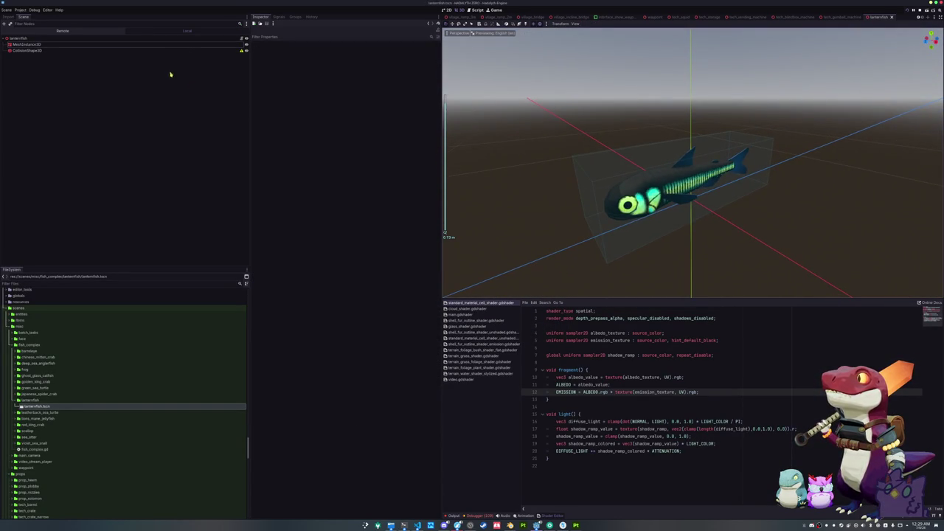
Collapse the prop folders and expand data/fish_data/fish_data_complex in the FileSystem dock.
left_click(190, 50)
left_click(198, 37)
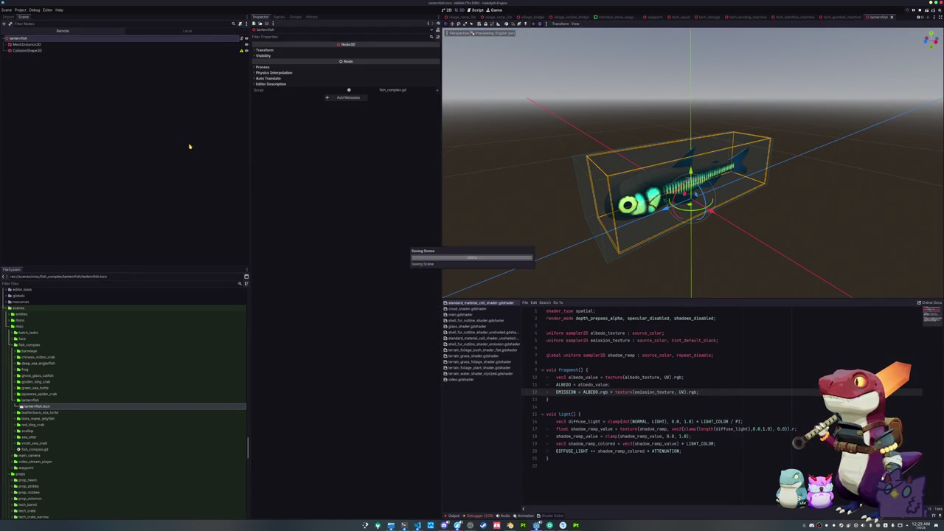
scroll(32, 403, "up", 10)
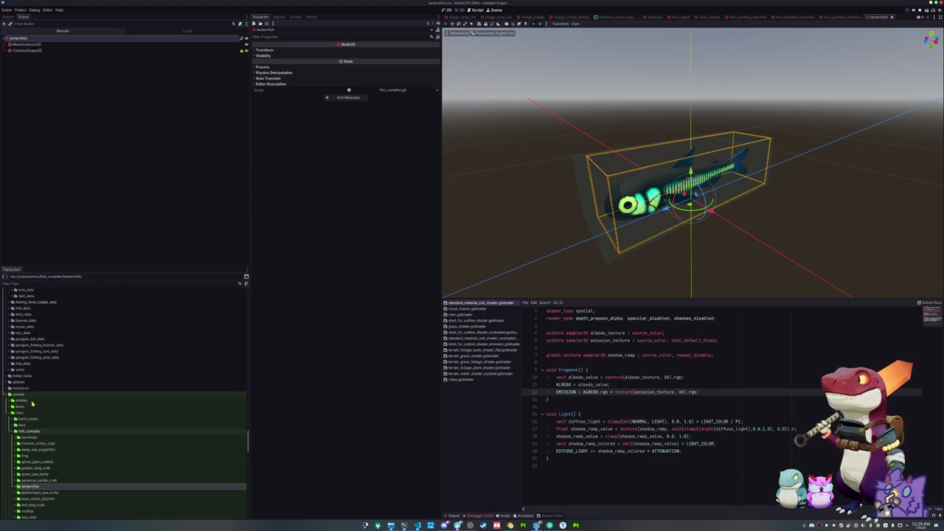
scroll(33, 402, "up", 10)
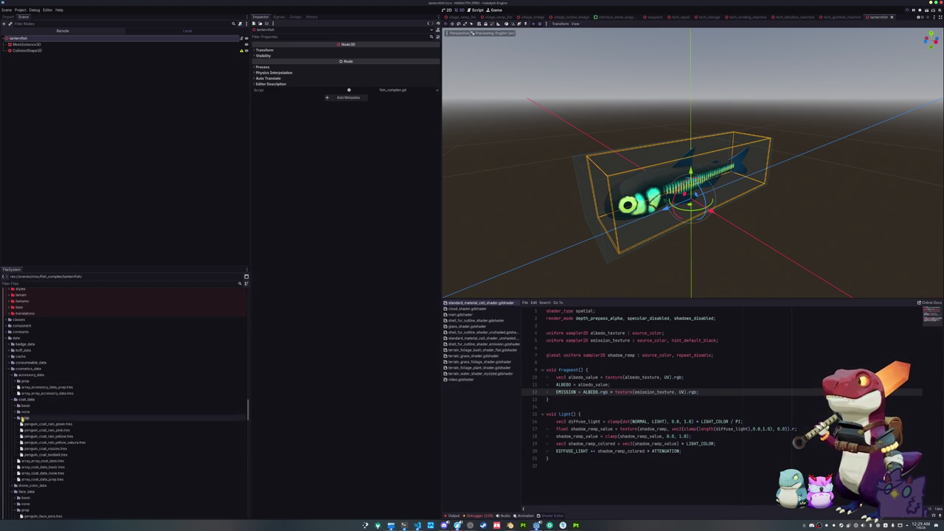
left_click(17, 417)
key("Left")
key("Left")
key("Up")
key("Left")
key("Left")
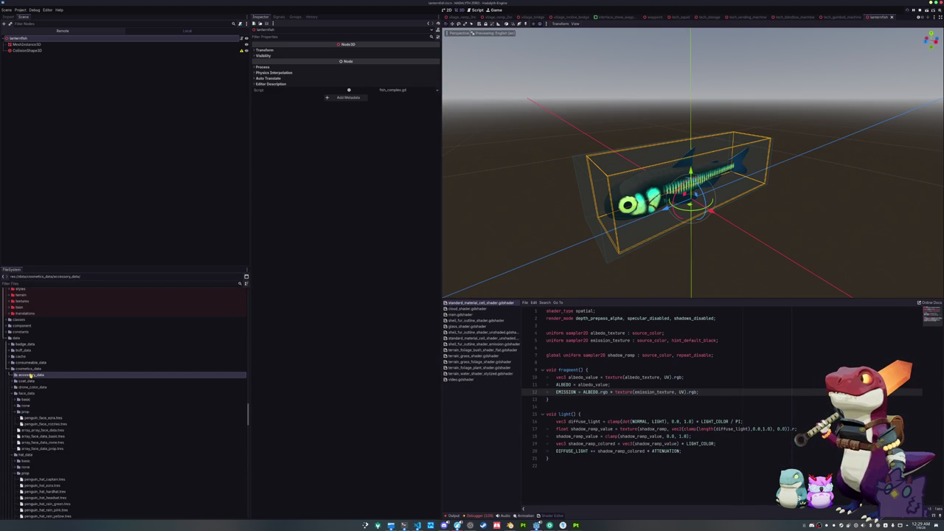
key("Down")
key("Down")
key("Down")
key("Left")
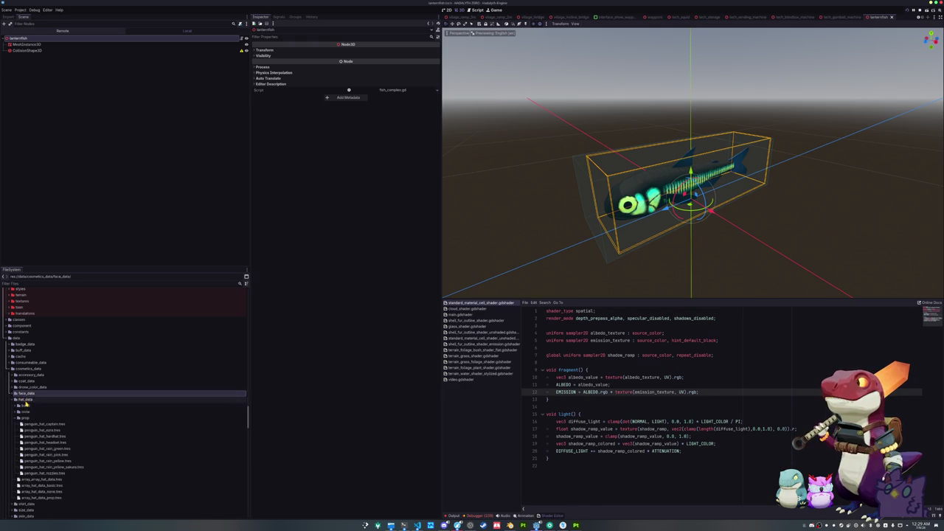
key("Down")
key("Left")
double_click(24, 430)
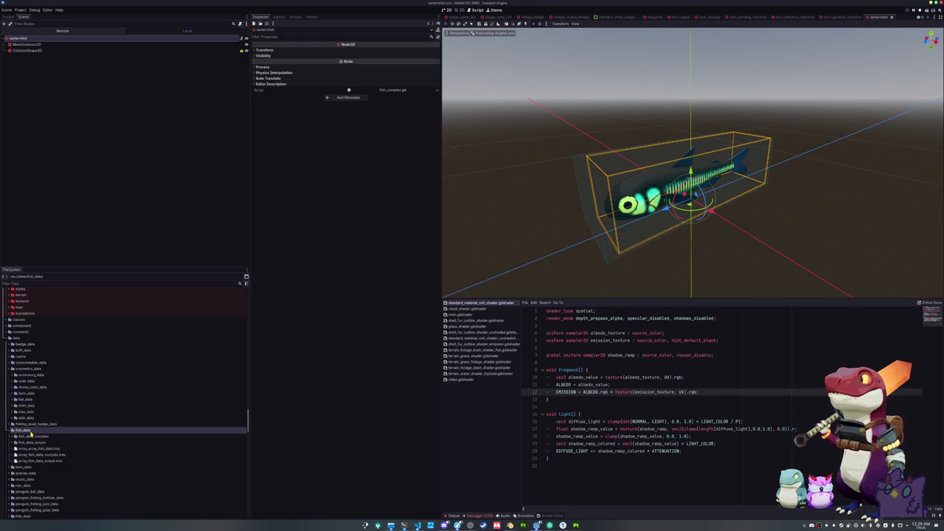
scroll(34, 412, "down", 3)
double_click(44, 379)
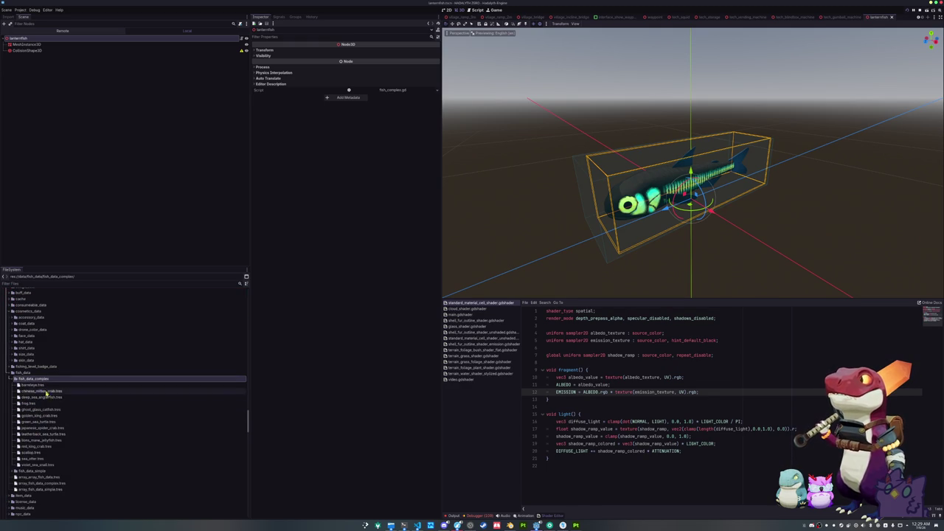
Duplicate violet_sea_snail.tres as lanternfish.tres and open it for editing.
left_click(43, 466)
key("ctrl+d")
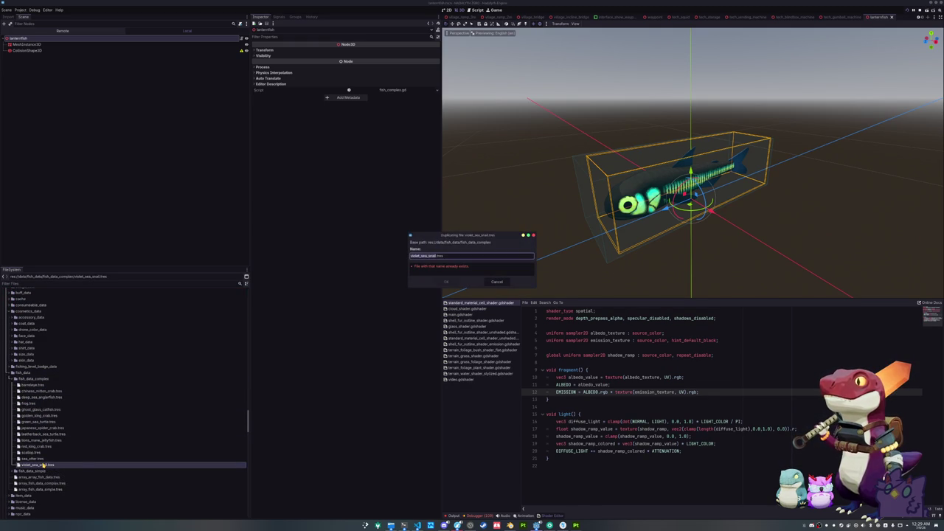
key("BackSpace")
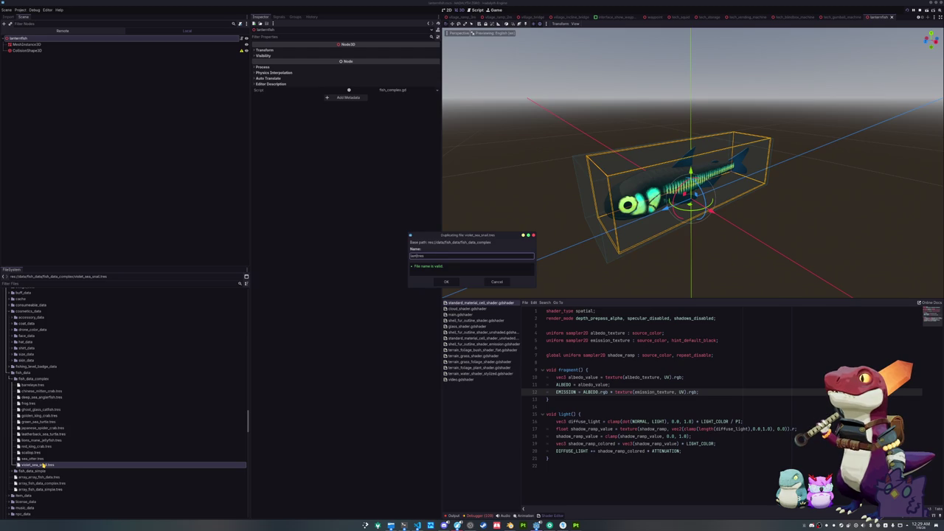
type("fish")
key("Return")
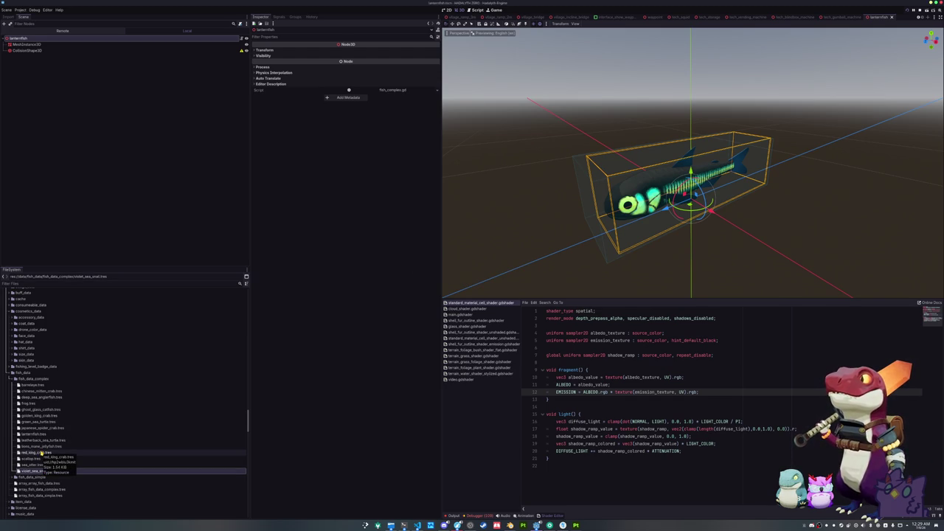
left_click(33, 433)
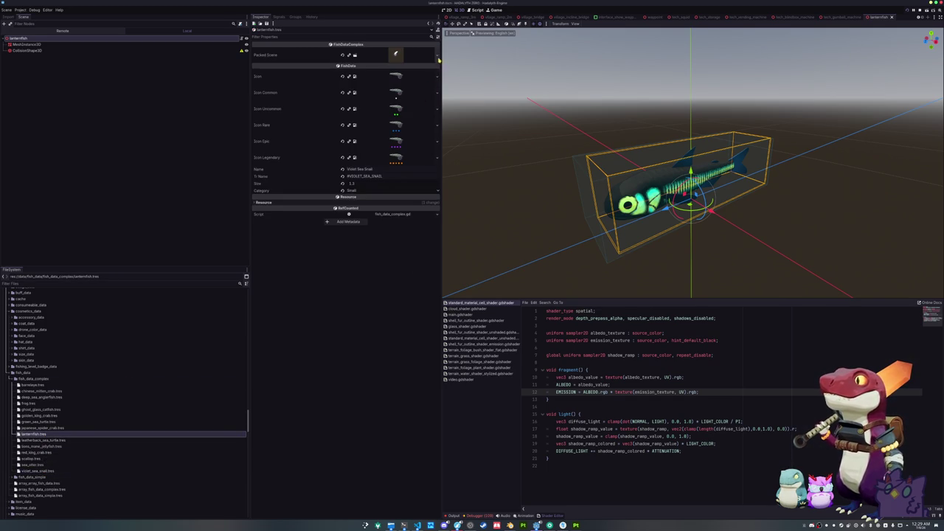
Assign lanternfish.tscn as the Packed Scene of lanternfish.tres.
left_click(436, 55)
left_click(411, 89)
type("lantern")
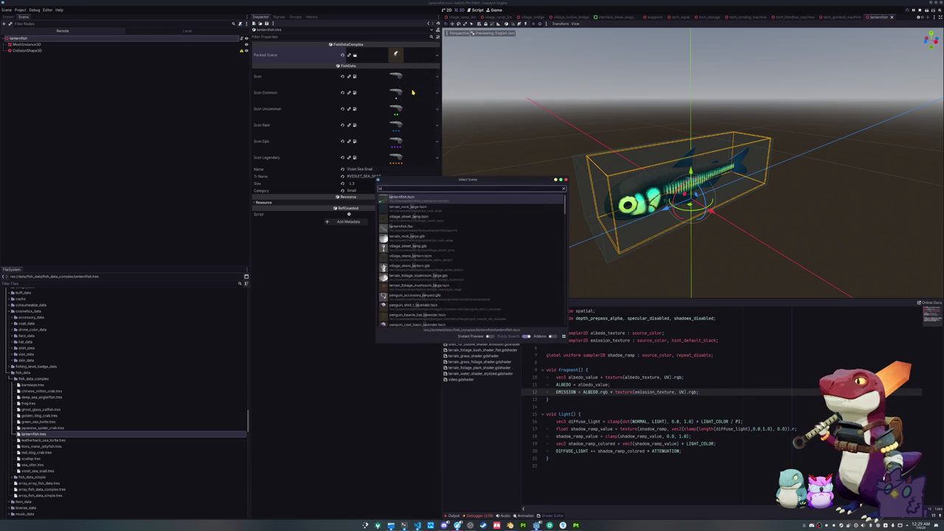
key("Down")
key("Down")
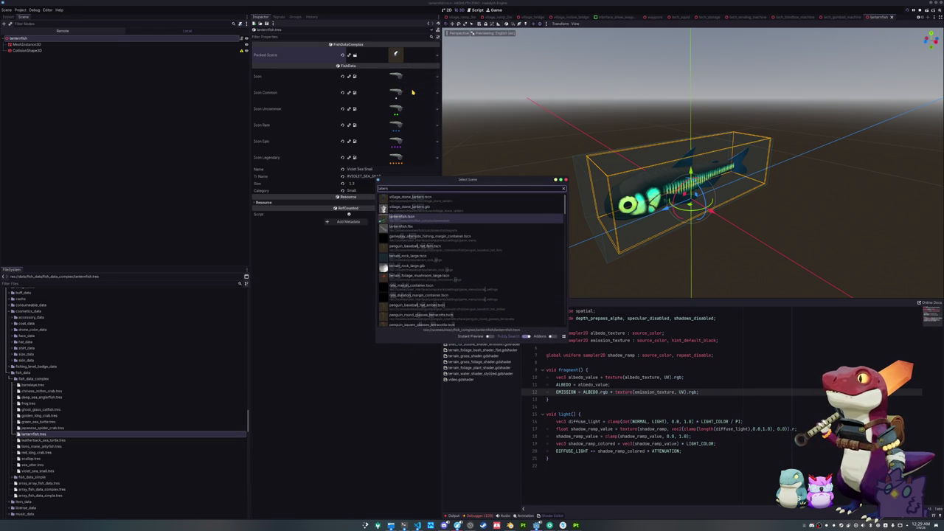
key("Up")
key("Up")
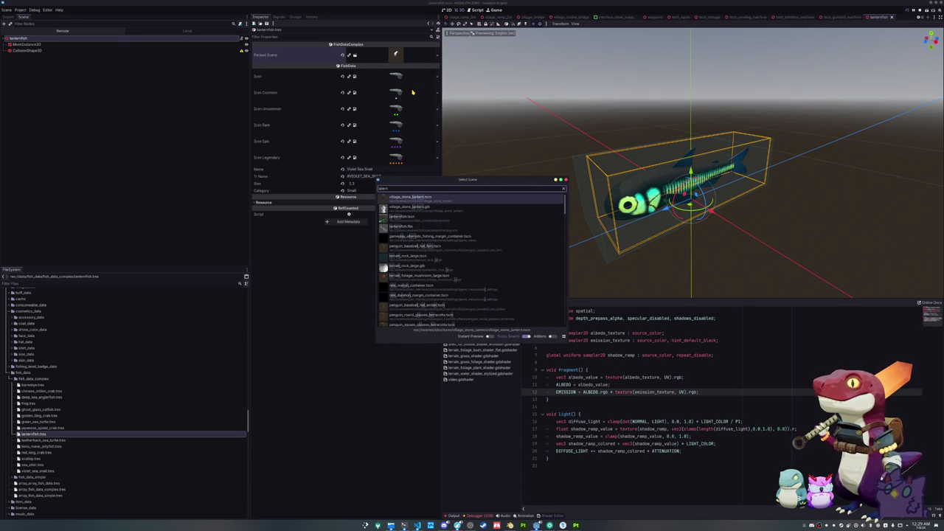
key("Down")
key("Down")
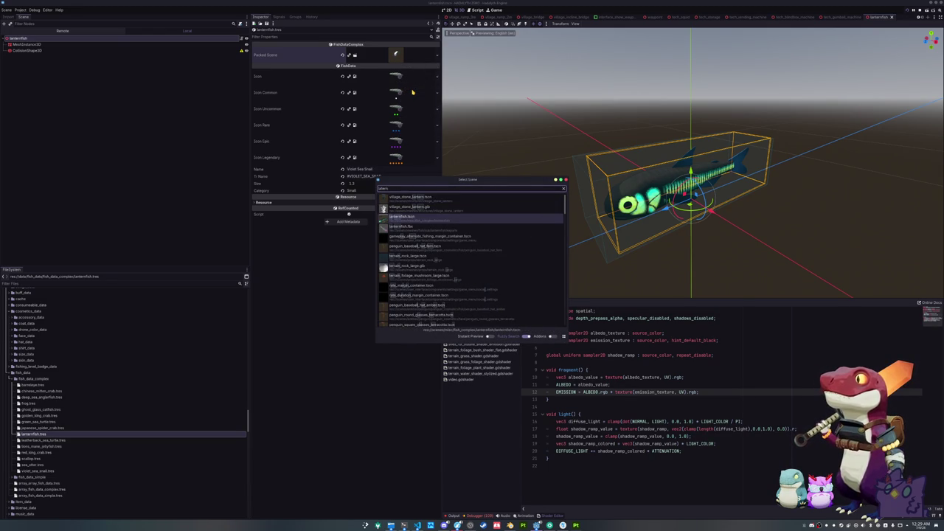
key("Return")
left_click(438, 54)
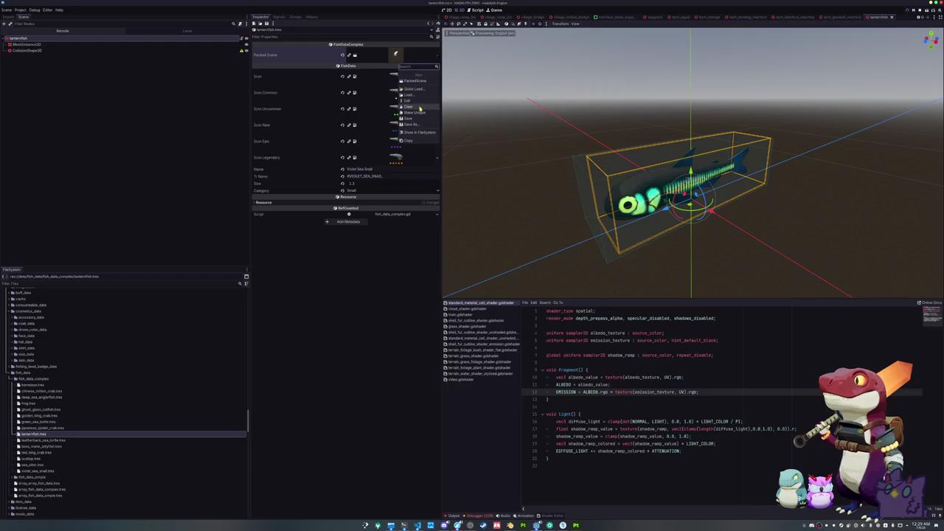
left_click(415, 90)
type("lantern")
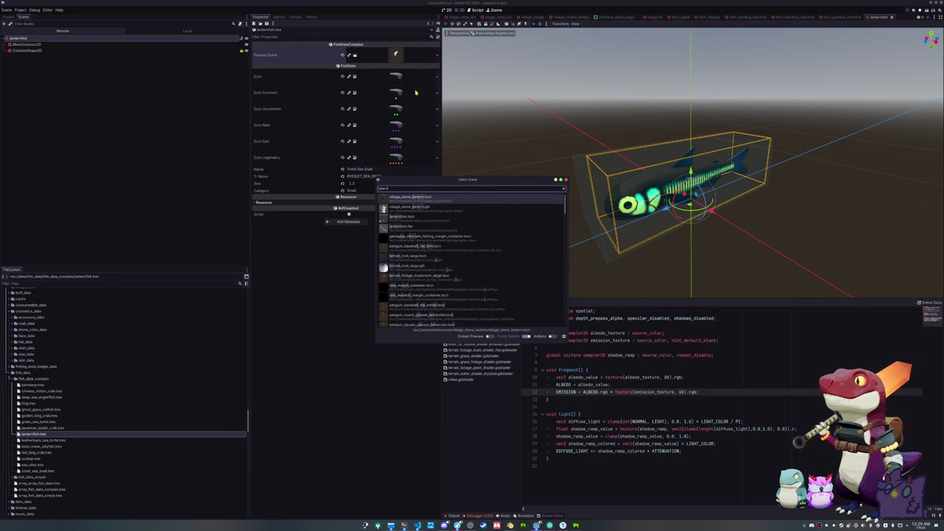
key("Down")
key("Down")
key("Return")
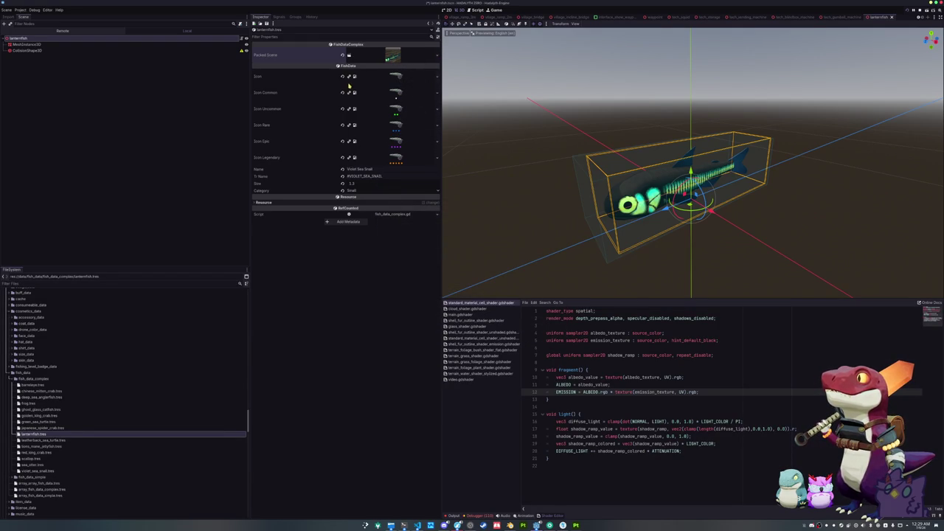
Clear the Icon, Common, Uncommon, Rare, Epic and Legendary icon textures.
left_click(342, 76)
left_click(342, 84)
left_click(342, 90)
left_click(342, 98)
left_click(342, 105)
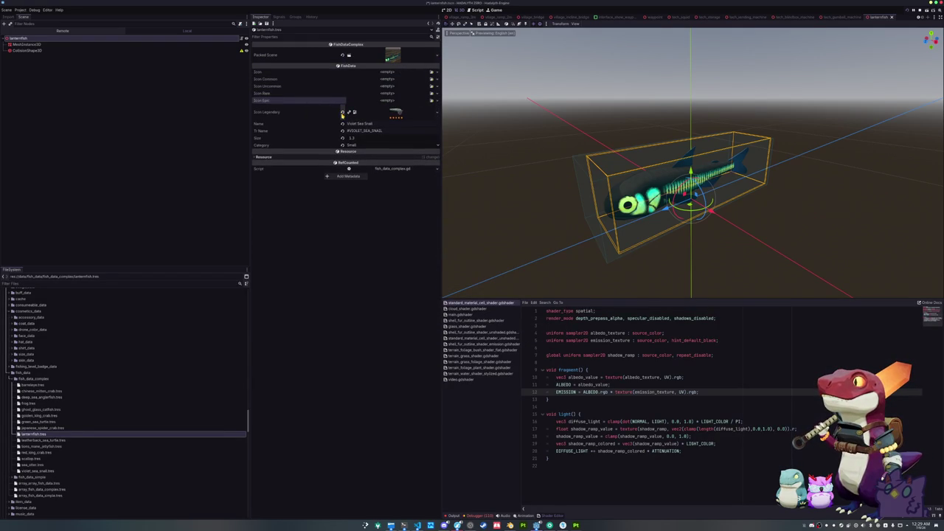
left_click(342, 111)
Set Name to Lanternfish, Tr Name to LANTERNFISH and Category to Smallest.
triple_click(382, 115)
type("La")
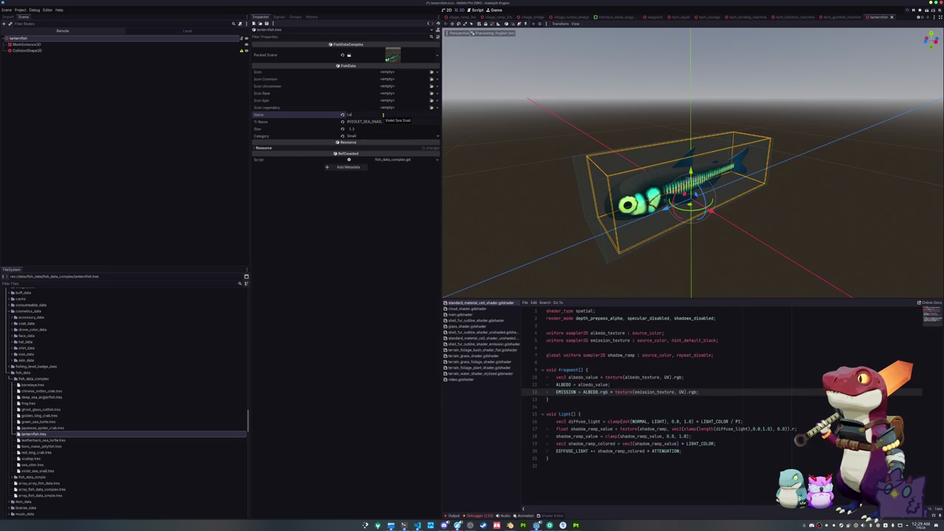
type("ish")
key("Tab")
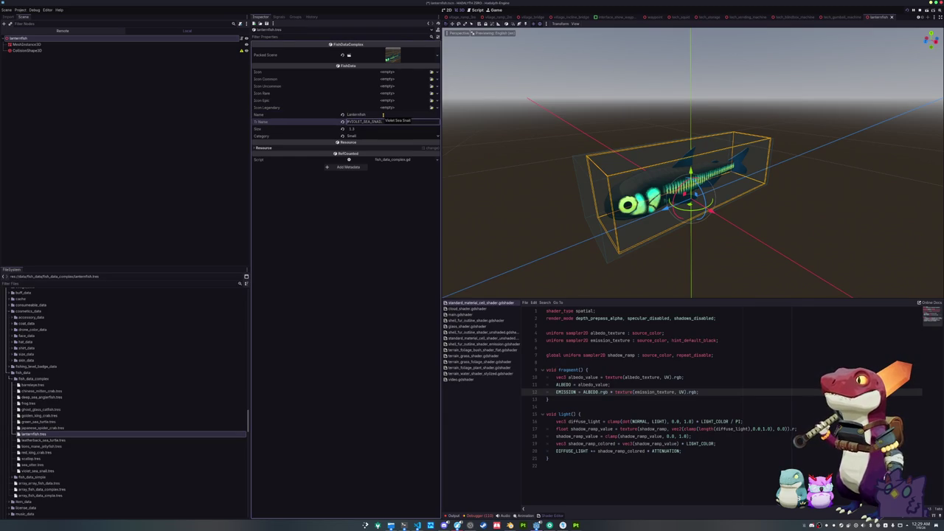
type("LANTERNFISH")
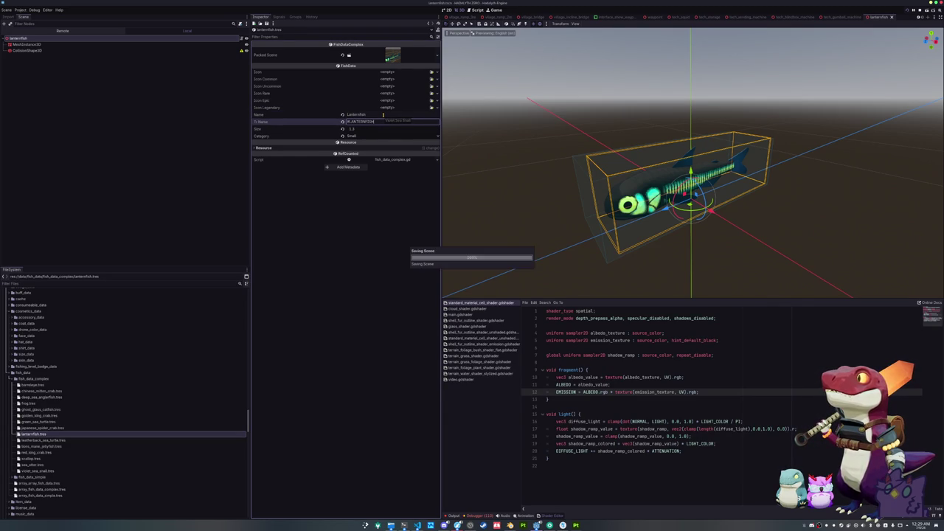
left_click(365, 136)
left_click(357, 142)
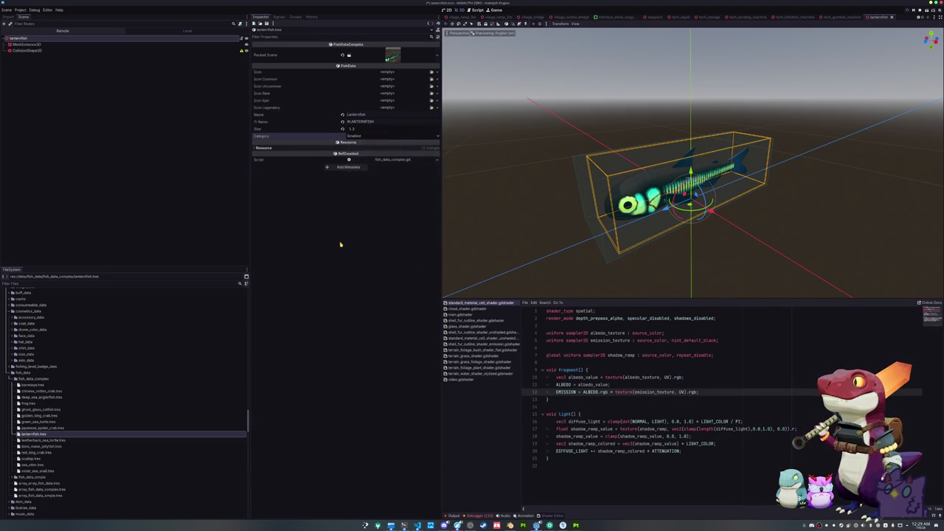
left_click(890, 16)
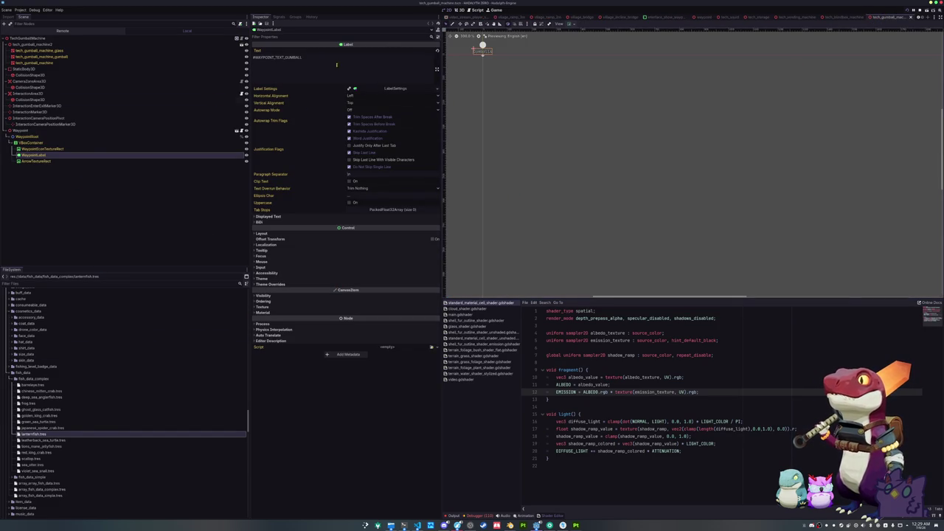
Add lanternfish.tres as element 14 of BatchFishComplexTasks' Array Fish Data and save.
scroll(537, 22, "down", 5)
left_click(472, 17)
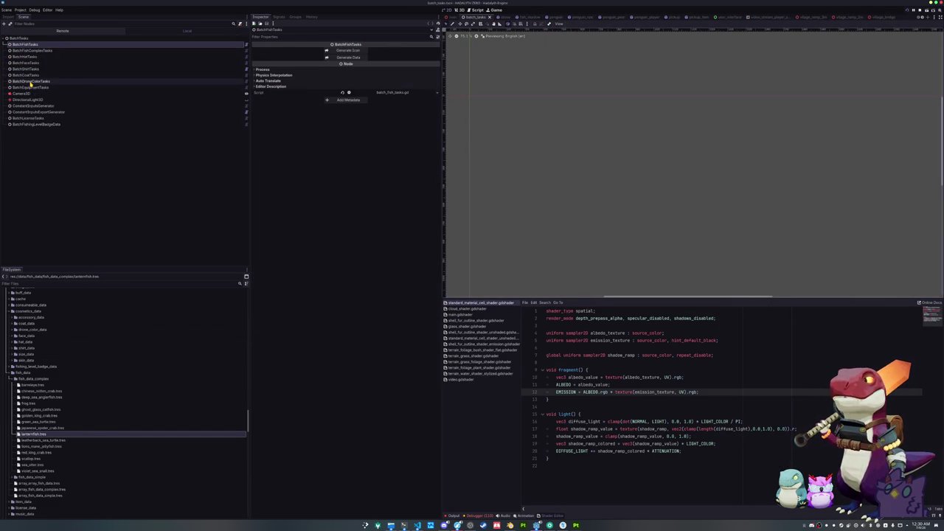
left_click(31, 50)
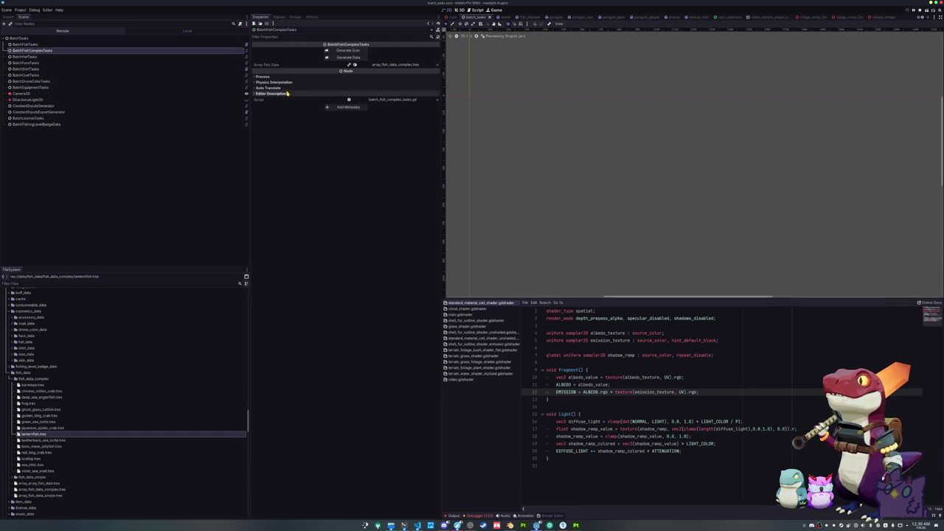
left_click(384, 64)
left_click(391, 73)
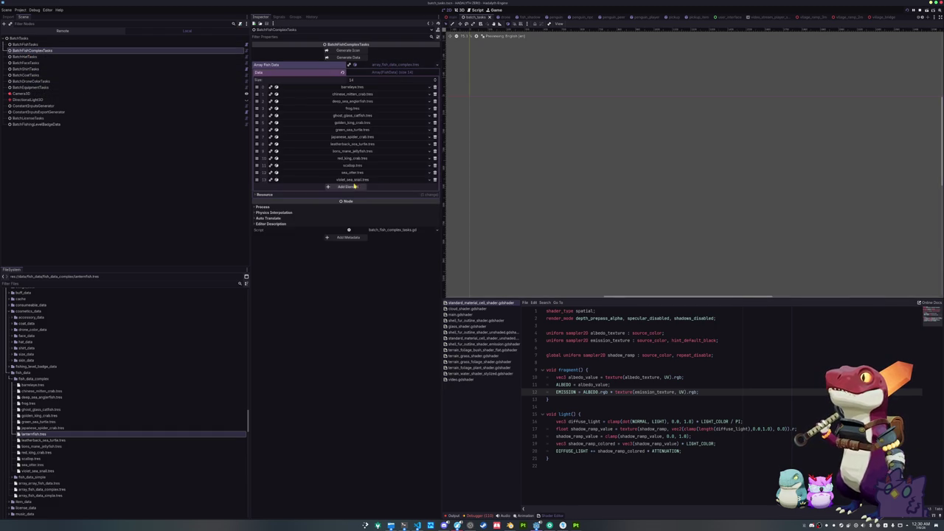
left_click(353, 187)
type("lantern")
key("Return")
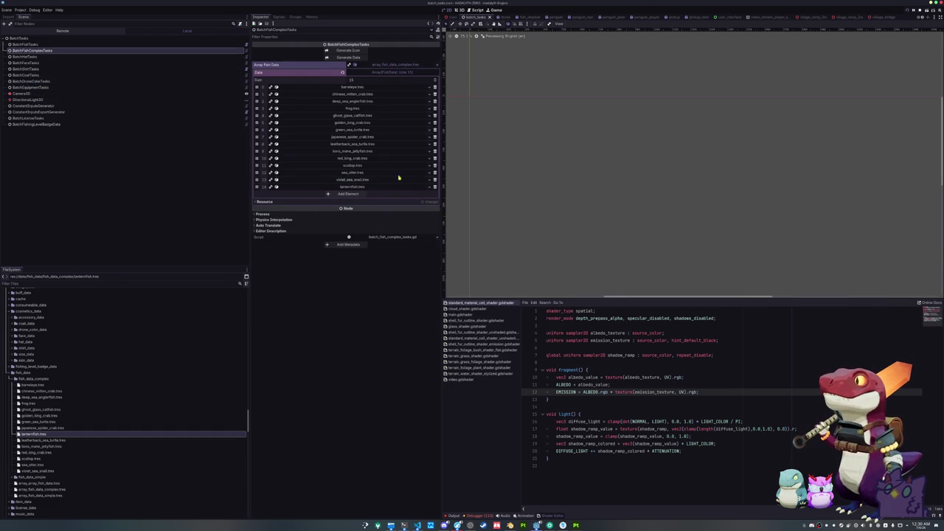
key("F5")
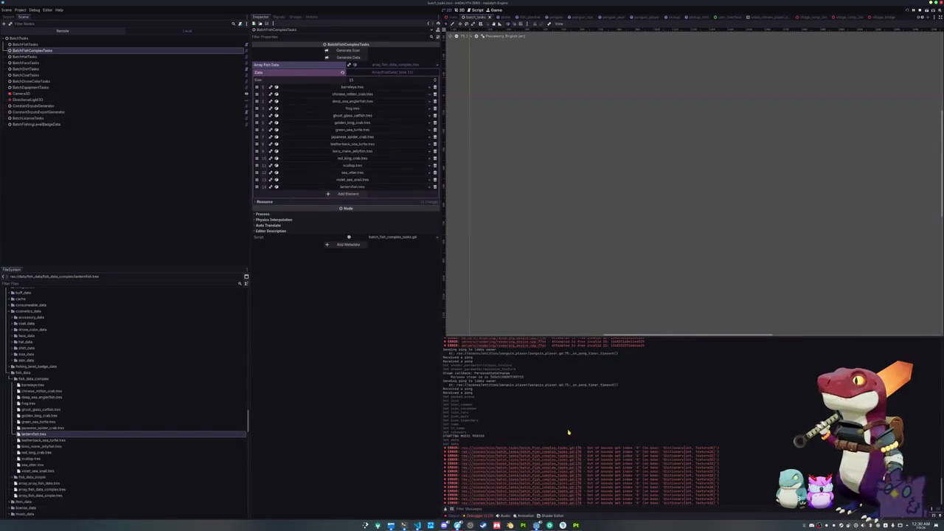
Run Generate Data and Generate Icon on BatchFishComplexTasks and check the Output errors.
left_click(352, 58)
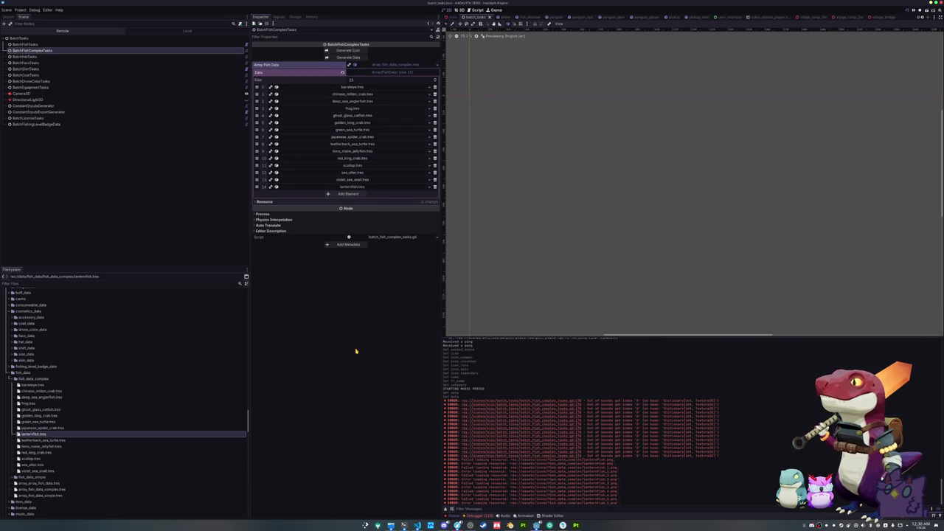
left_click(348, 52)
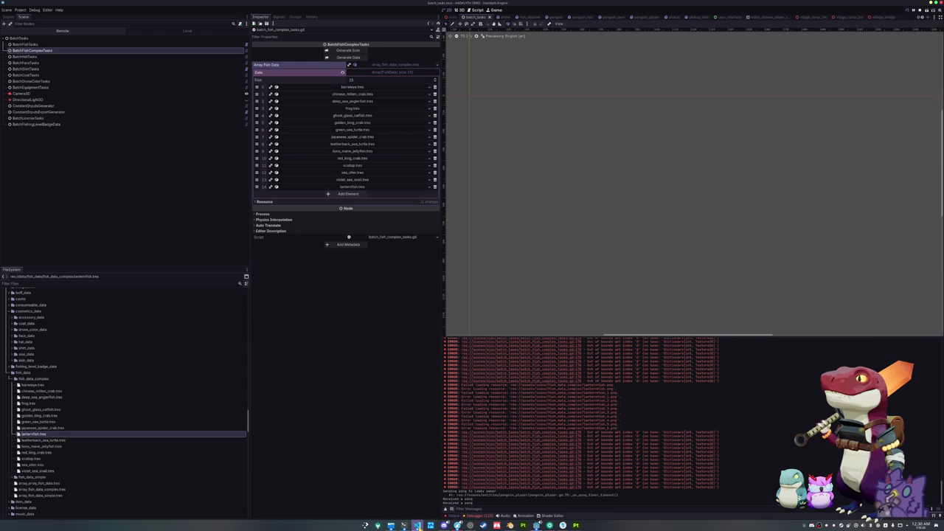
left_click(418, 525)
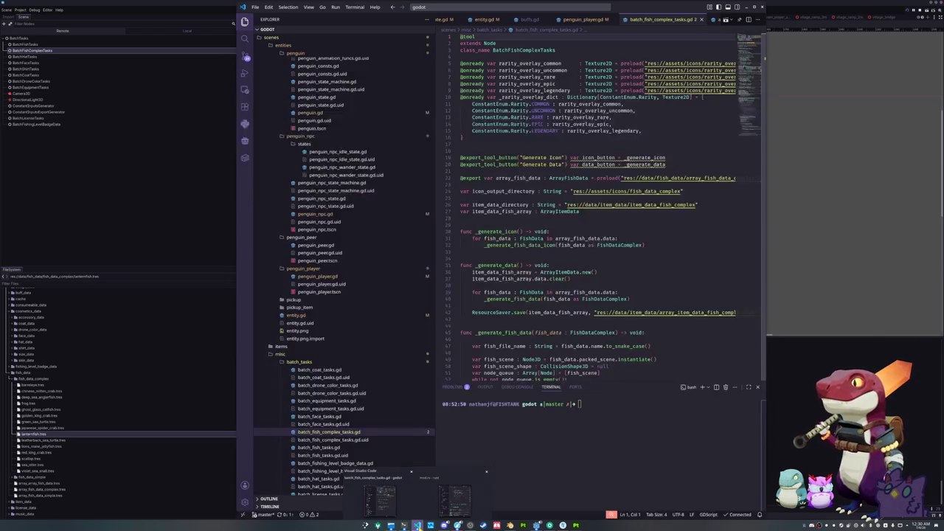
Jump to the definition of _rarity_overlay_dict from line 170 of batch_fish_complex_tasks.gd.
scroll(590, 221, "down", 20)
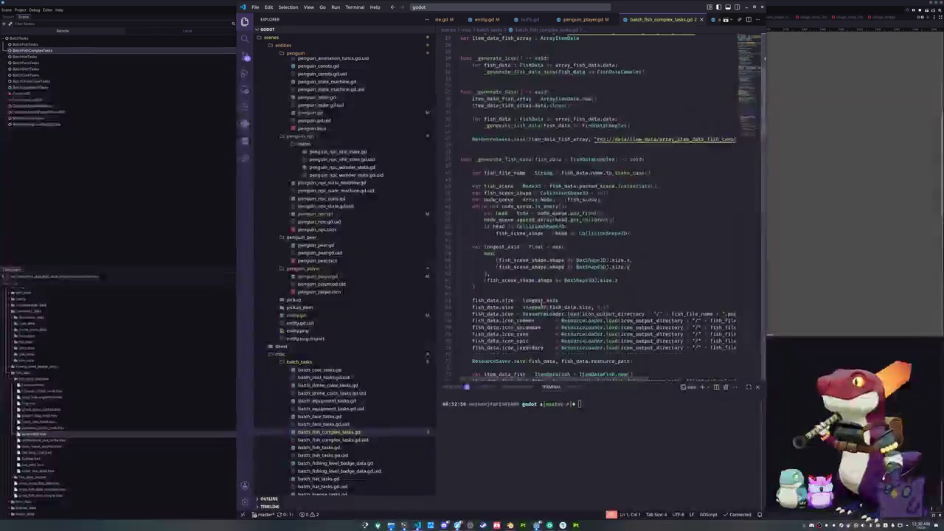
scroll(590, 221, "down", 6)
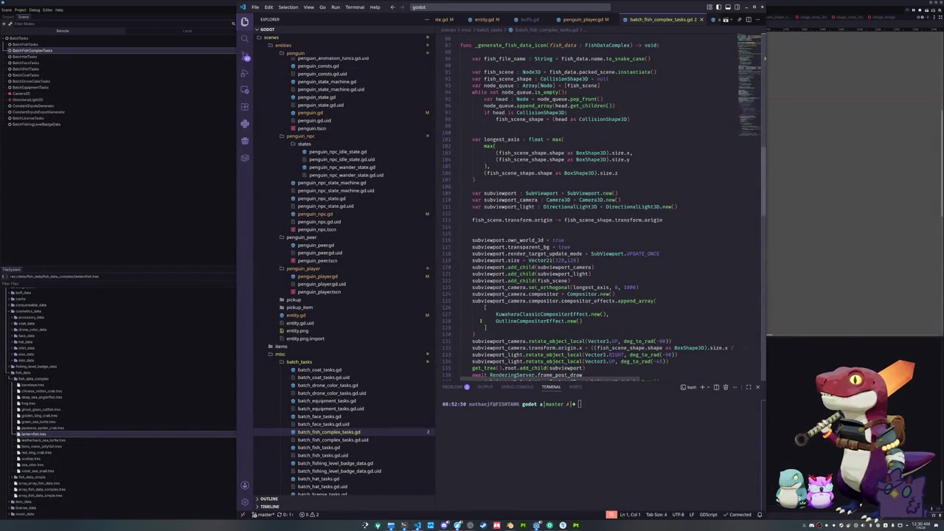
scroll(479, 320, "down", 8)
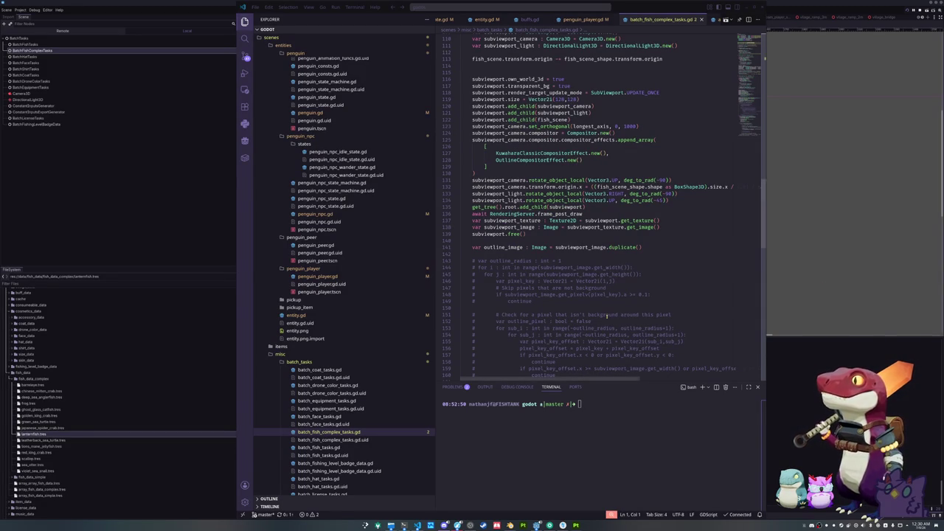
left_click(605, 314)
scroll(507, 284, "down", 13)
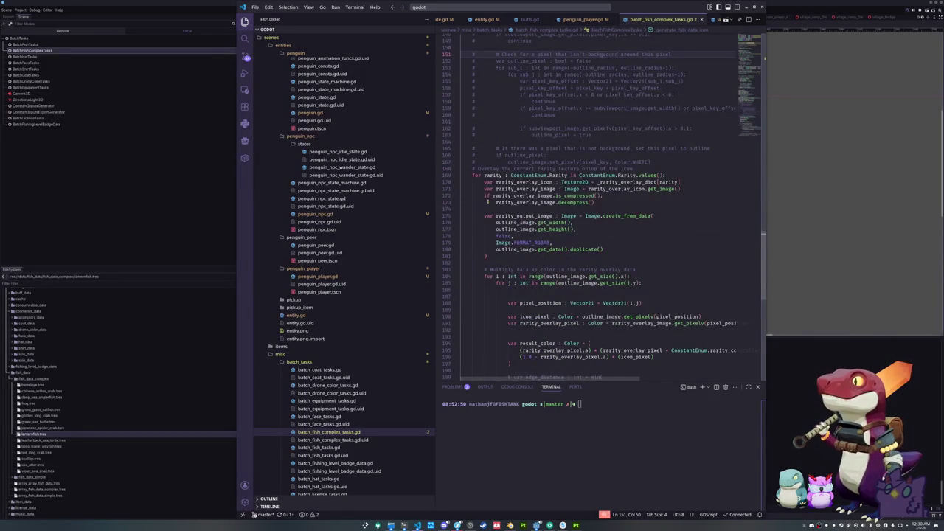
left_click(485, 209)
left_click(484, 182)
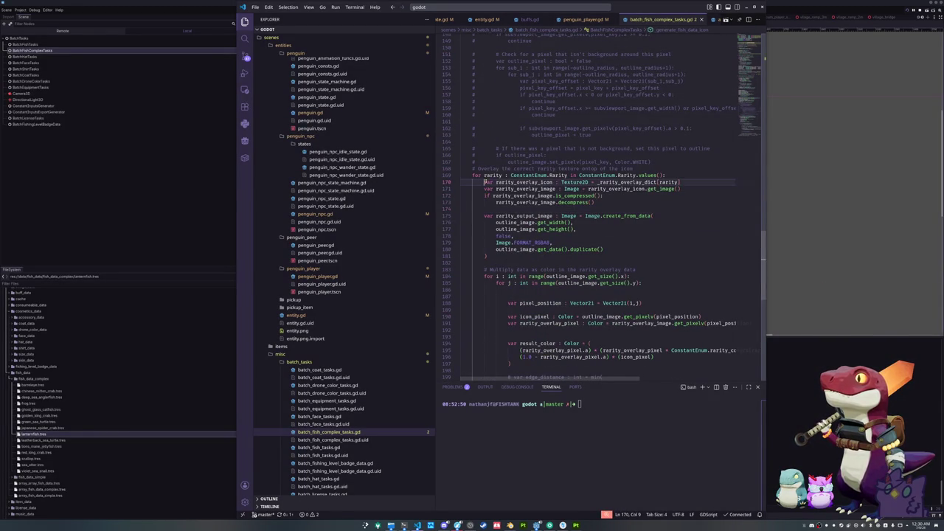
mouse_move(618, 181)
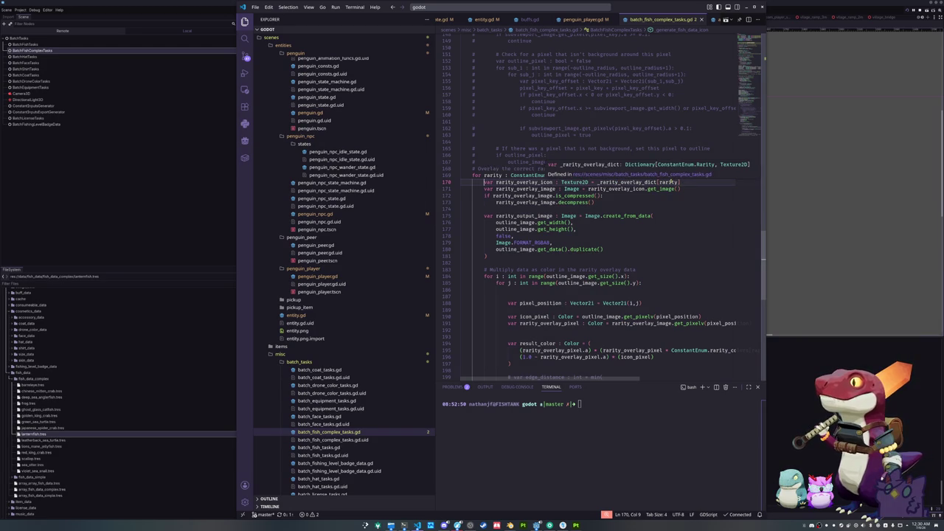
left_click(667, 182)
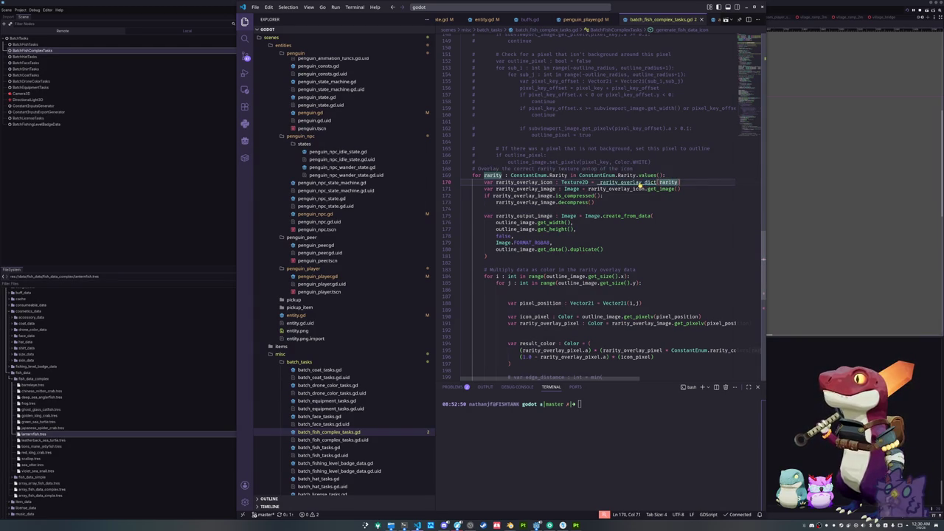
left_click(639, 182, "ctrl")
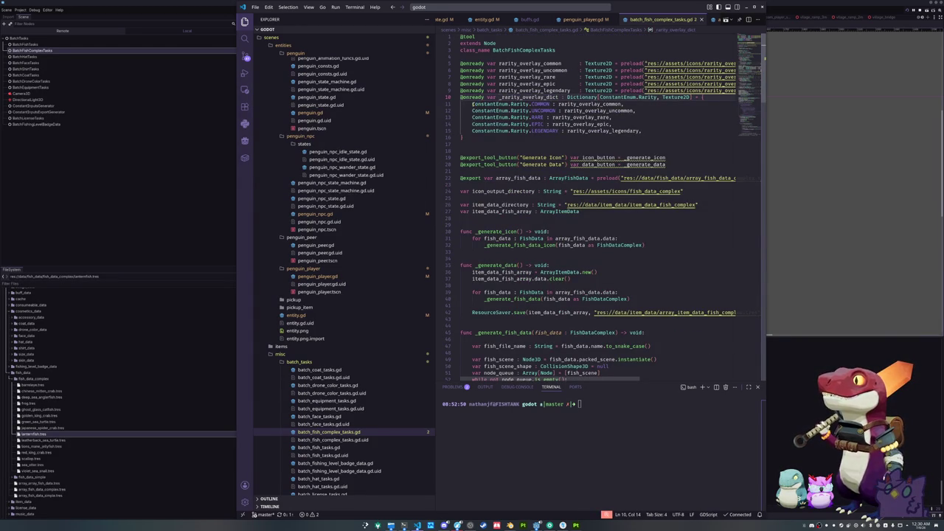
Open batch_fish_tasks.gd from the Explorer.
left_click(472, 104)
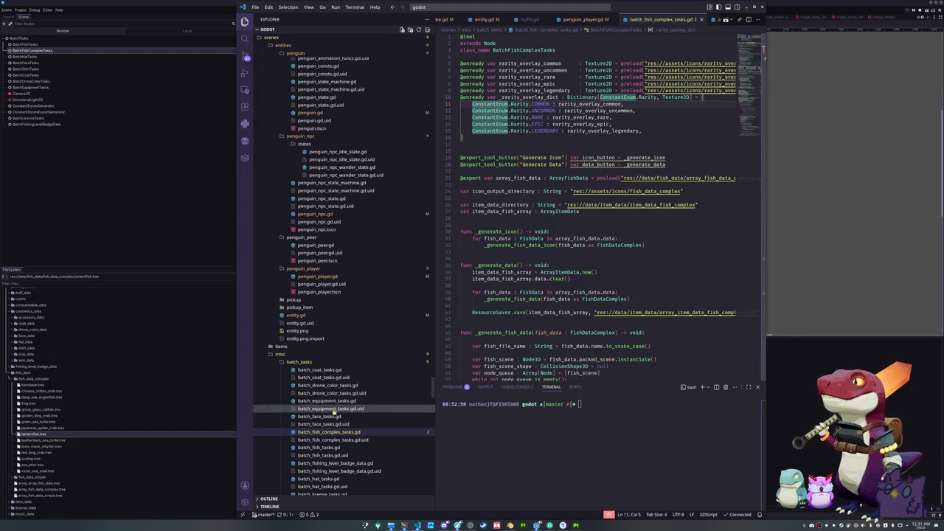
scroll(335, 431, "down", 2)
left_click(336, 398)
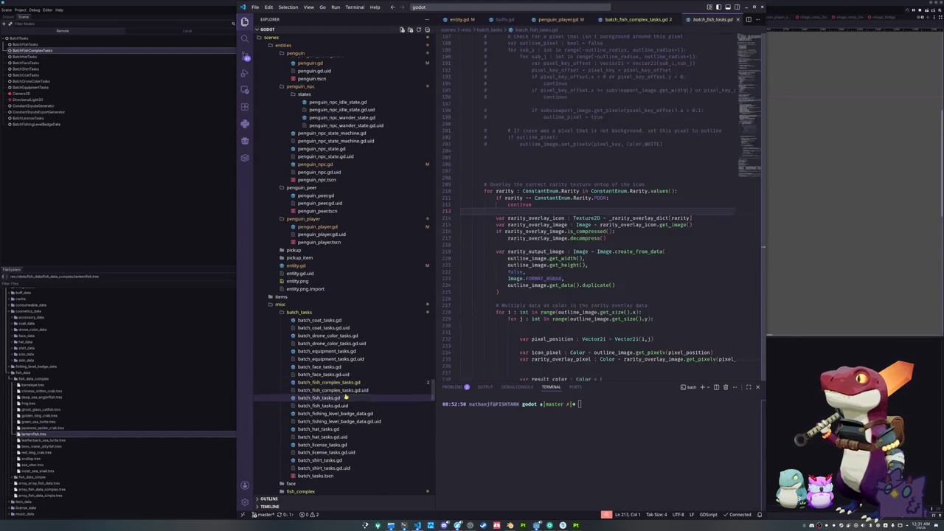
Insert 'if rarity == ConstantEnum.Rarity.POOR: continue' into the overlay loop of batch_fish_complex_tasks.gd.
left_click(455, 197, "shift")
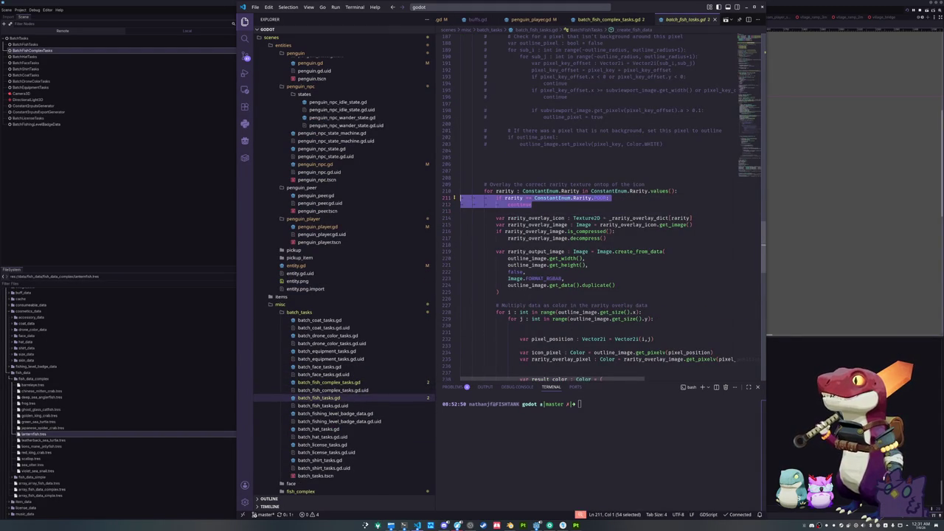
key("ctrl+Page_Up")
scroll(466, 279, "down", 10)
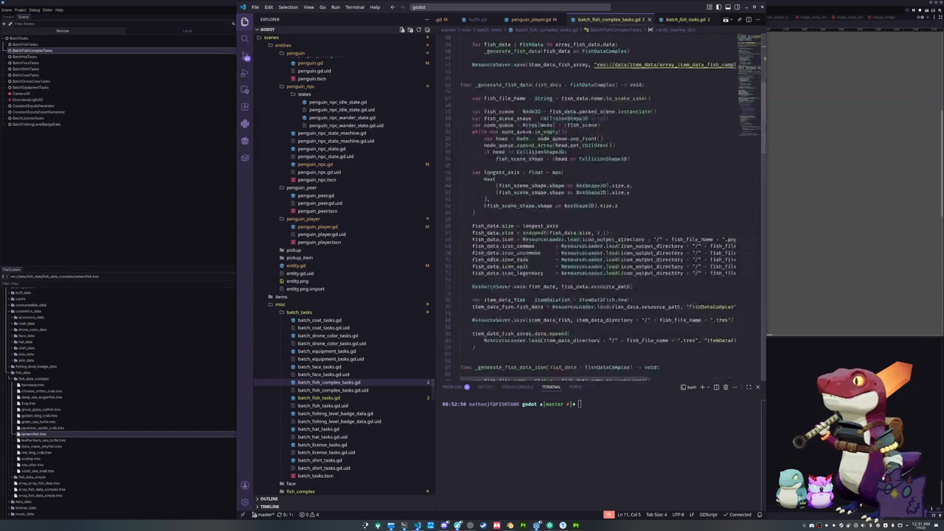
scroll(467, 279, "down", 15)
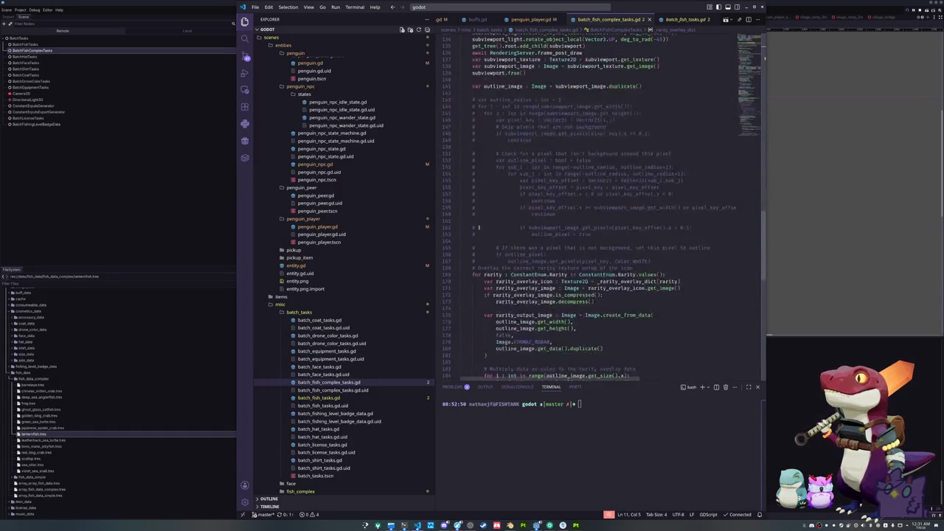
left_click(674, 138)
key("Return")
type("if rarity == ConstantEnum.Rarity.POOR:")
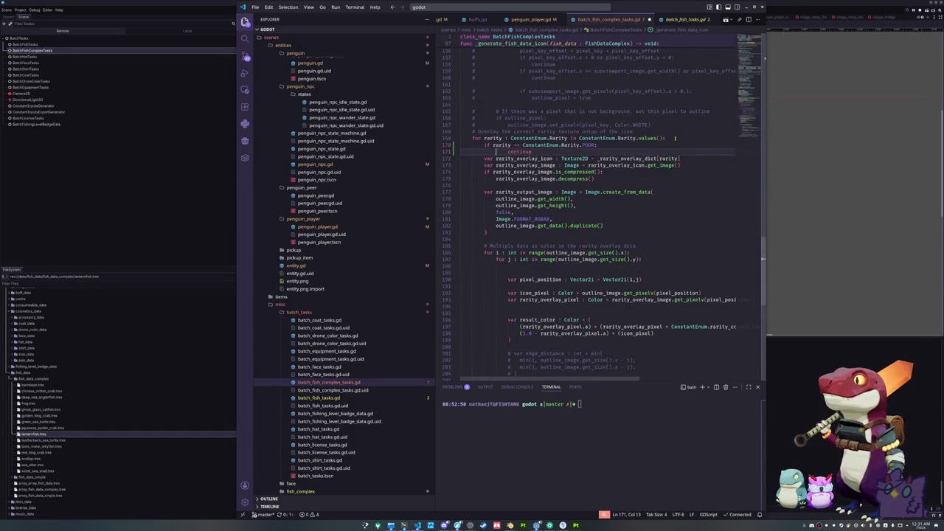
key("Tab")
key("Return")
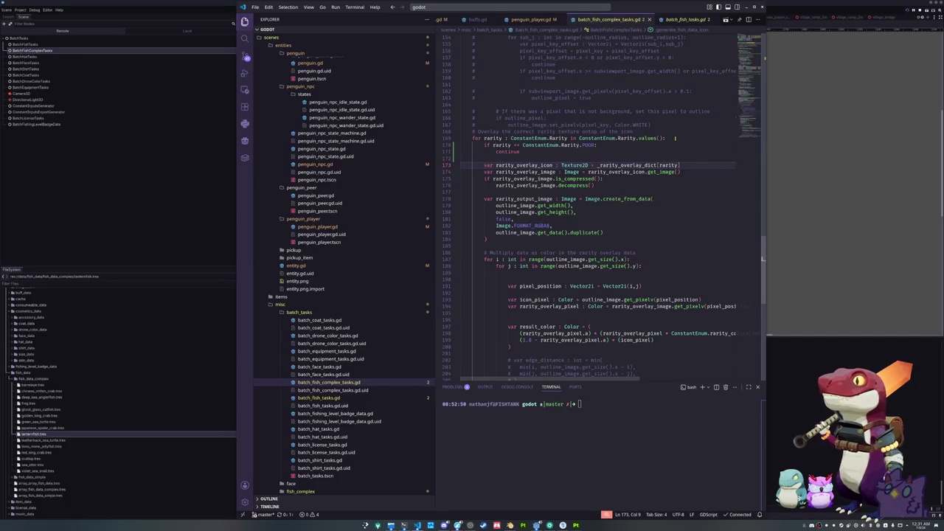
scroll(536, 198, "up", 3)
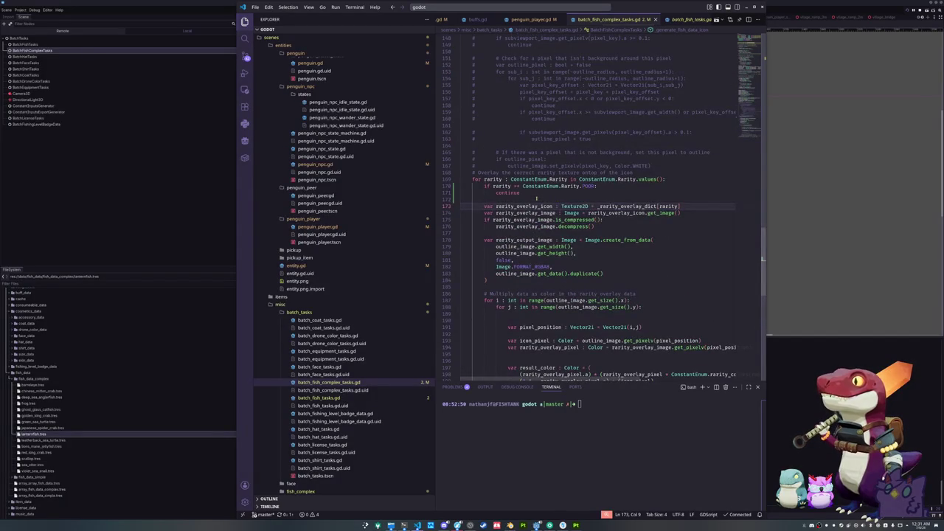
left_click(179, 200)
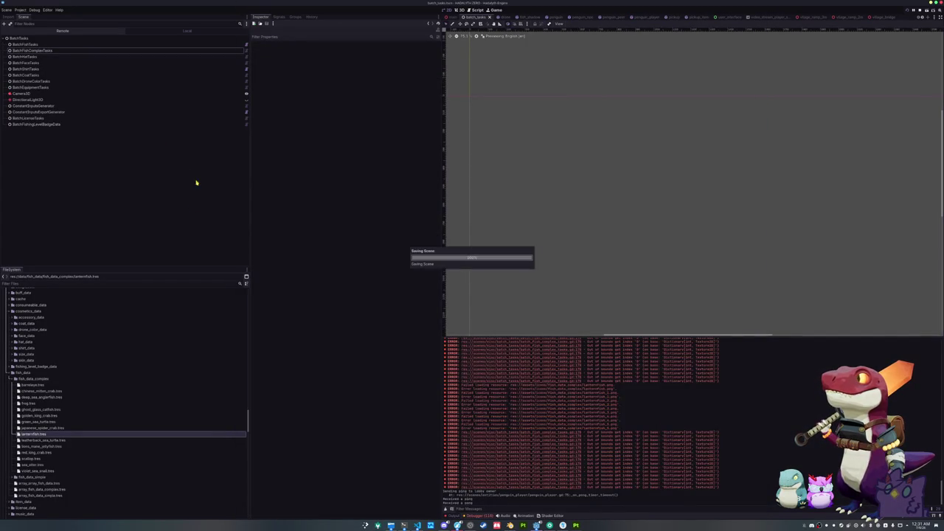
Expand the lanternfish.tres entry (element 14) on BatchFishComplexTasks and run Generate Data.
left_click(59, 50)
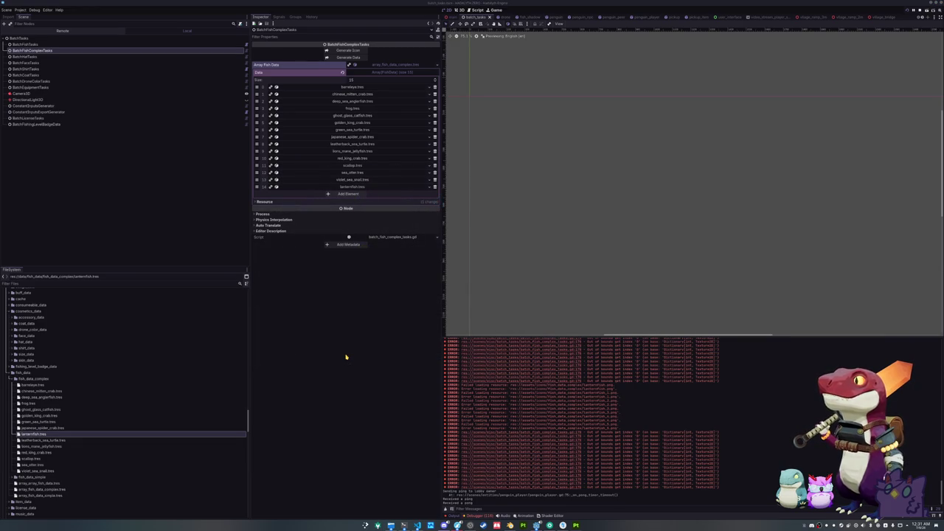
left_click(355, 187)
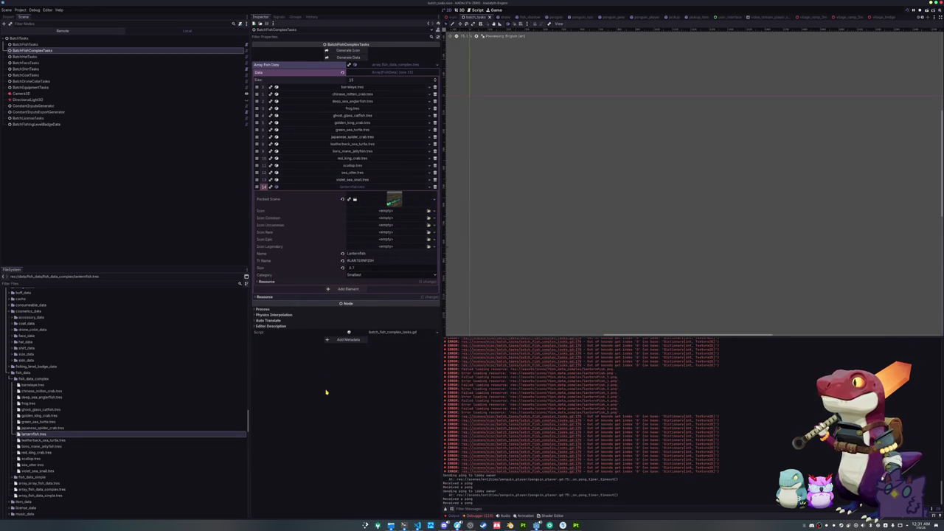
left_click(340, 56)
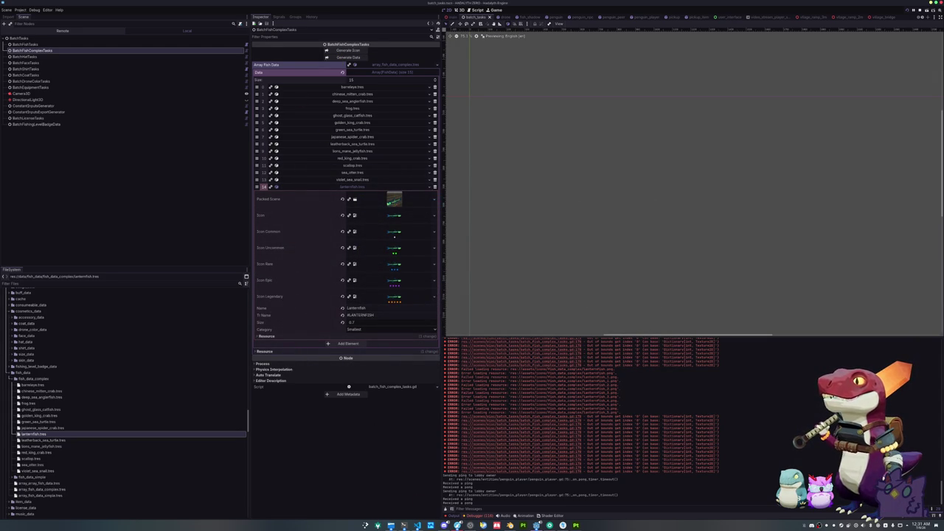
Launch LibreOffice Calc and open recent translations_fish_complex.csv with the default import settings.
mouse_move(416, 525)
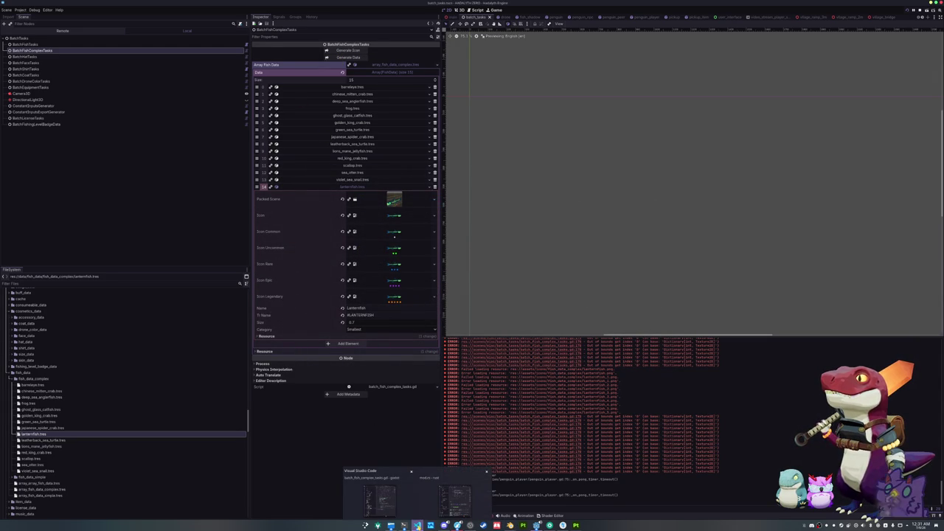
key("super")
type("calc")
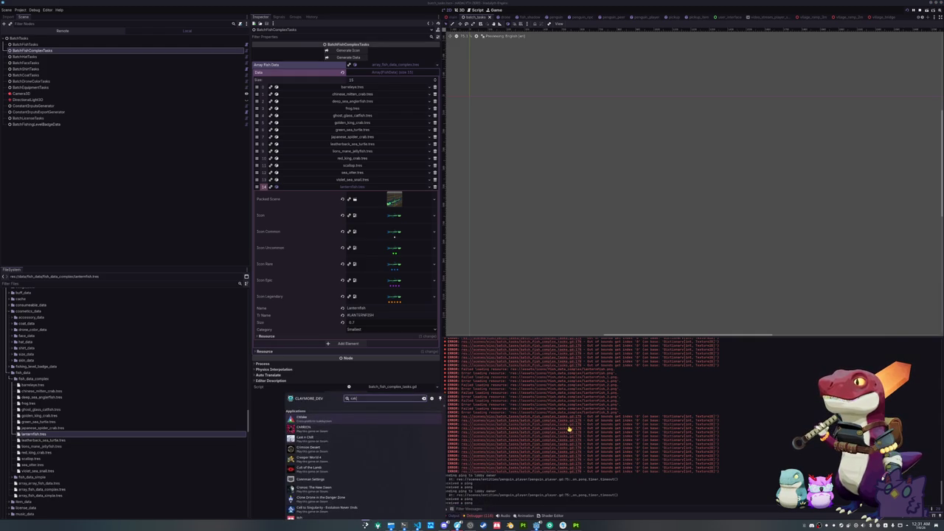
key("Return")
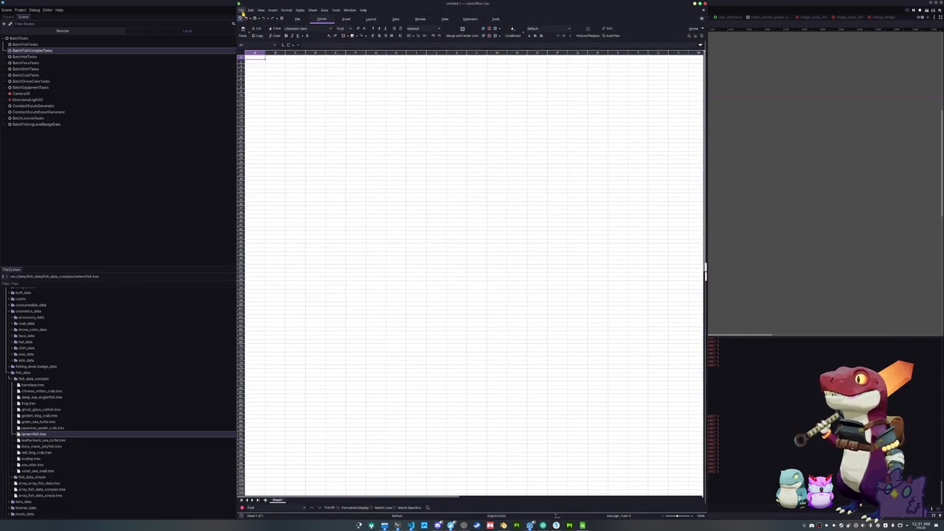
left_click(241, 10)
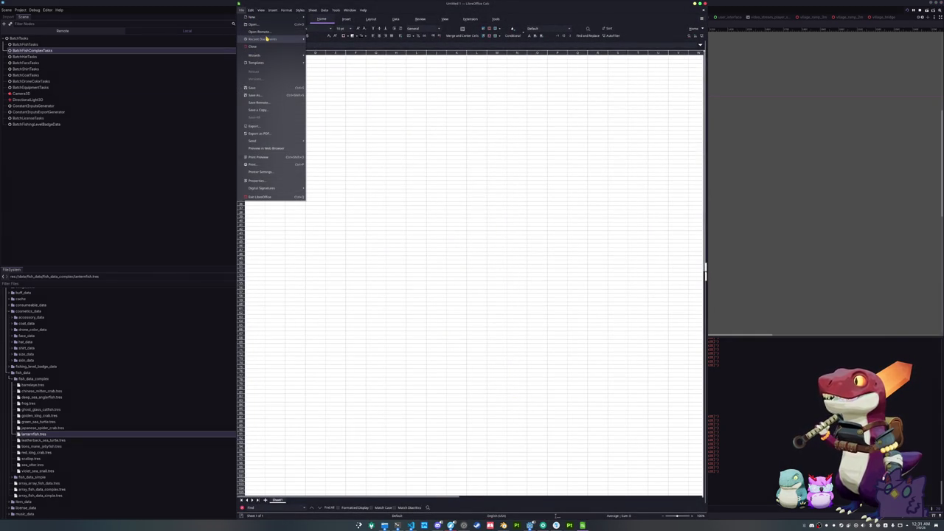
mouse_move(268, 39)
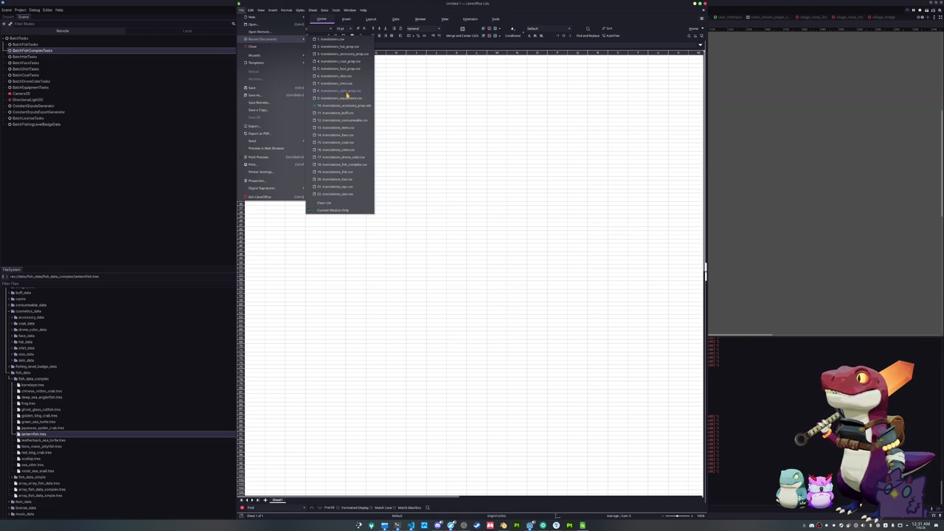
left_click(347, 167)
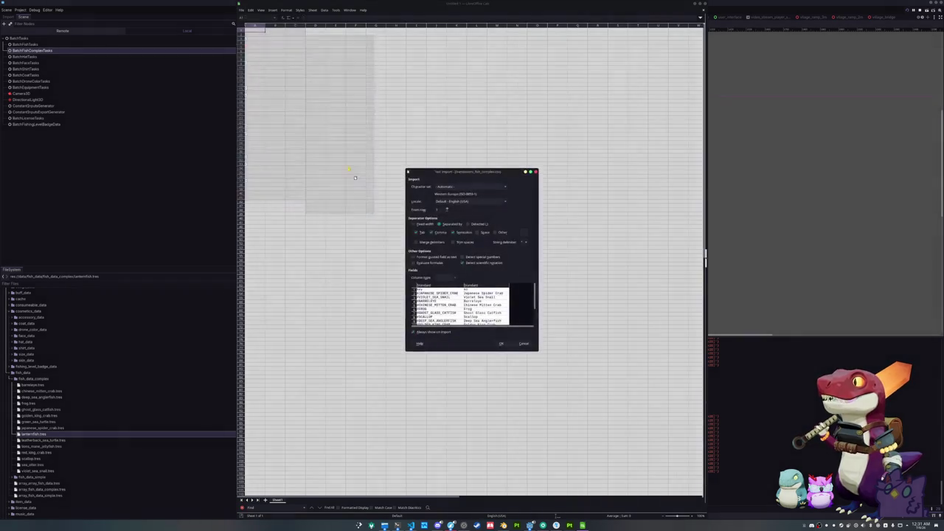
left_click(507, 346)
type("#LANTERNFISH")
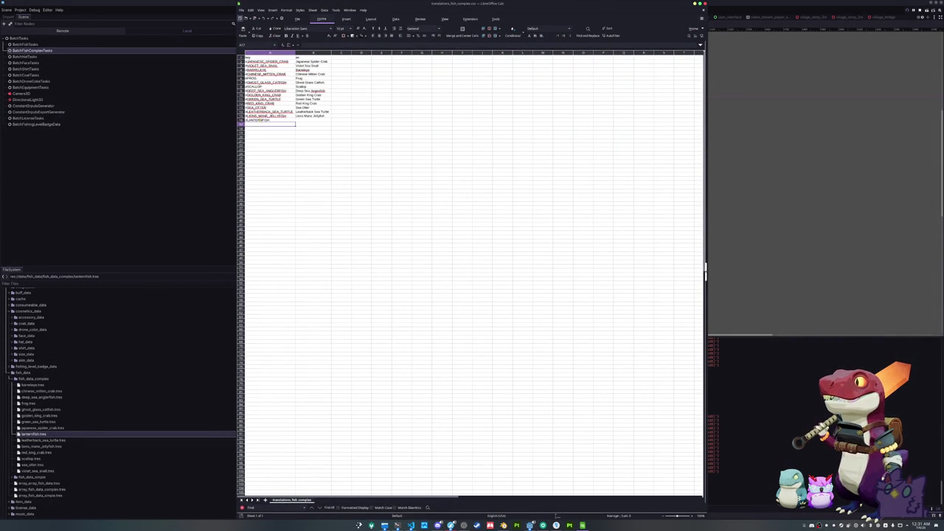
Go to cell B16 beside the LANTERNFISH key, then return to Godot.
key("Up")
key("Tab")
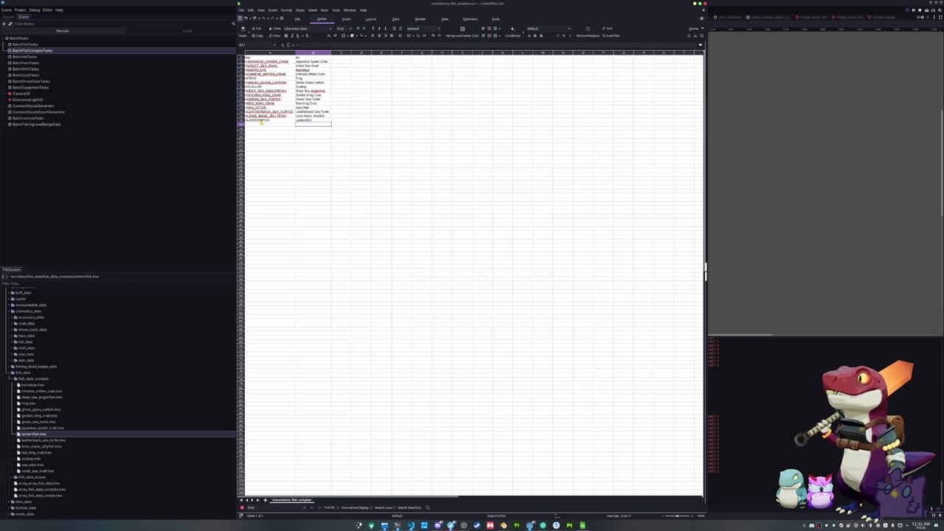
left_click(137, 202)
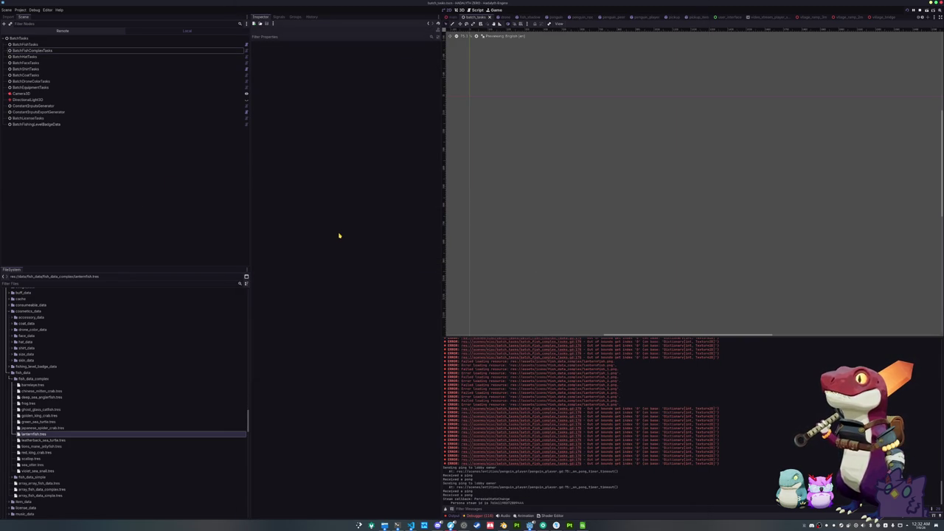
Relaunch the game with F6 and open lanternfish.tres from the item_data_fish_complex folder.
key("F6")
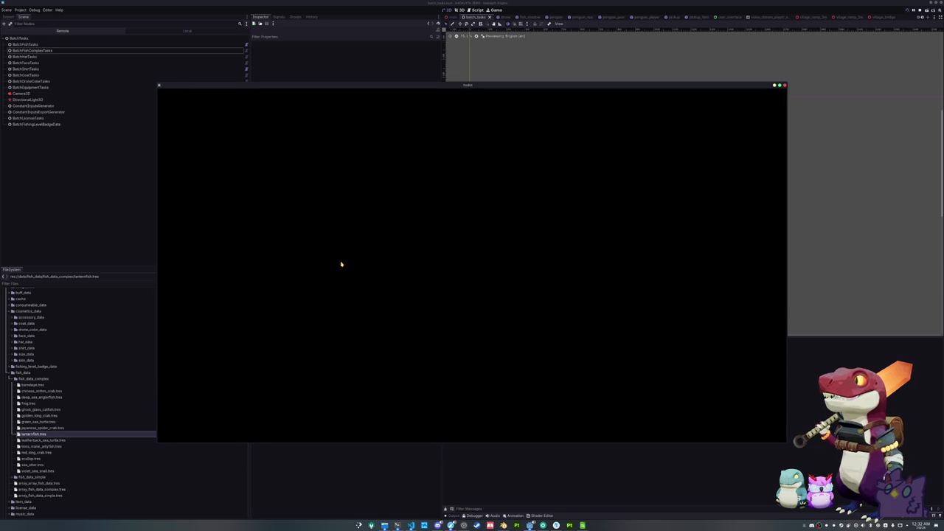
scroll(52, 432, "down", 5)
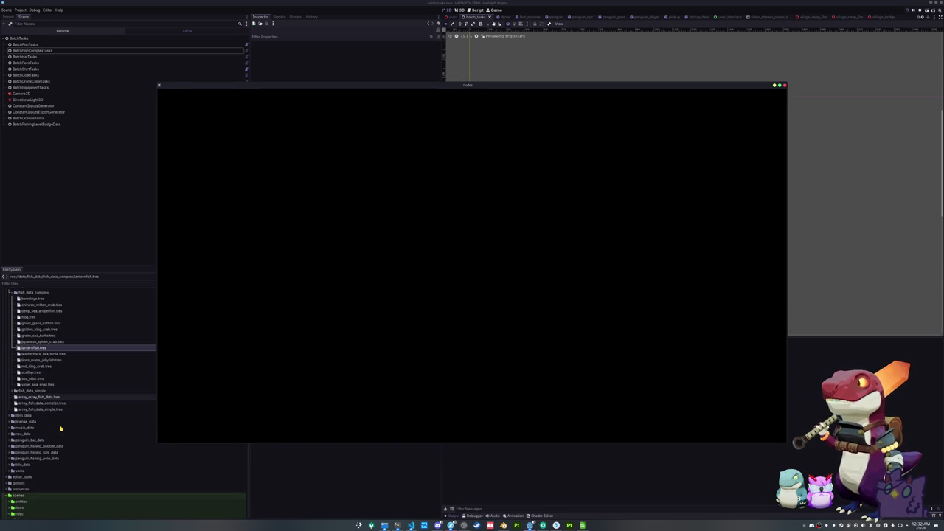
double_click(22, 415)
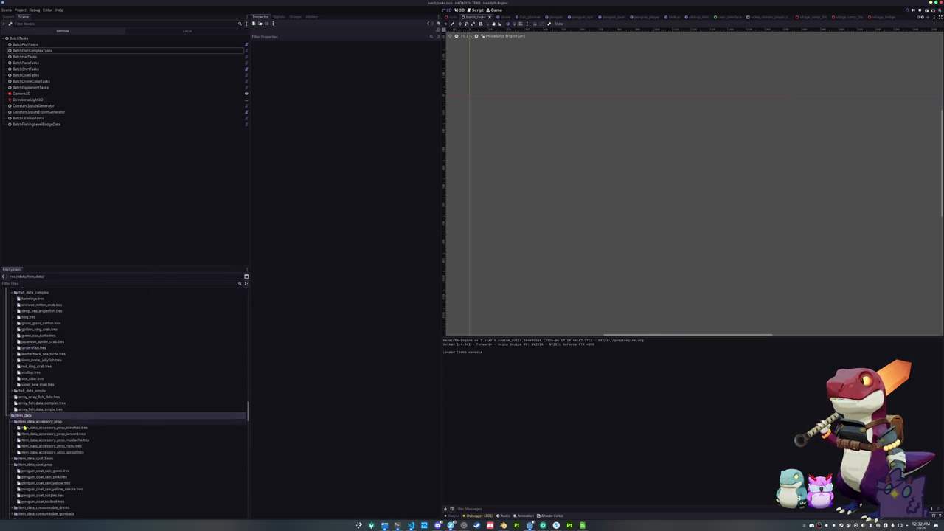
scroll(25, 437, "down", 6)
double_click(46, 379)
left_click(34, 432)
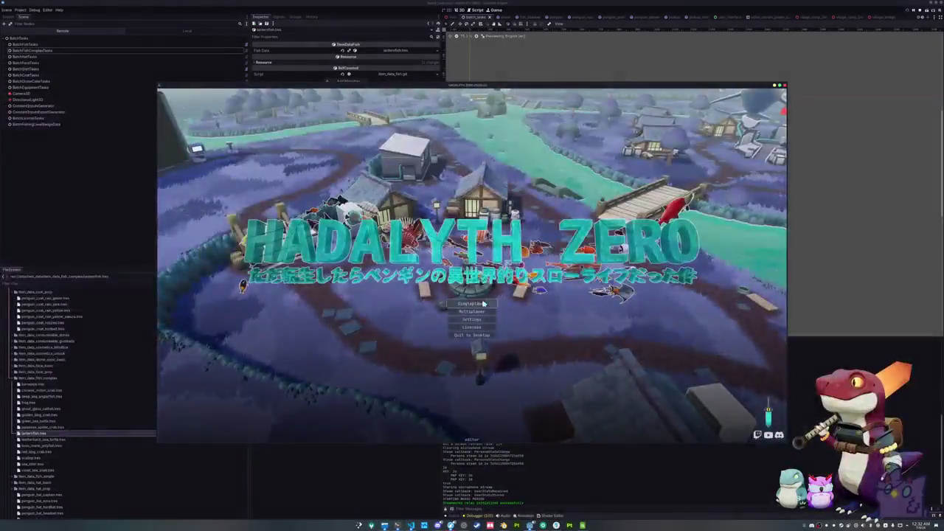
Start a singleplayer game and walk the penguin across the wooden bridge onto the island.
left_click(483, 303)
key("w")
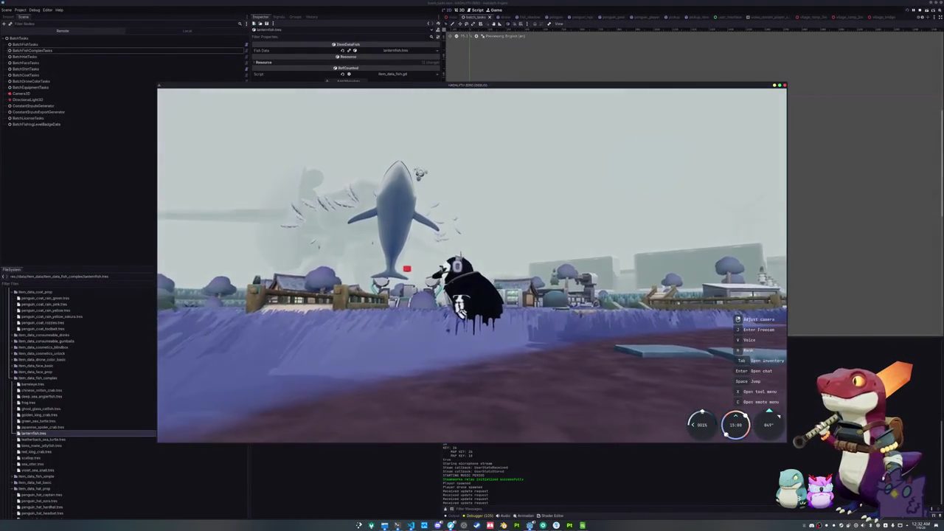
key("w")
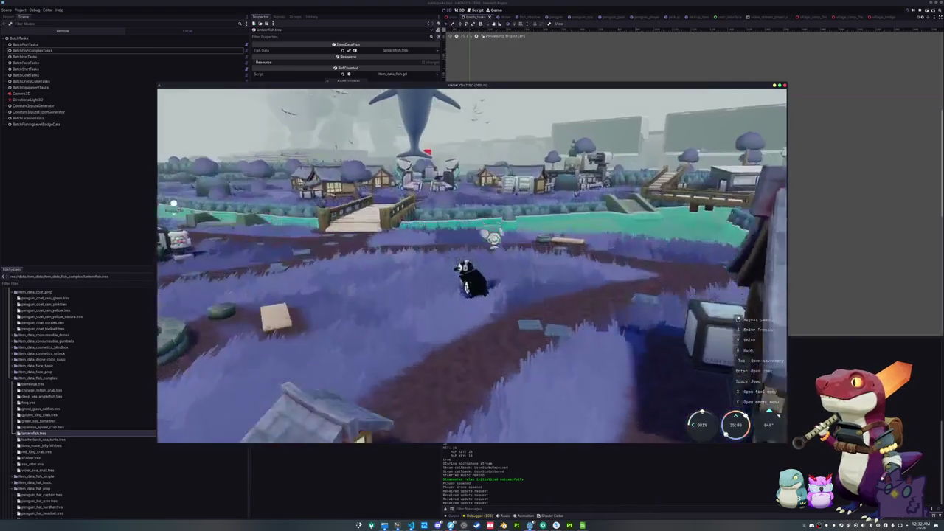
key("w")
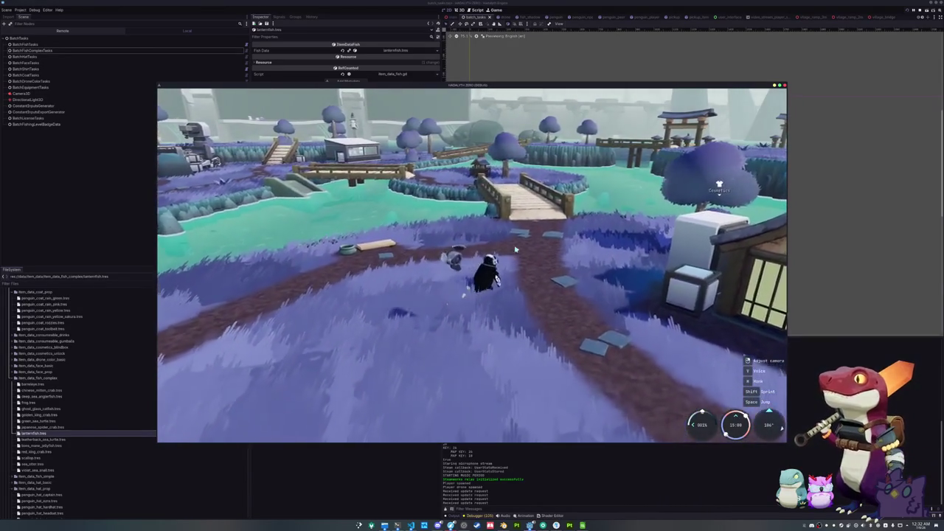
key("w")
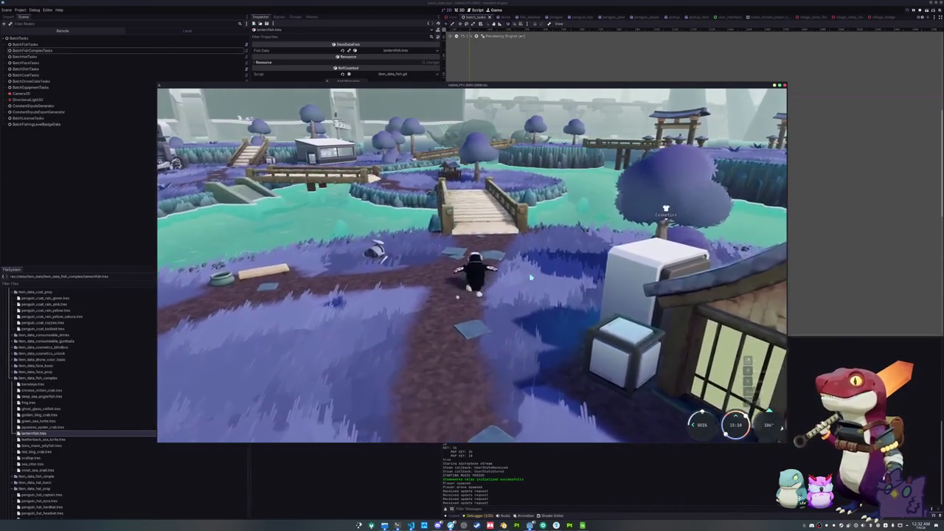
key("w")
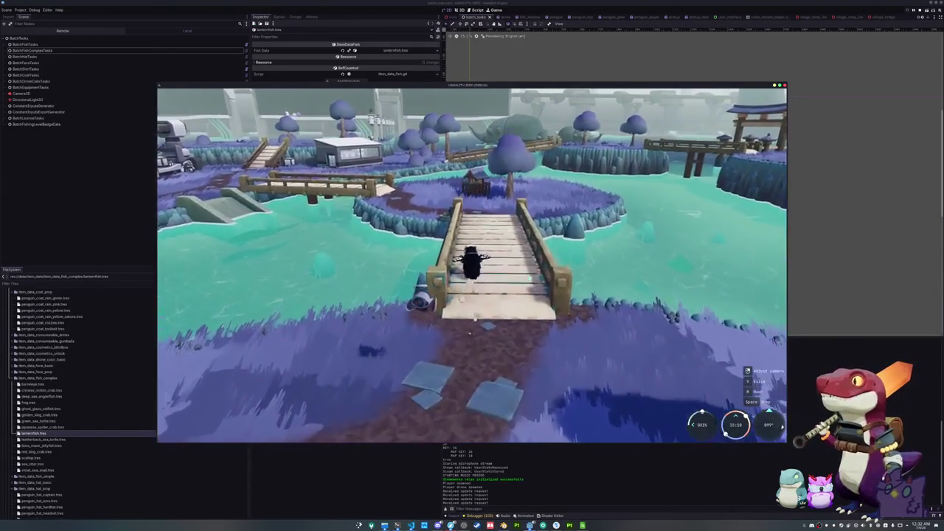
key("w")
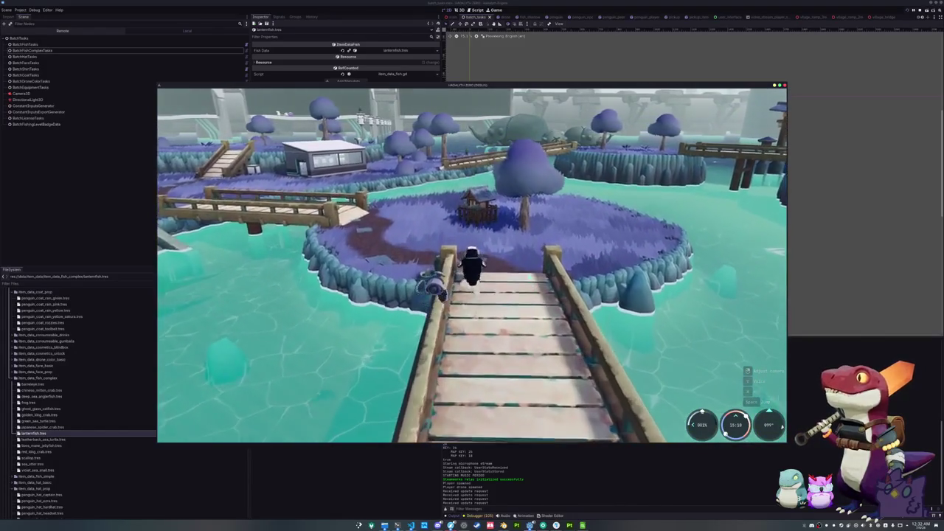
key("w")
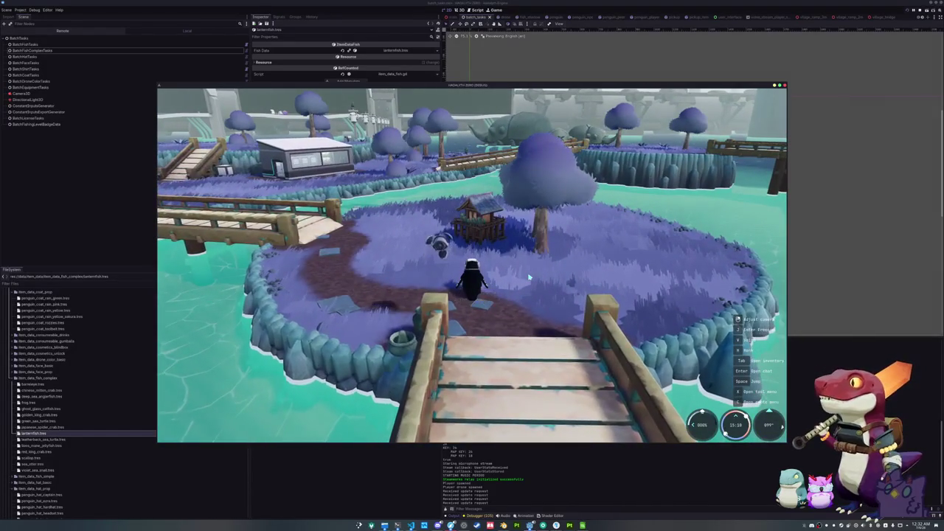
Walk the penguin past the small hut to the river's edge by the bridge.
key("a")
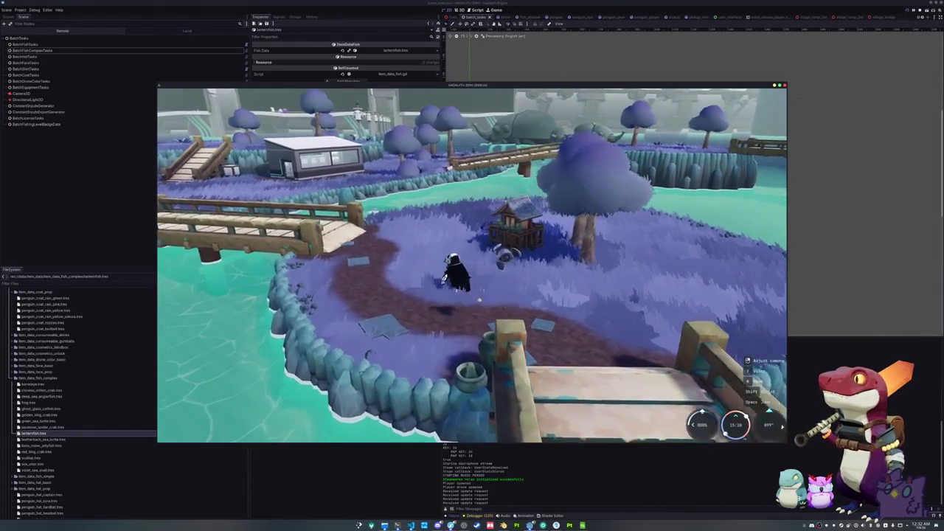
key("a")
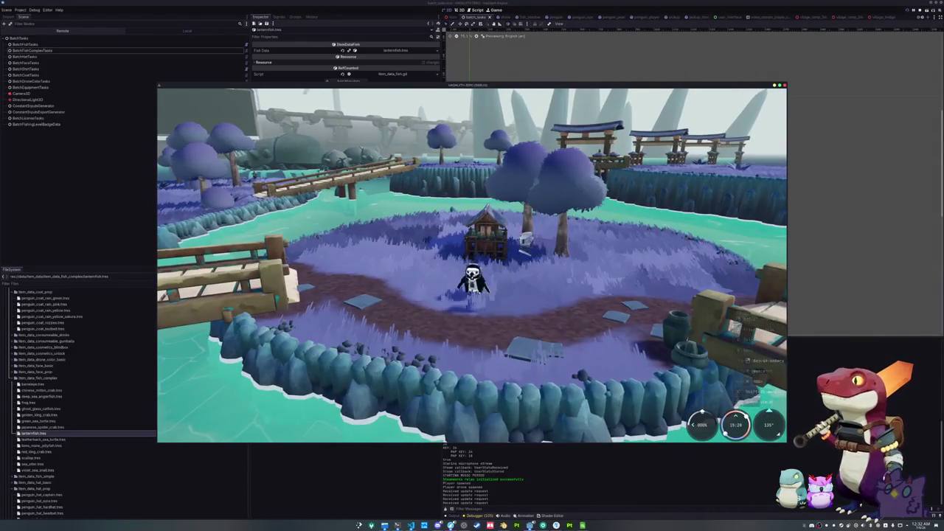
key("a")
key("w")
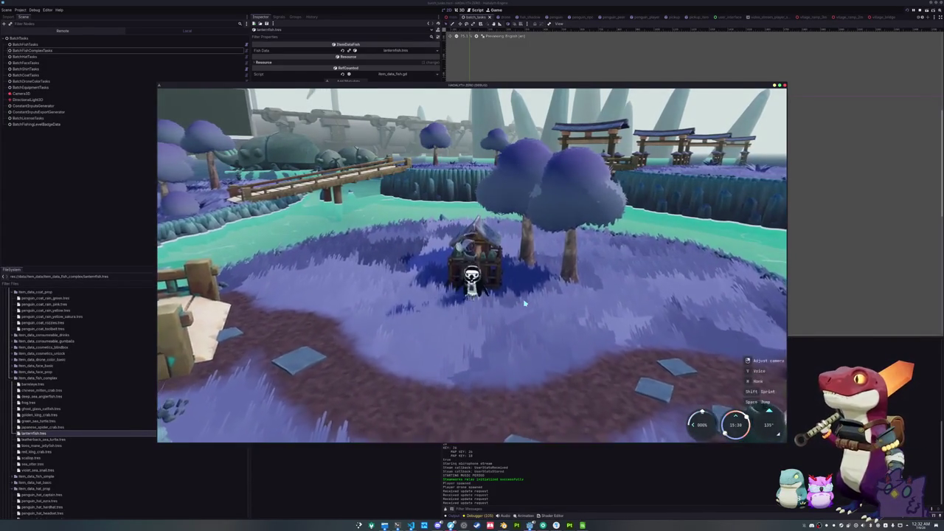
key("w")
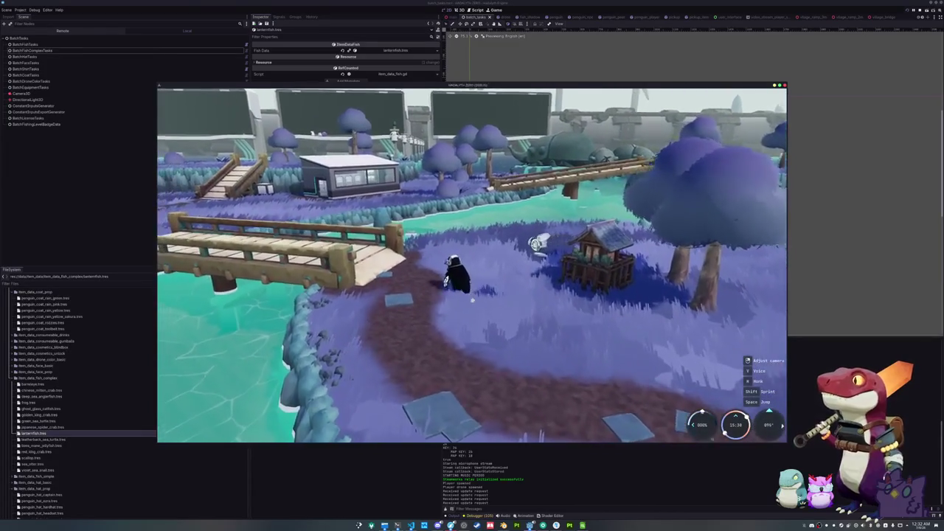
key("w")
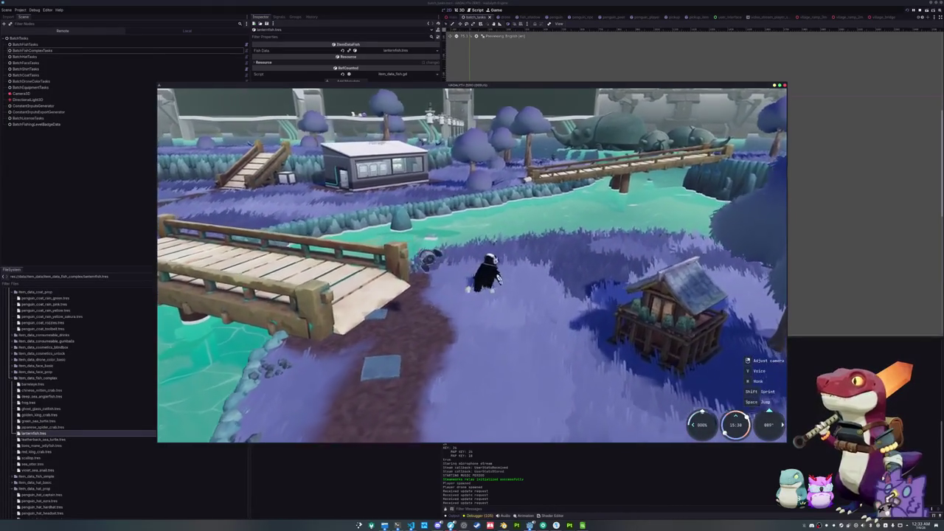
key("w")
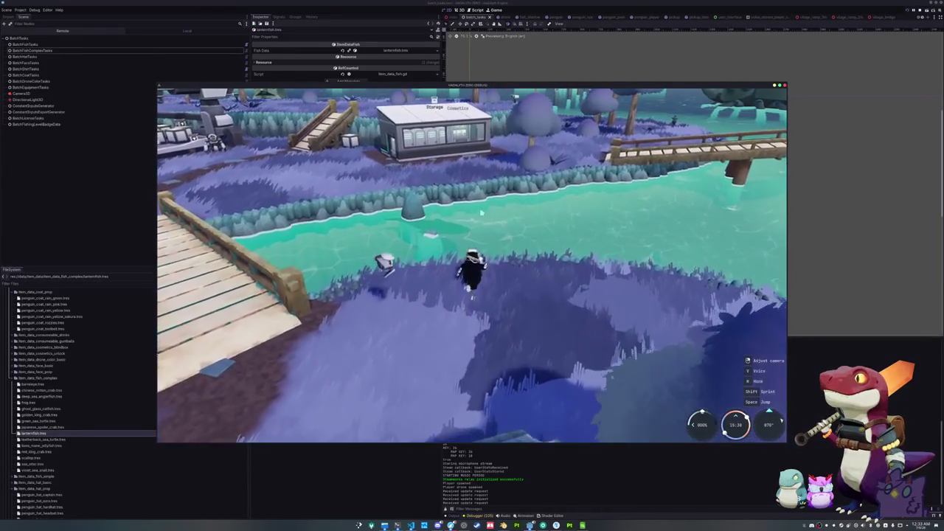
Cast the fishing line into the river and hook the biting fish.
left_click(580, 340)
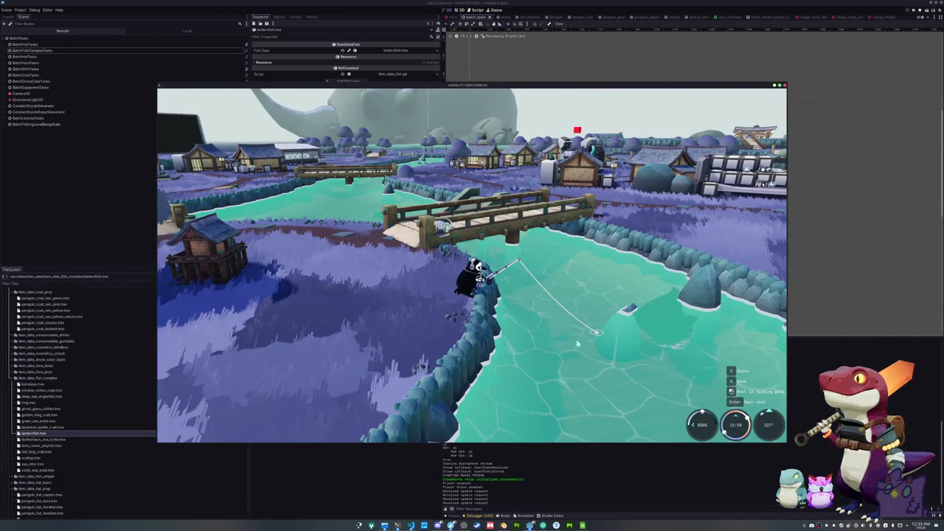
key("grave")
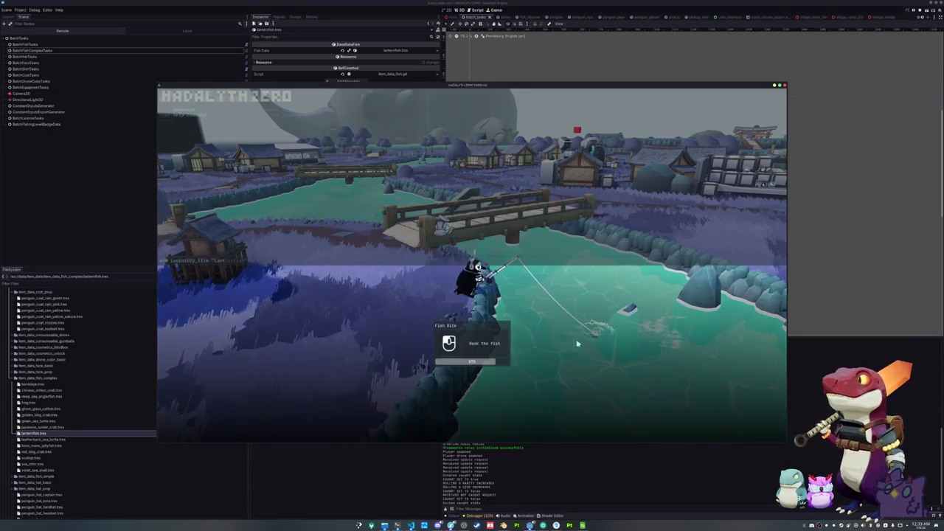
left_click(382, 238)
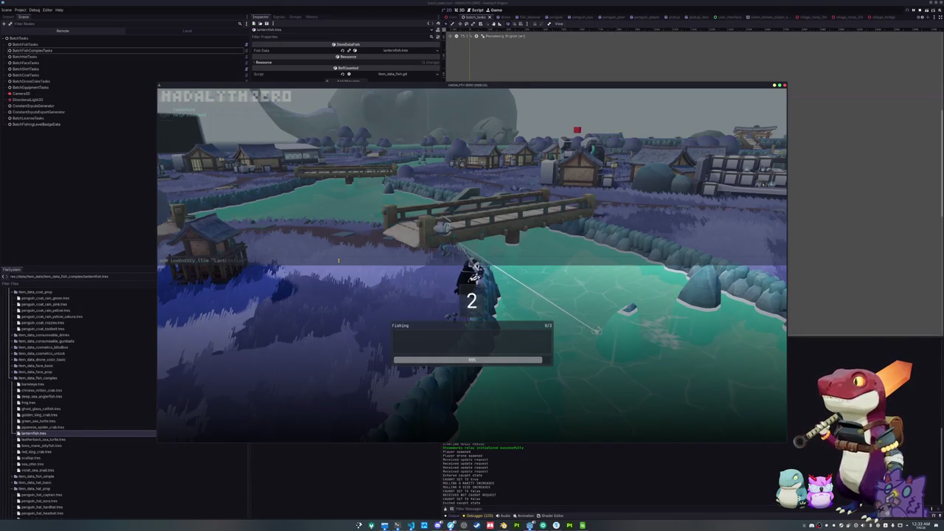
key("grave")
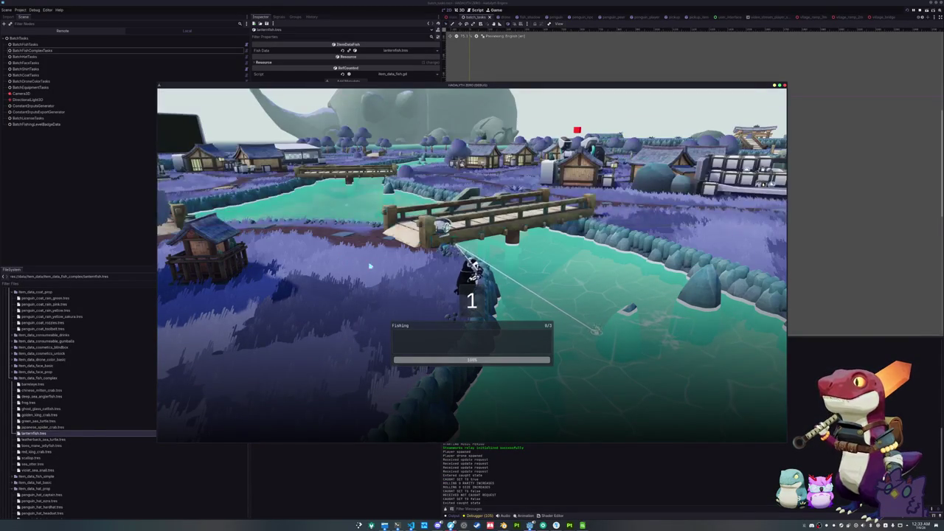
Match the fishing arrow sequences to land a Common Bairds Beaked Whale.
key("Left")
key("Up")
key("Down")
key("Down")
key("Left")
key("Up")
key("Down")
key("Down")
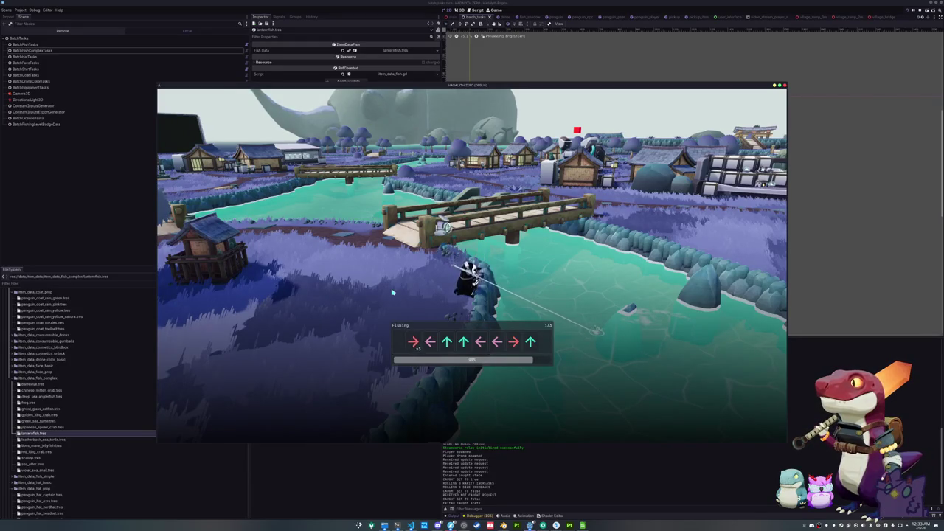
key("Right")
key("Left")
key("Up")
key("Up")
key("Left")
key("Left")
key("Right")
key("Up")
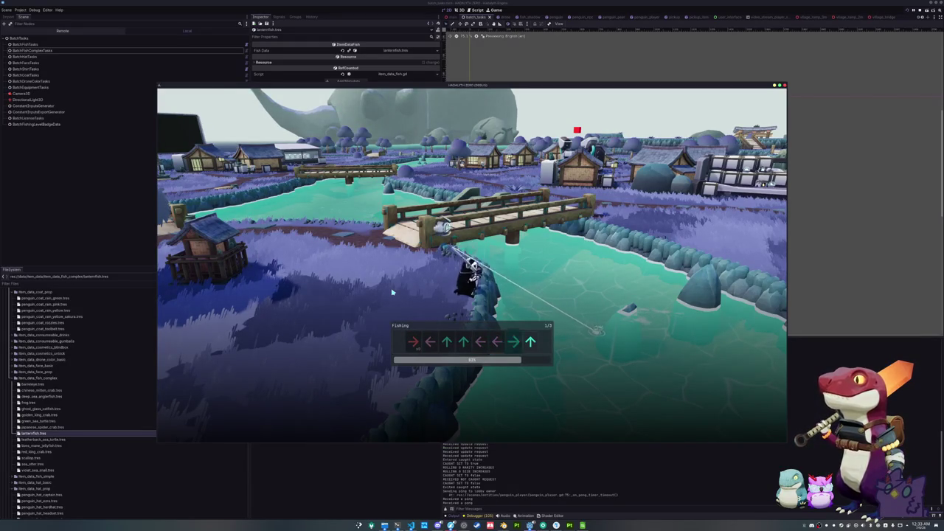
key("Left")
key("Right")
key("Down")
key("Down")
key("Right")
key("Left")
key("Down")
key("Right")
key("Up")
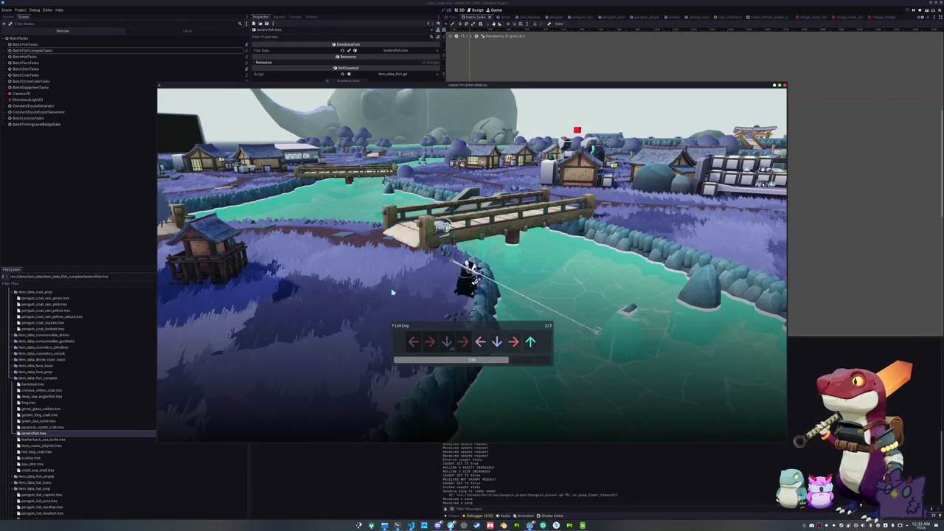
key("Up")
key("Right")
key("Left")
key("Left")
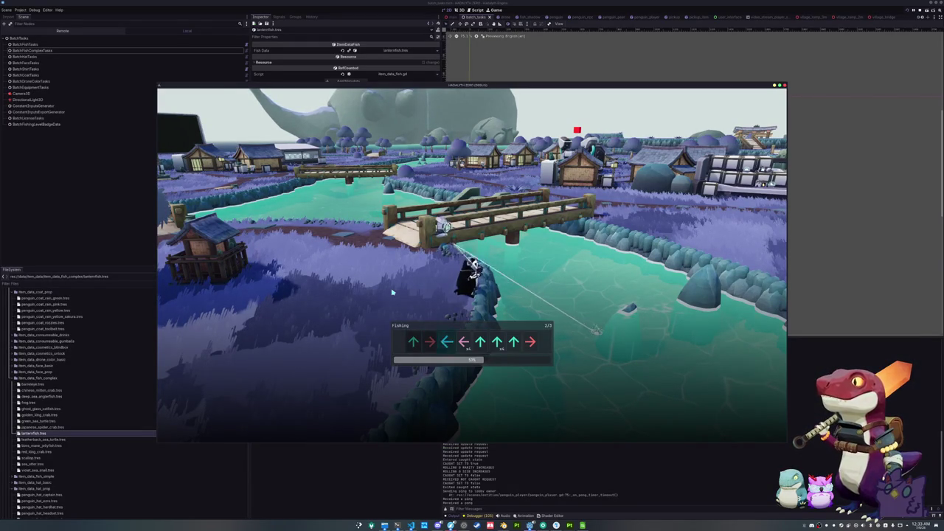
key("Up")
key("Up")
key("Up")
key("Right")
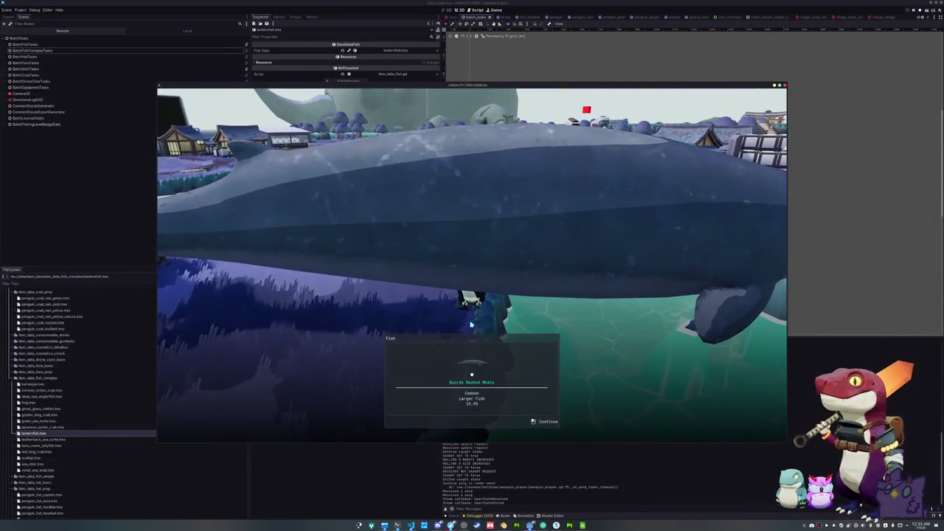
Dismiss the catch card and show the lanternfish's details in the inventory.
left_click(469, 322)
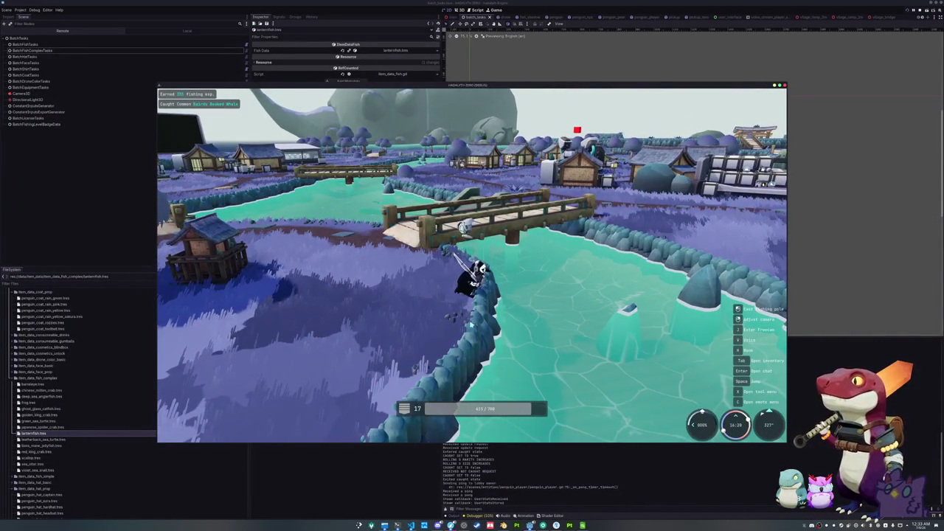
key("Tab")
left_click(334, 164)
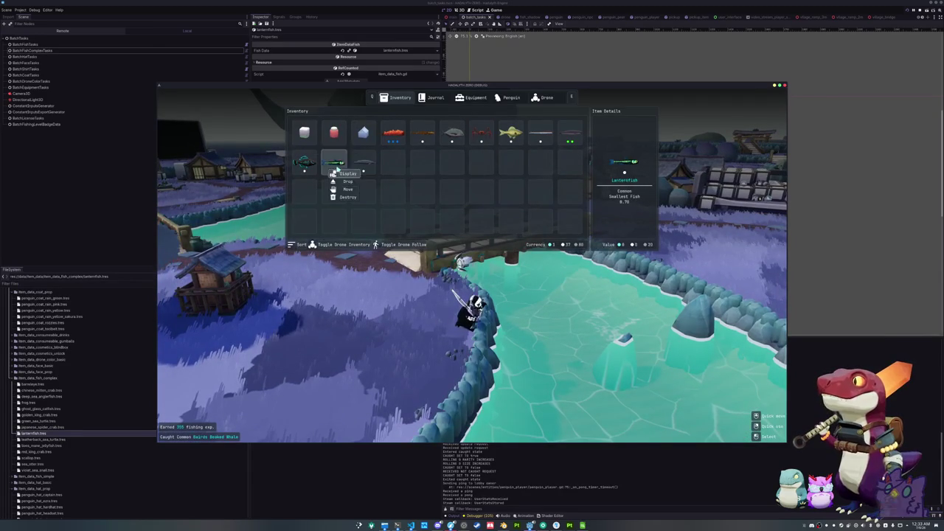
Close the inventory, walk around the village, then stop the game with F8.
key("Tab")
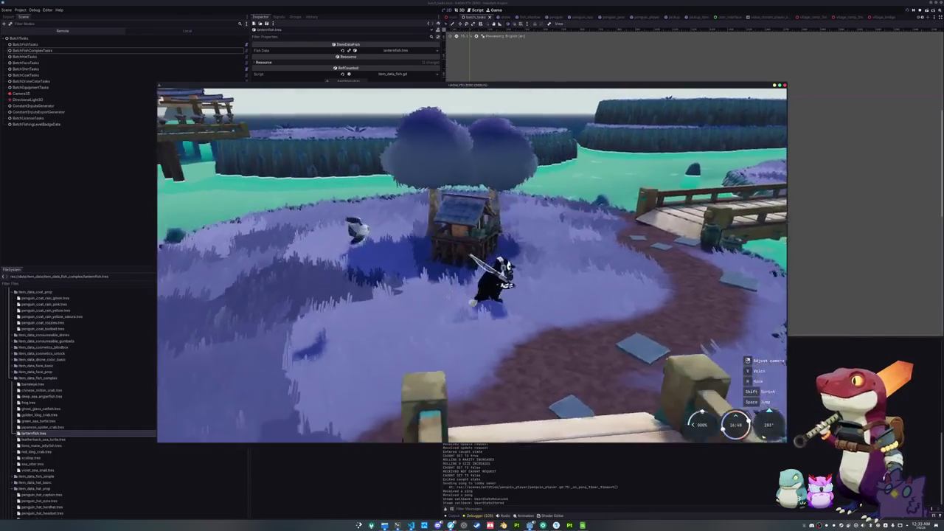
key("F8")
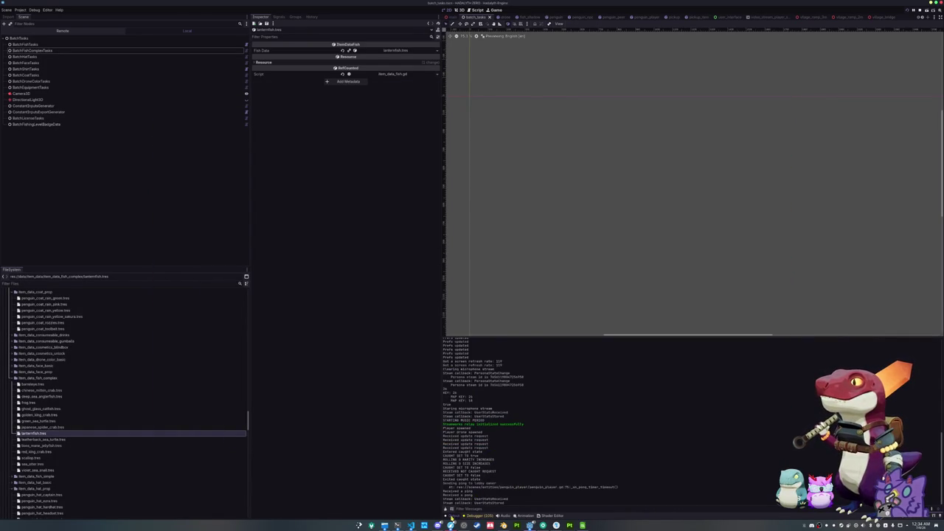
Collapse the Output panel, close an unneeded scene tab, and return to main.tscn.
left_click(452, 515)
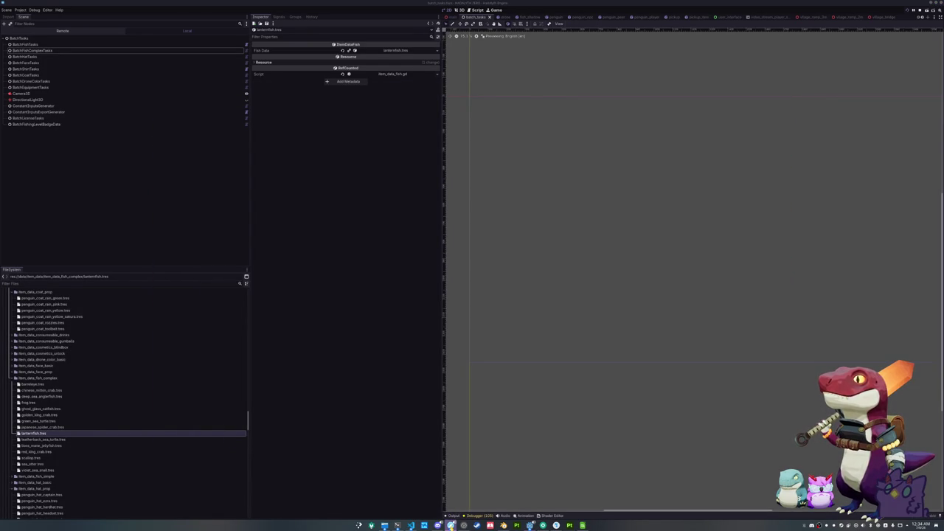
key("alt+Tab")
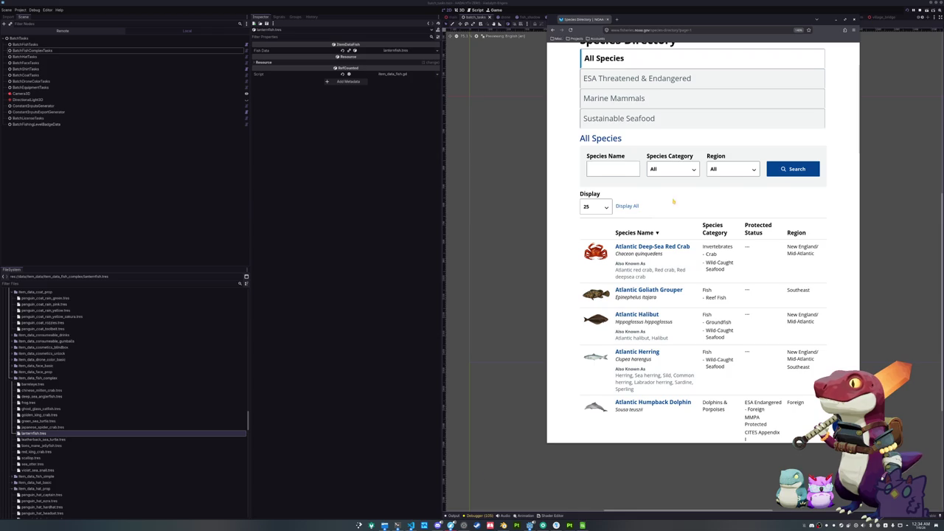
key("alt+Tab")
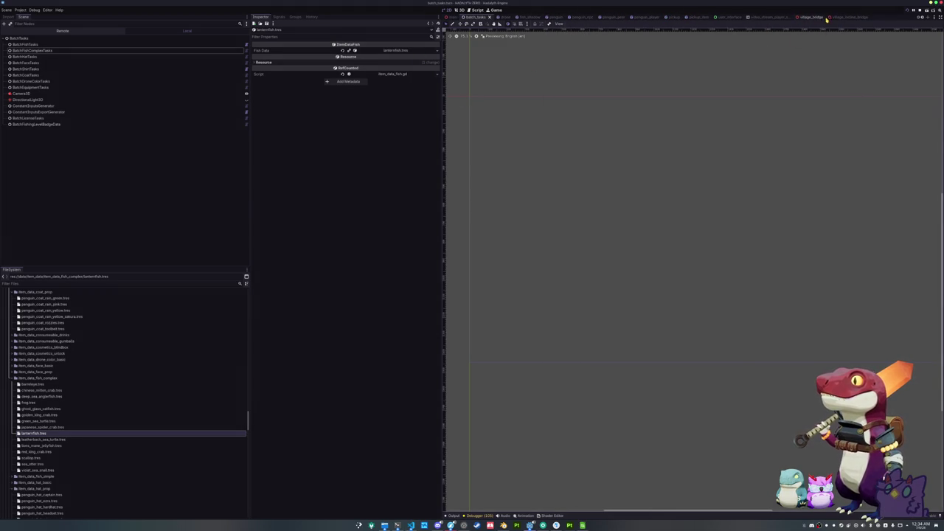
middle_click(820, 15)
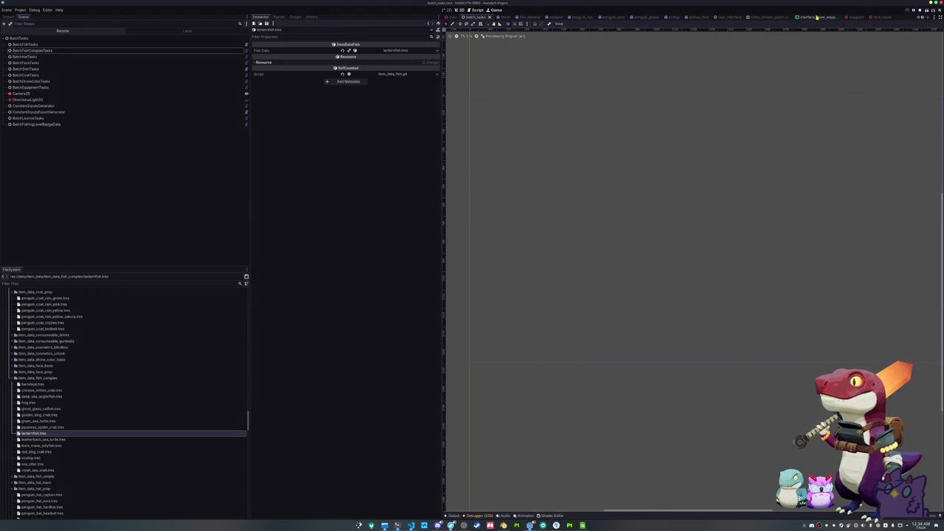
left_click(822, 17)
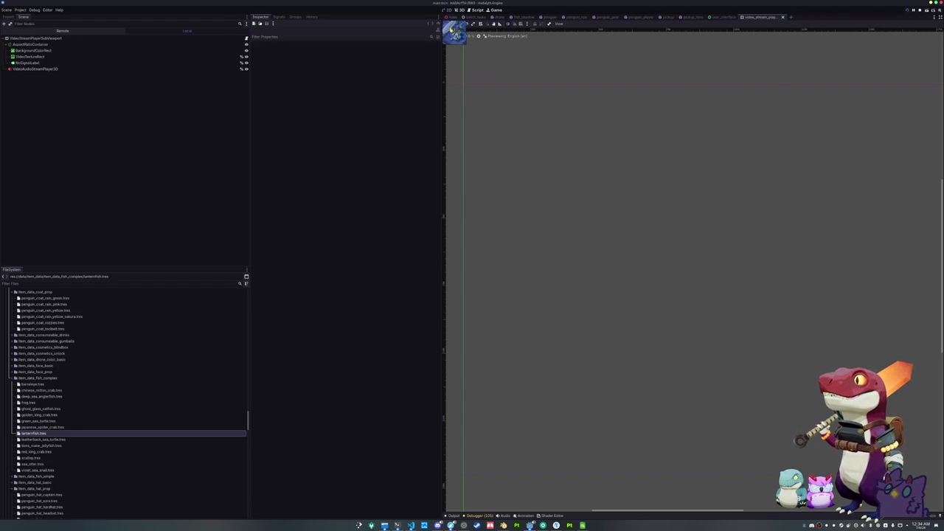
left_click(452, 17)
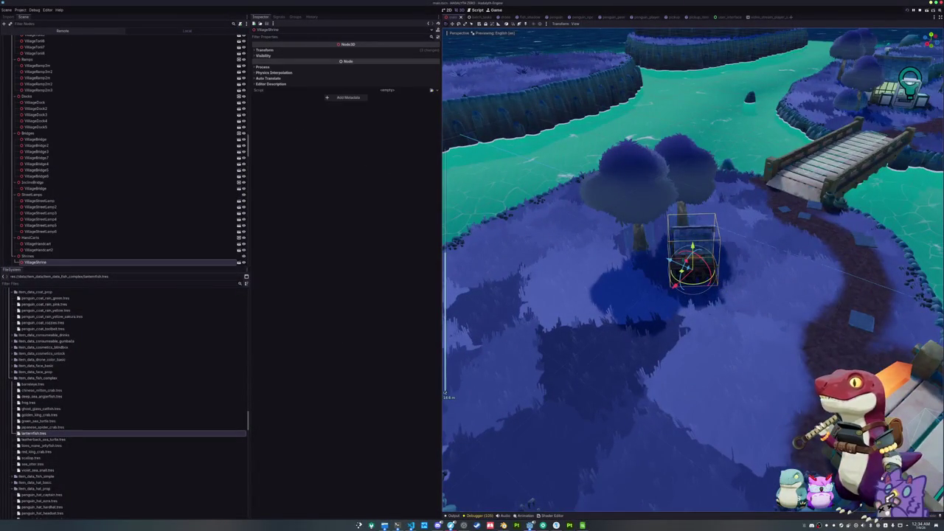
Rearrange the open scene tabs and return to the main village scene.
scroll(692, 266, "down", 5)
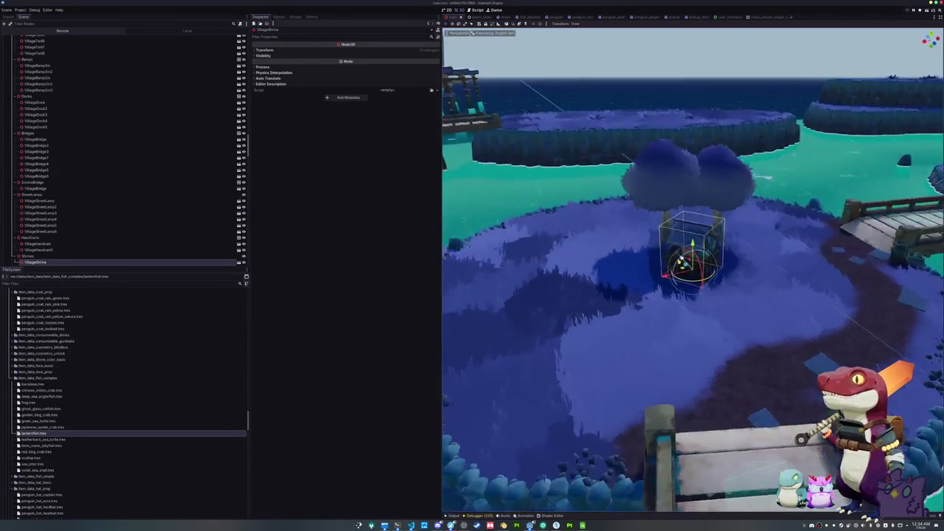
left_click_drag(507, 21, 696, 16)
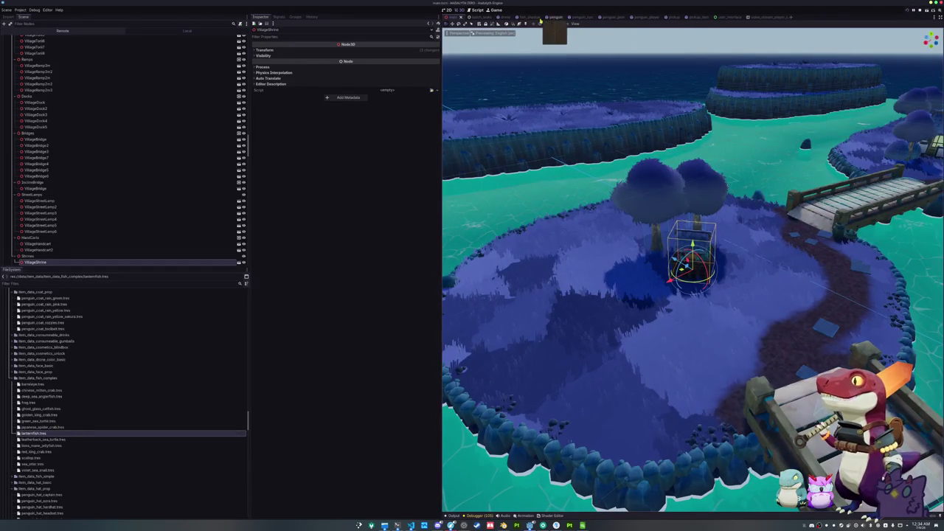
left_click_drag(592, 17, 629, 18)
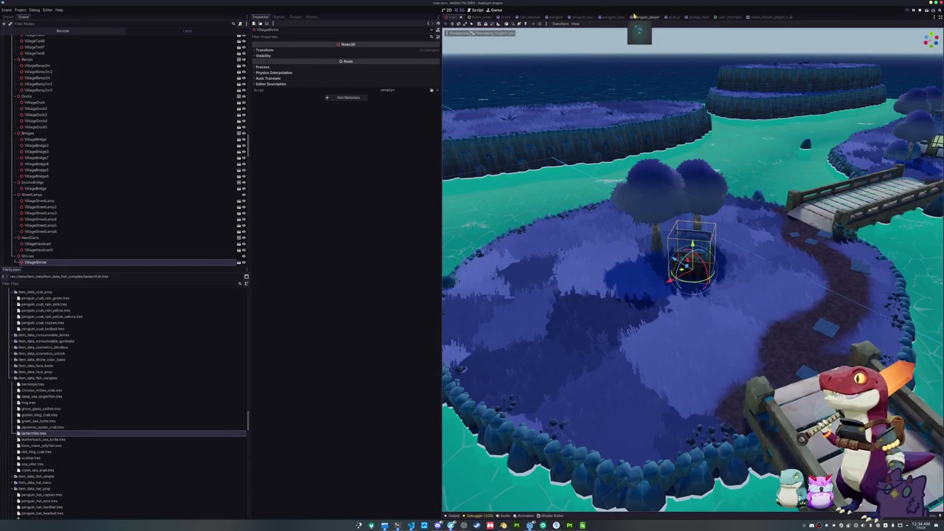
left_click_drag(507, 17, 684, 19)
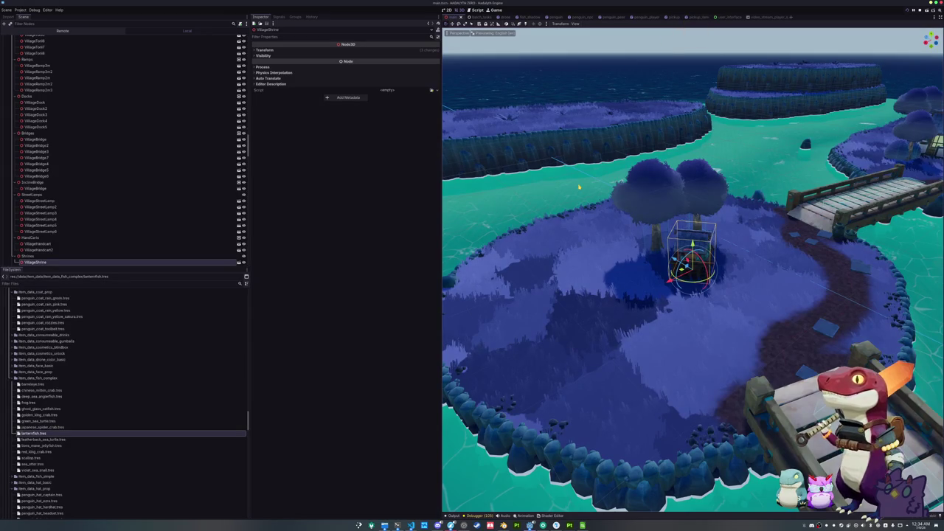
scroll(579, 188, "up", 2)
left_click_drag(725, 17, 457, 19)
left_click_drag(426, 78, 474, 121)
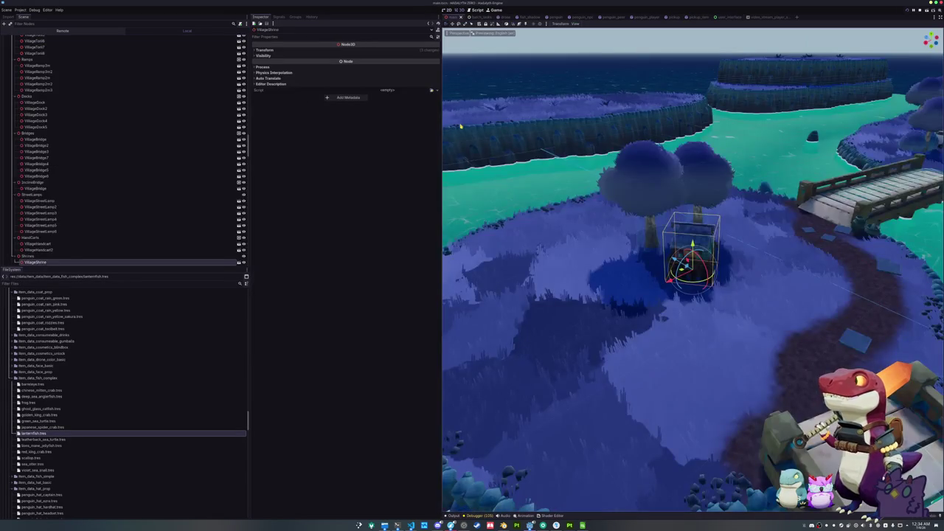
Open VillageShrine in its own tab, orbit the shrine, then go back to main.tscn.
left_click(239, 263)
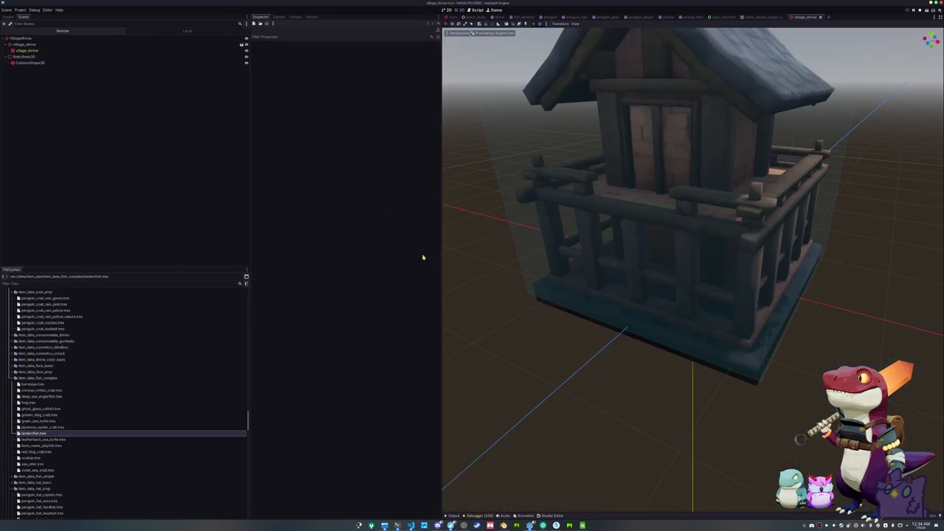
mouse_move(600, 200)
left_mouse_down()
mouse_move(608, 245)
mouse_move(558, 238)
mouse_move(558, 124)
left_mouse_up()
scroll(656, 220, "down", 2)
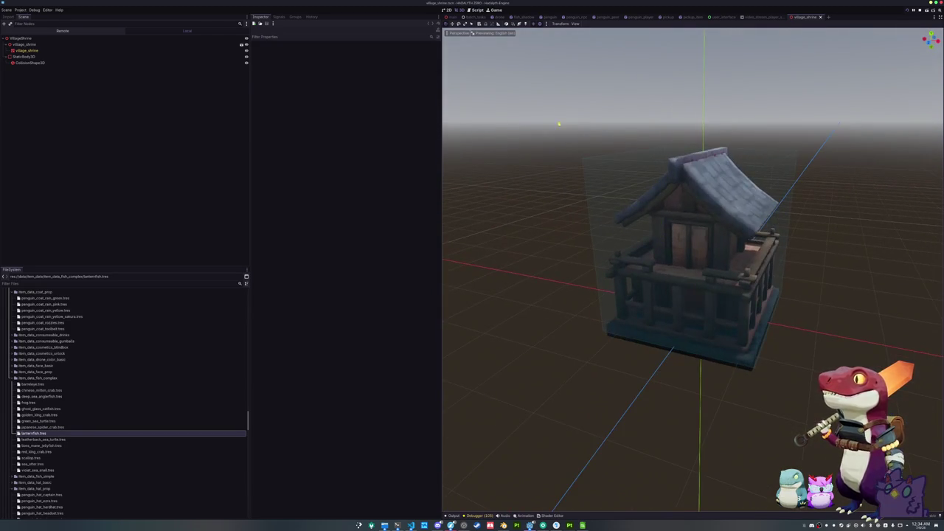
left_click(461, 16)
Select several shrine balcony statues and frame them in the viewport.
key("f")
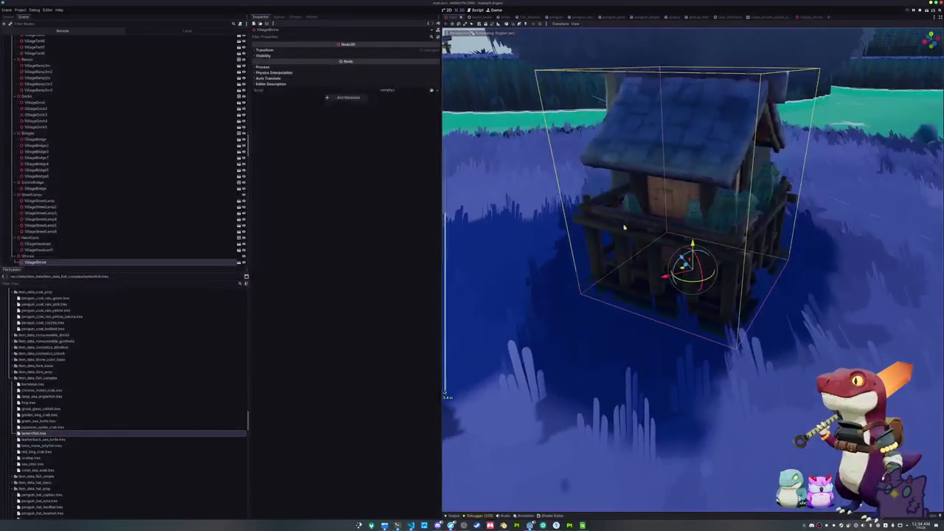
left_click(723, 214)
key("f")
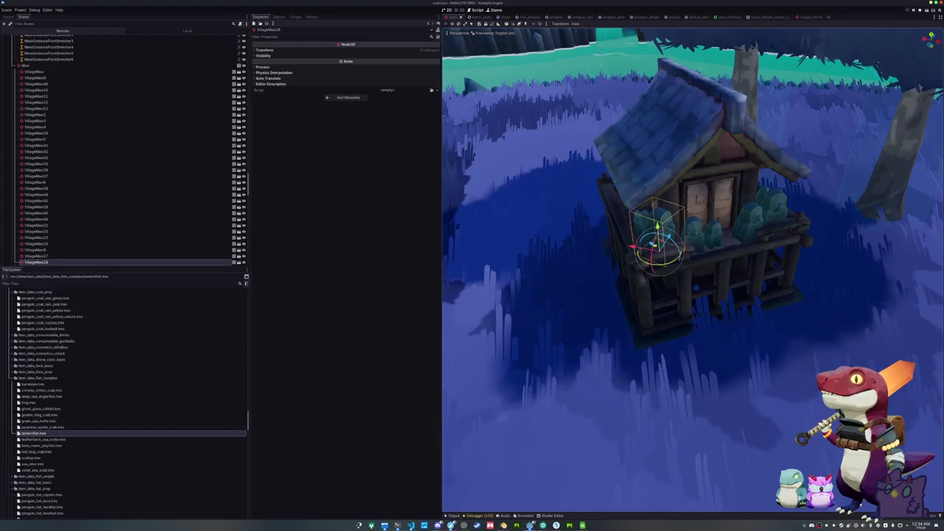
left_click(707, 235, "shift")
key("f")
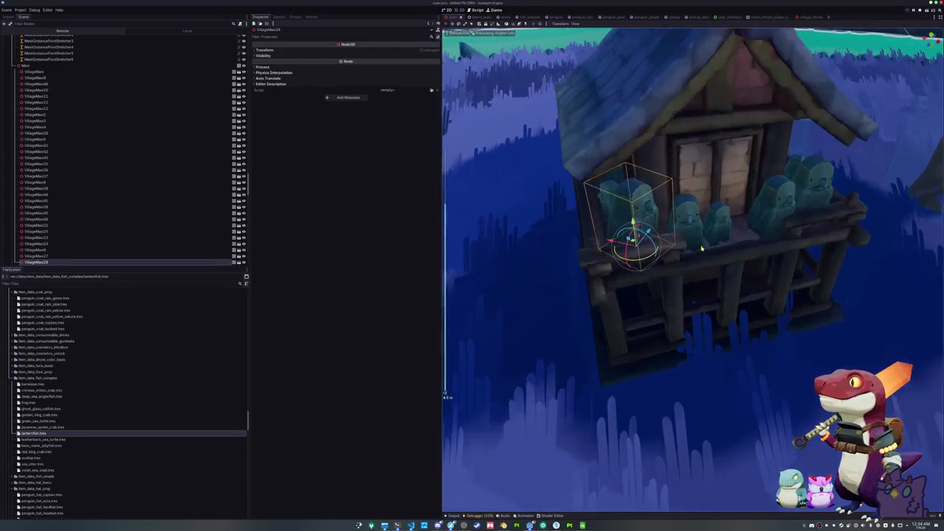
left_click(619, 229, "shift")
left_click(731, 233, "shift")
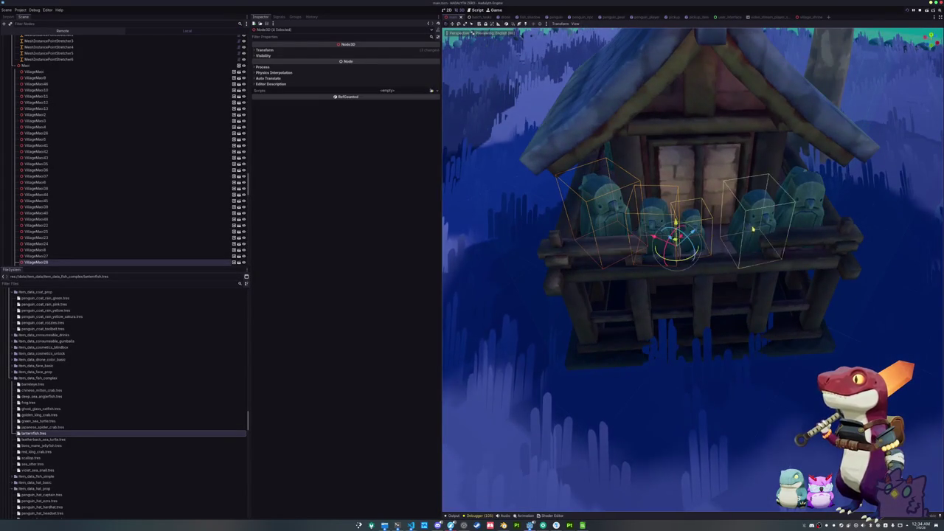
key("f")
left_click(541, 191, "shift")
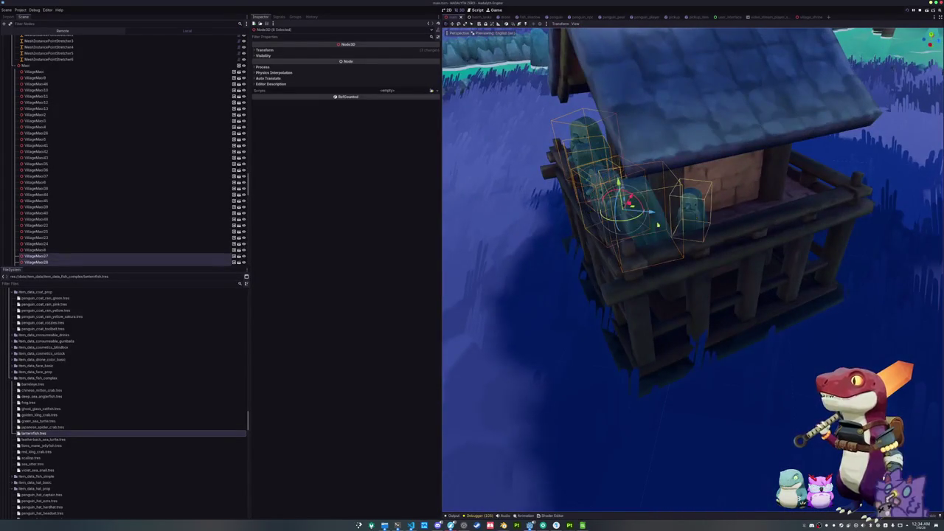
key("f")
left_click(697, 219, "shift")
left_click(596, 195, "shift")
key("f")
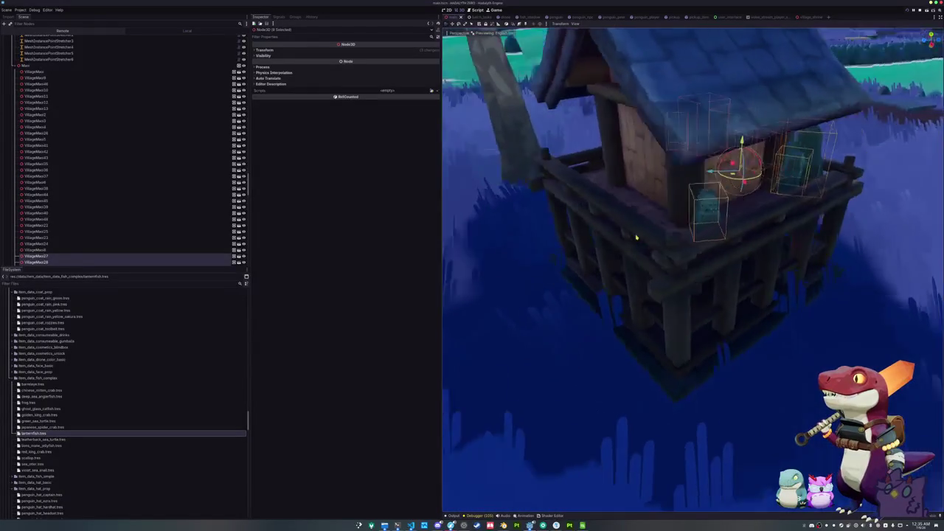
scroll(148, 234, "down", 3)
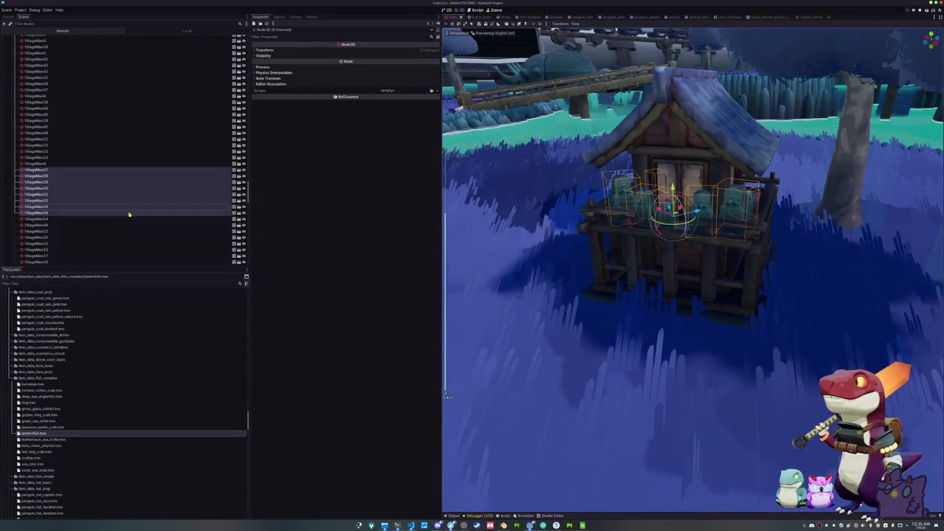
Review the selected statues' Visibility, Process, Transform and physics interpolation settings.
right_click(37, 212)
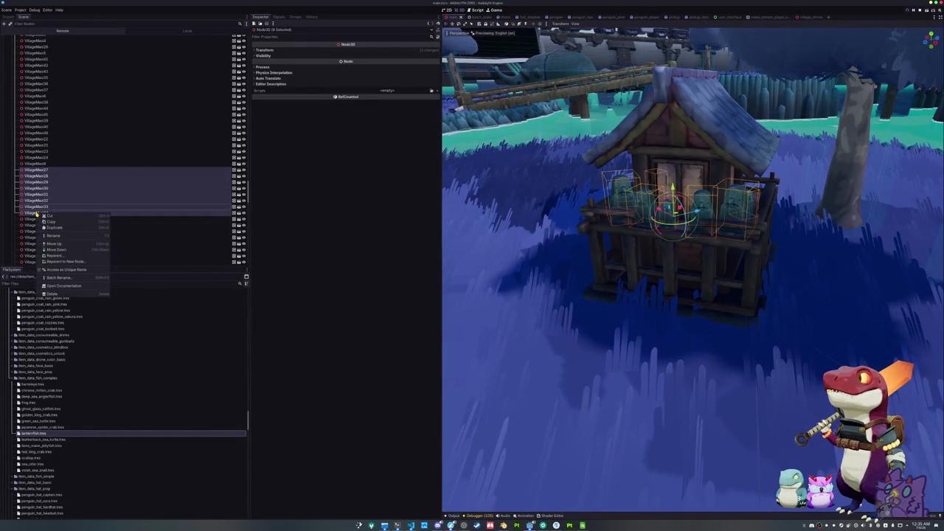
left_click(164, 216)
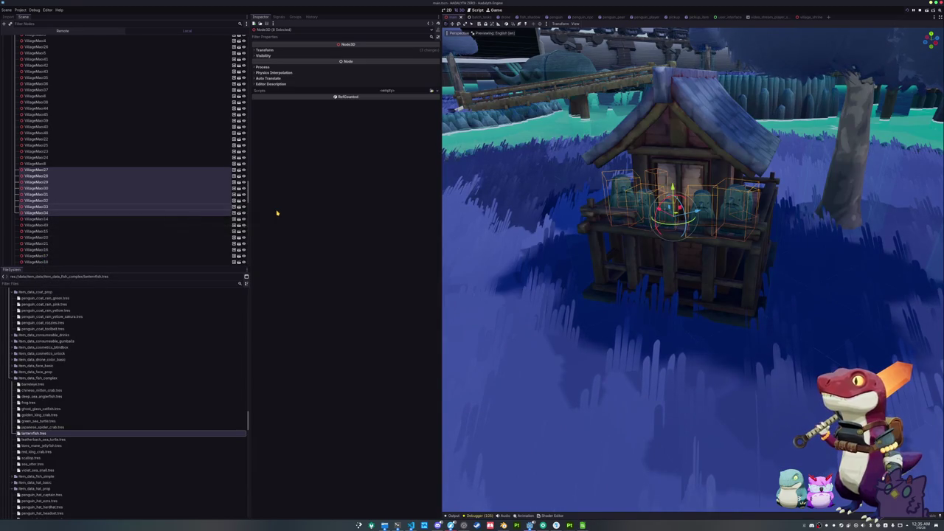
left_click(270, 56)
left_click(270, 56)
left_click(270, 73)
left_click(266, 67)
left_click(265, 49)
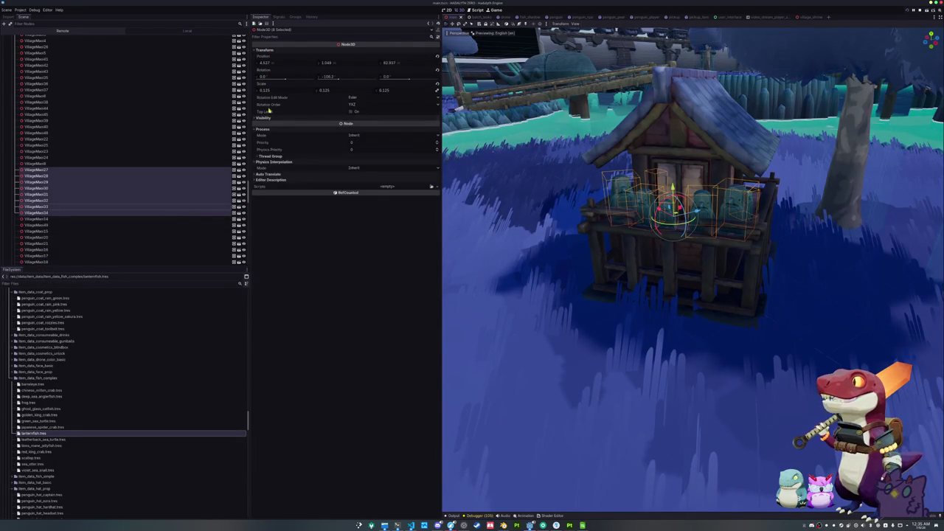
left_click(272, 117)
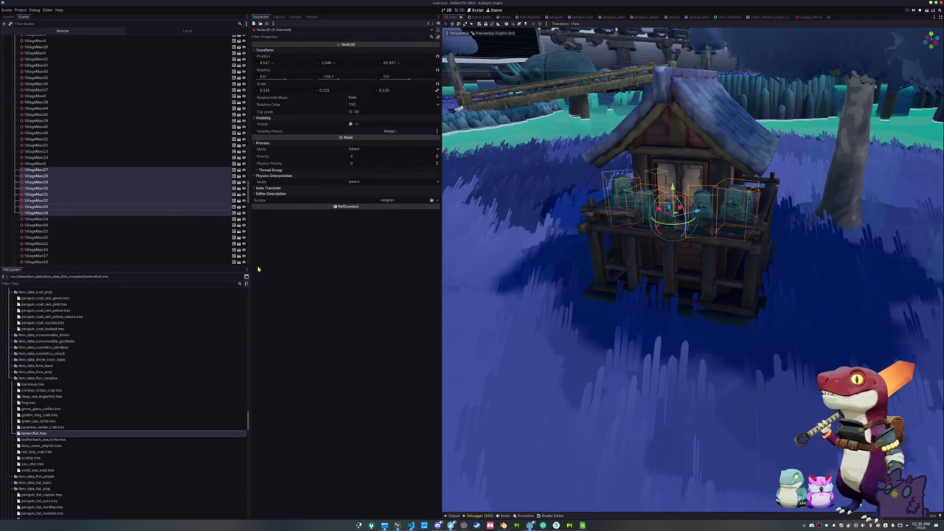
Enable Editable Children on one balcony statue node.
left_click(34, 170)
right_click(35, 170)
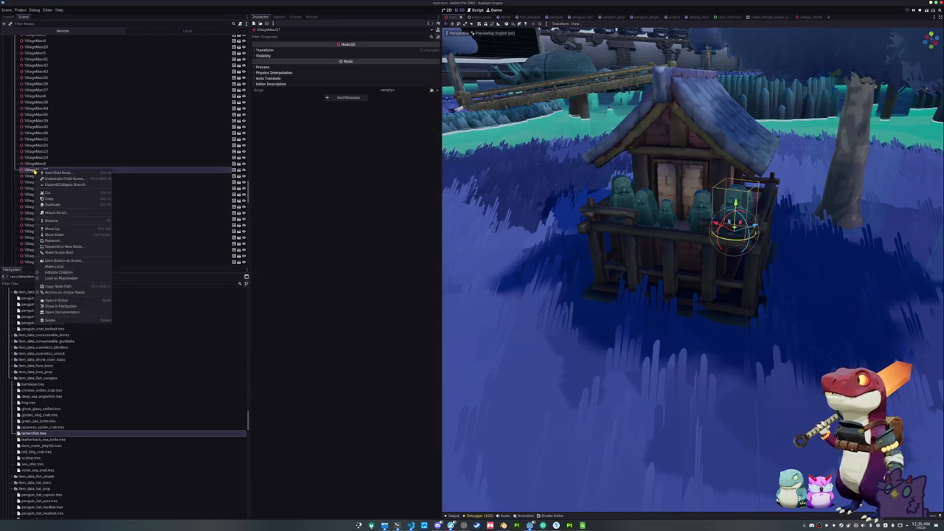
left_click(59, 272)
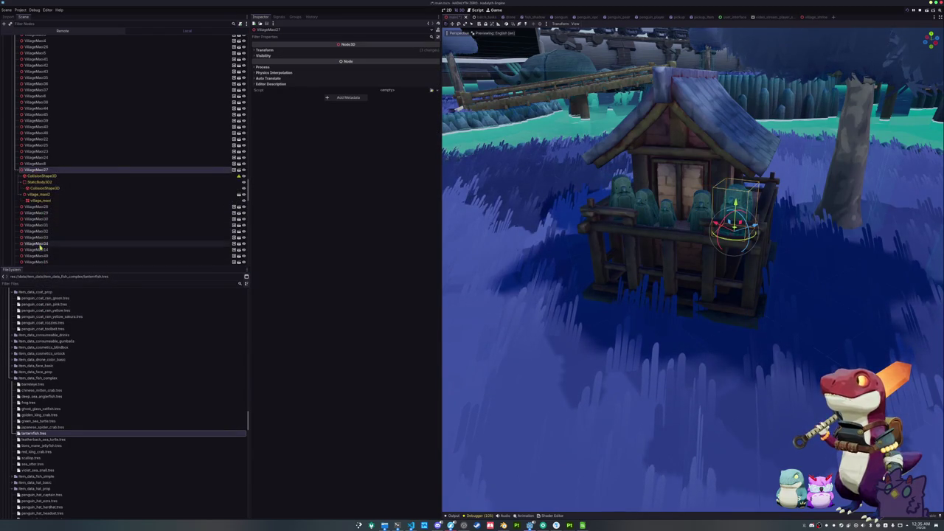
Reselect several balcony statue nodes, then pick the next single statue in the scene tree.
left_click(41, 244)
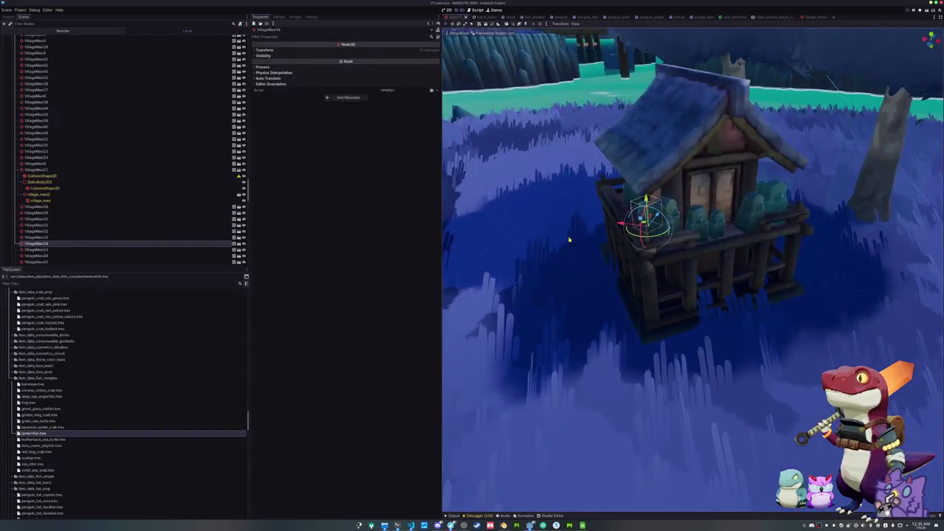
key("Up")
key("shift+Down")
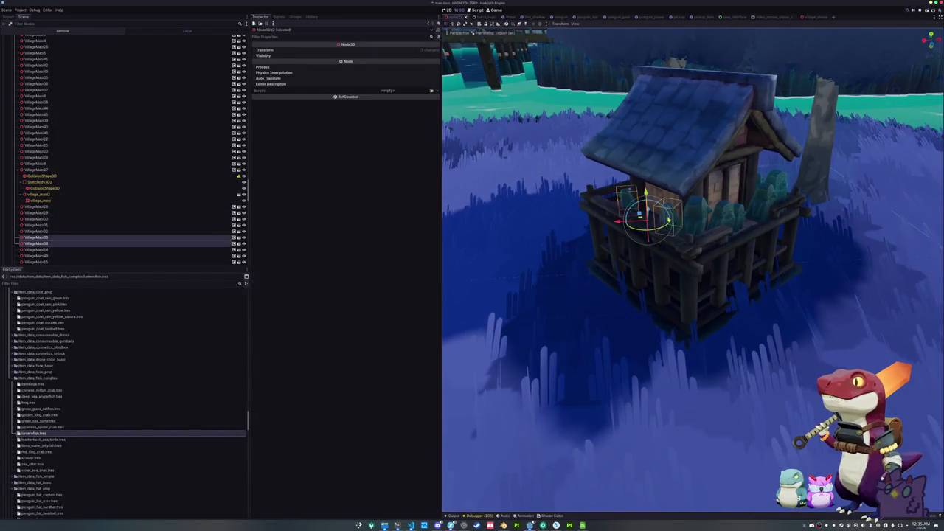
left_click(674, 216, "shift")
scroll(663, 214, "up", 3)
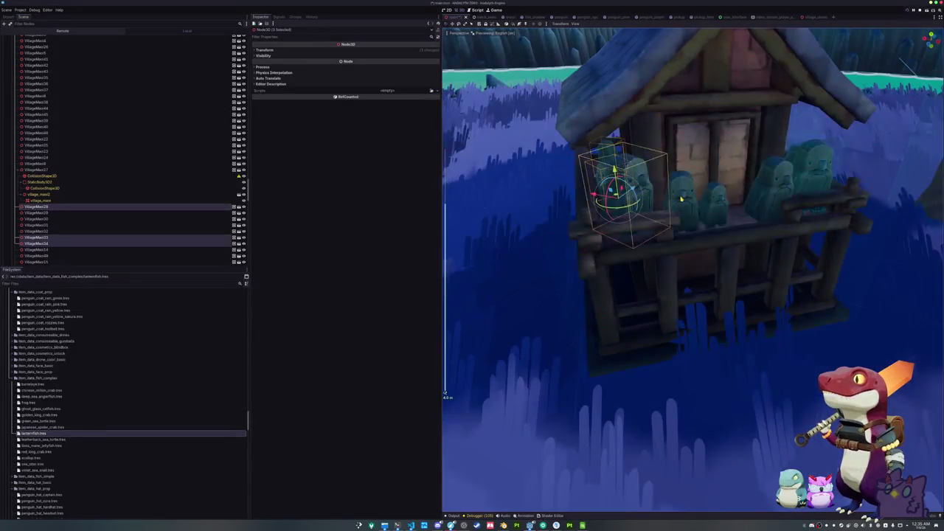
left_click(718, 206, "shift")
left_click(718, 205, "shift")
left_click(716, 209, "shift")
left_click(716, 210, "shift")
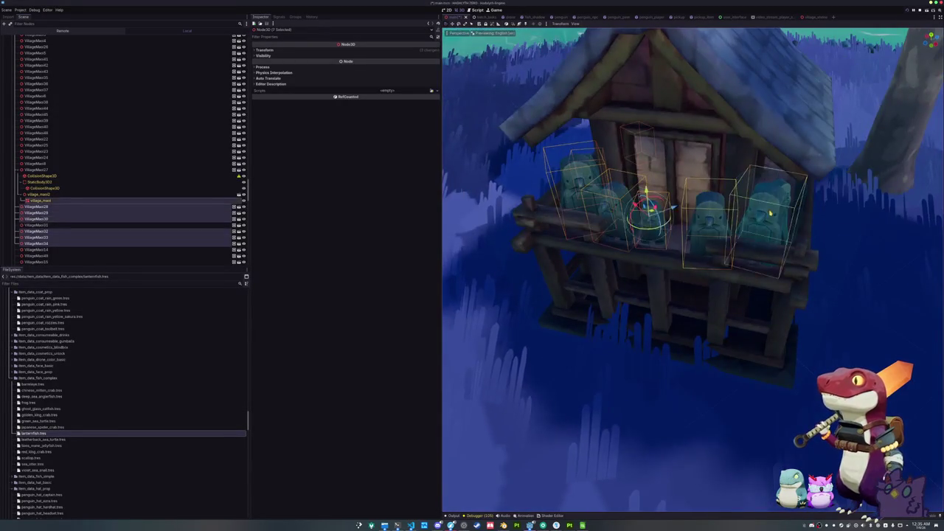
left_click(705, 214, "shift")
scroll(700, 211, "up", 8)
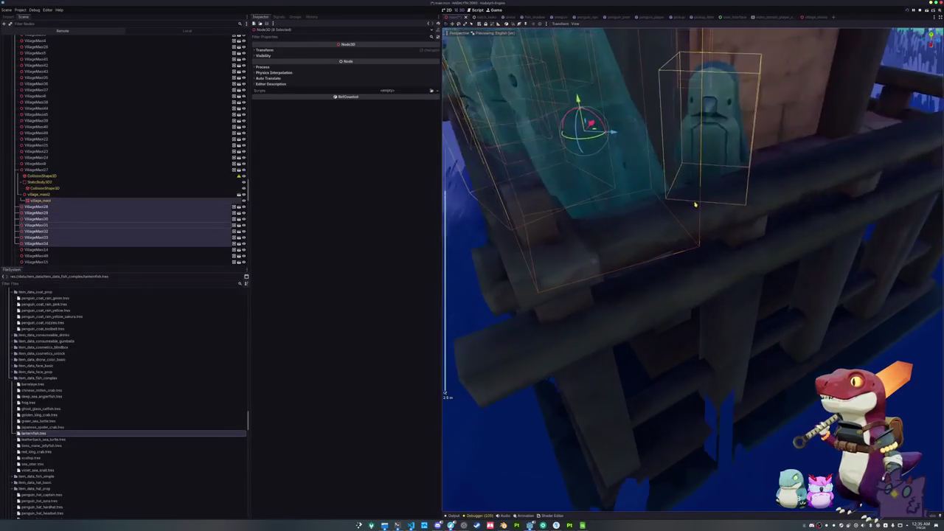
scroll(651, 209, "down", 5)
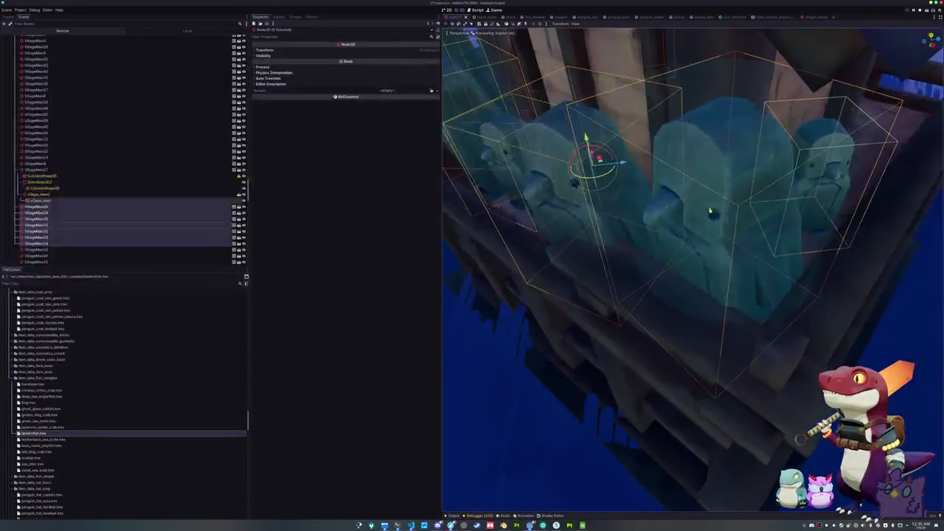
scroll(713, 199, "down", 2)
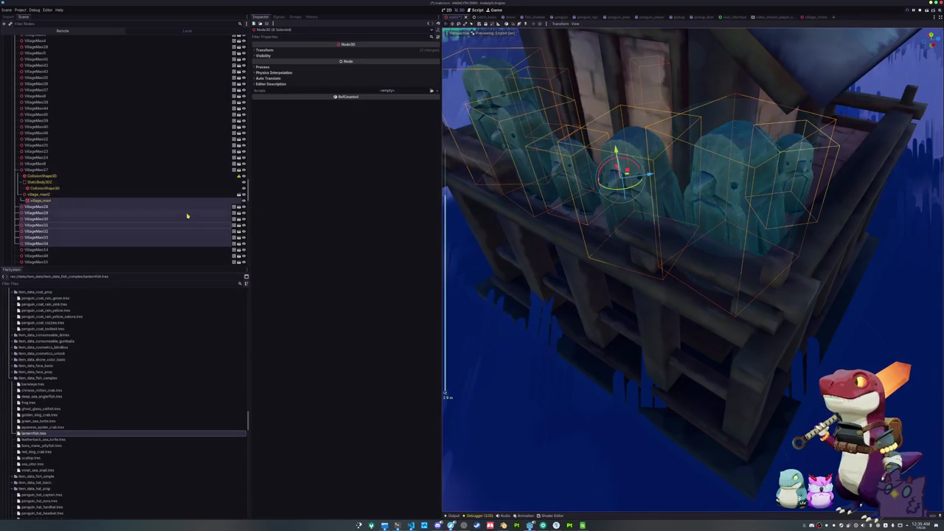
scroll(180, 211, "down", 2)
scroll(630, 210, "down", 5)
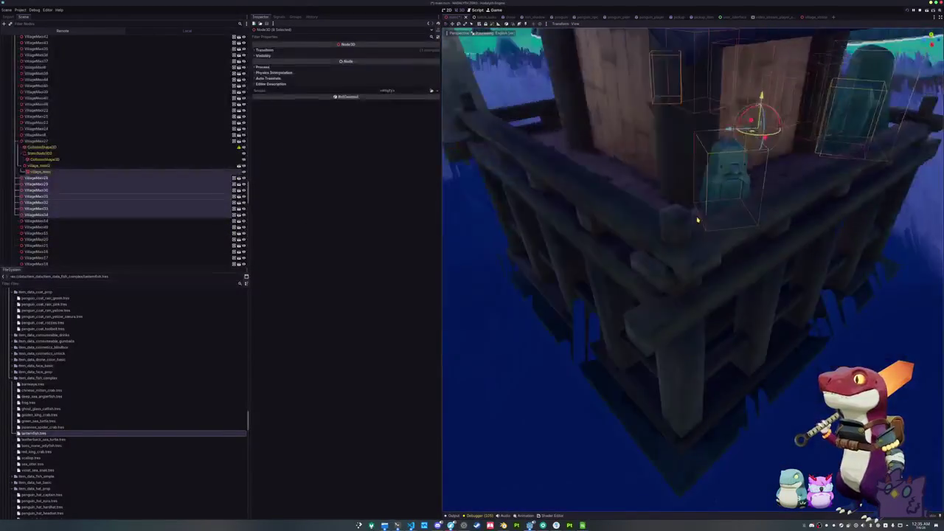
left_click(52, 214)
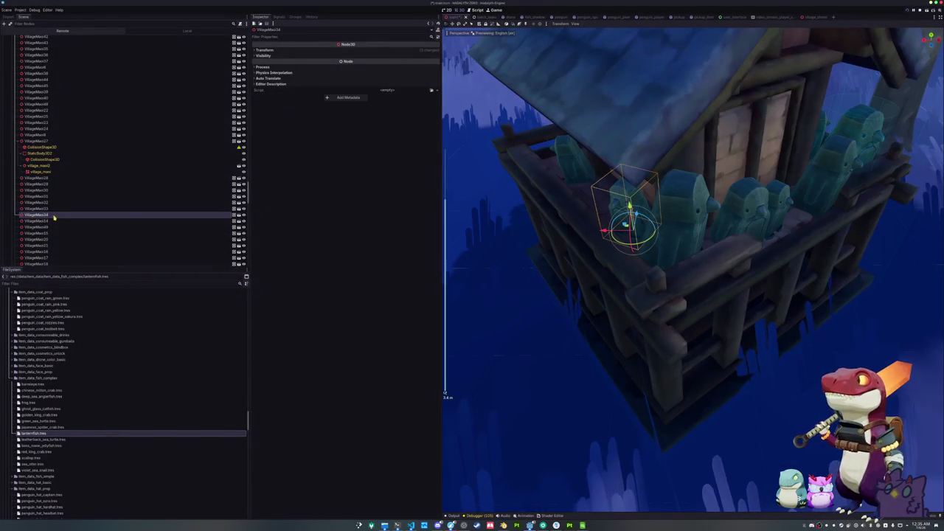
Enable Editable Children on the second statue and focus the view on its CollisionShape3D.
right_click(59, 215)
left_click(85, 230)
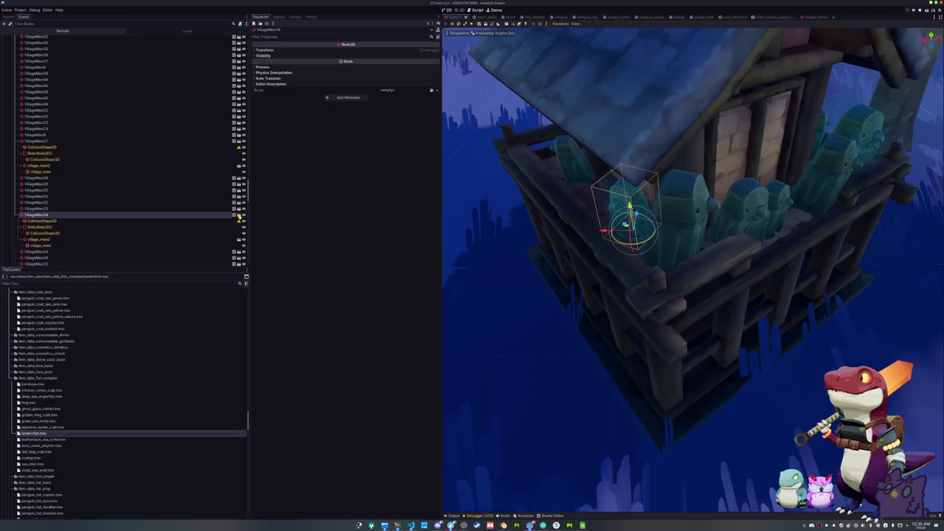
left_click(218, 221)
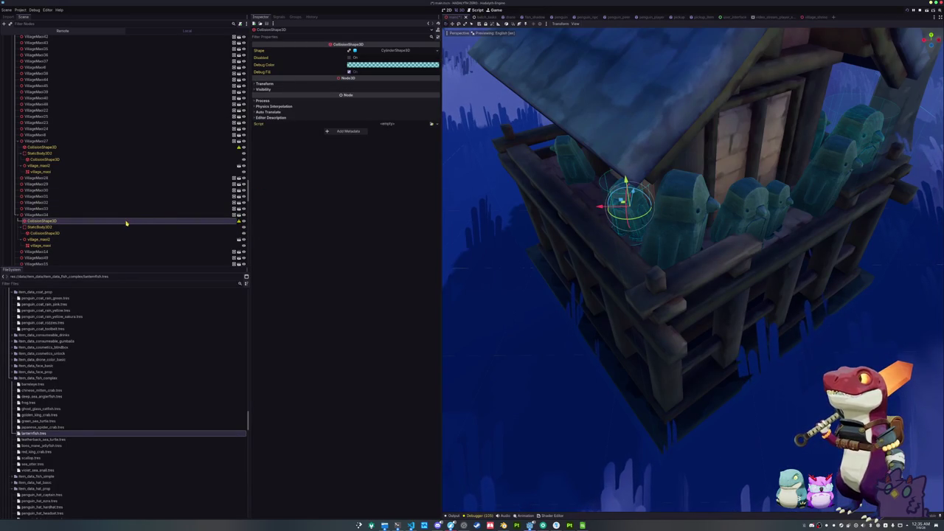
left_click_drag(482, 200, 518, 186)
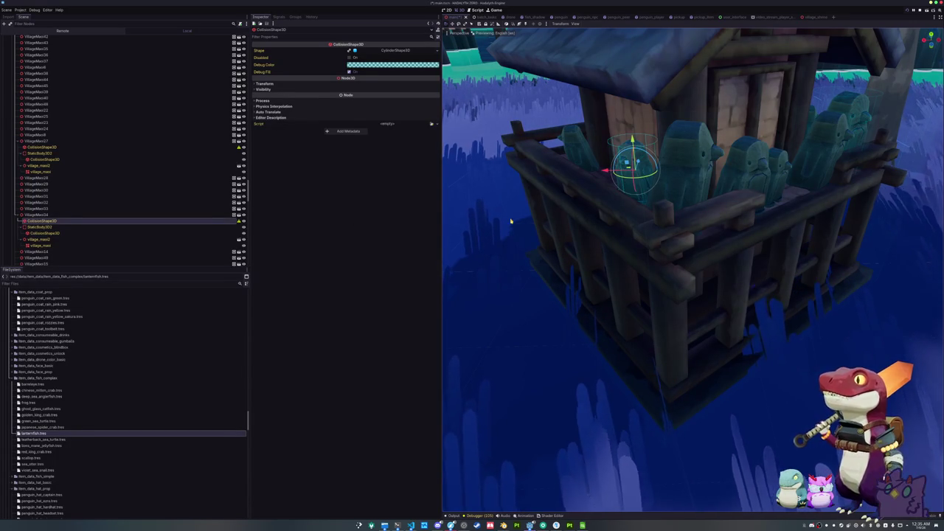
scroll(497, 218, "down", 5)
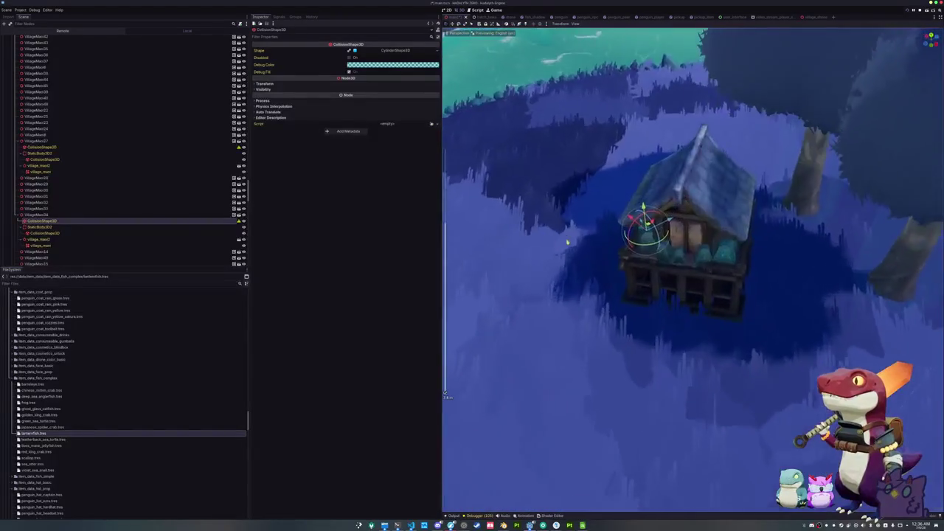
scroll(566, 242, "up", 5)
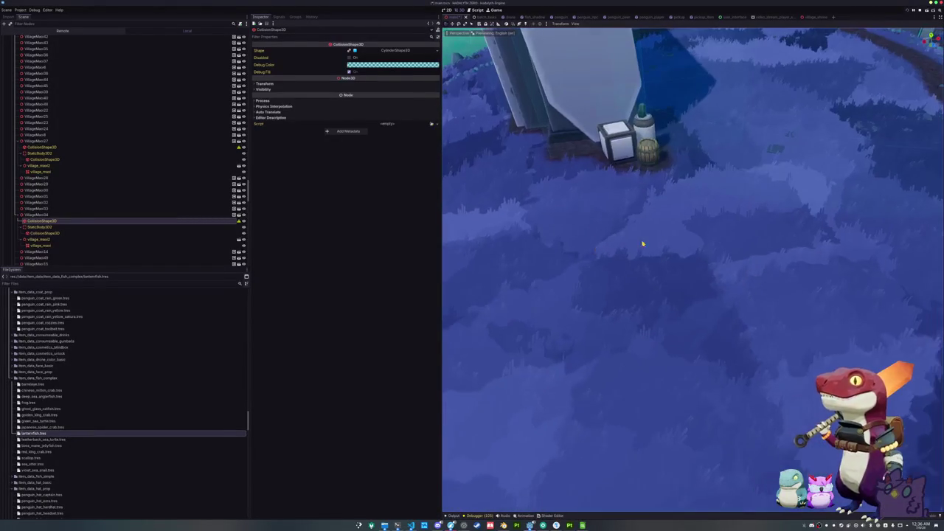
key("f")
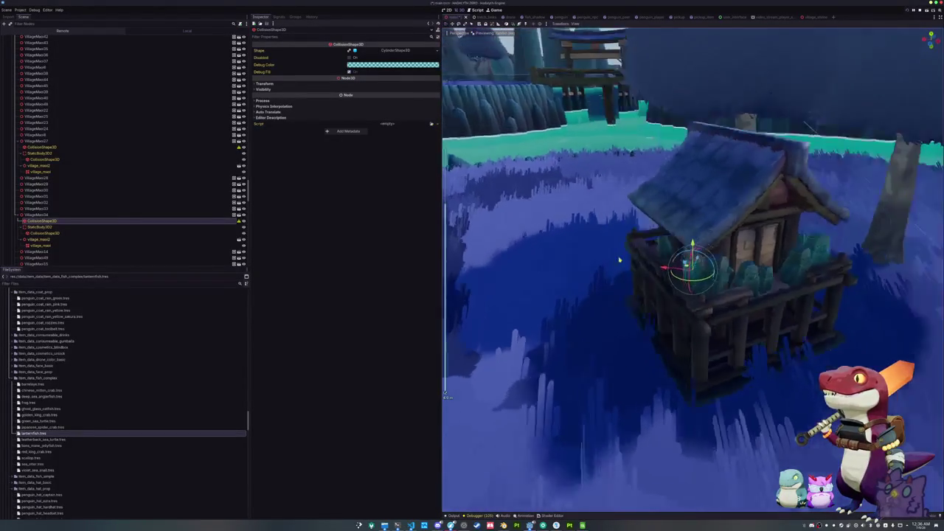
Make two more balcony statues' children editable and reveal each StaticBody3D2's collision layer and mask.
left_click(39, 228)
left_click(263, 108)
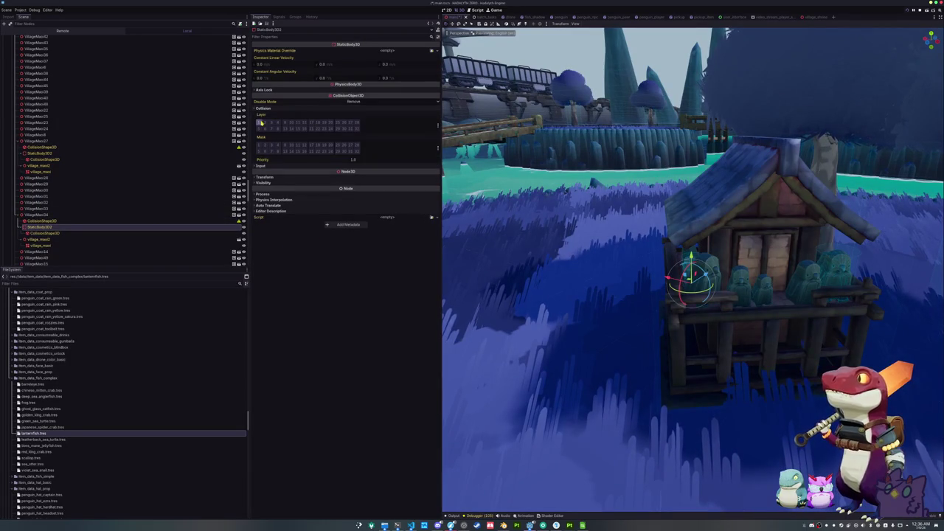
left_click(33, 209)
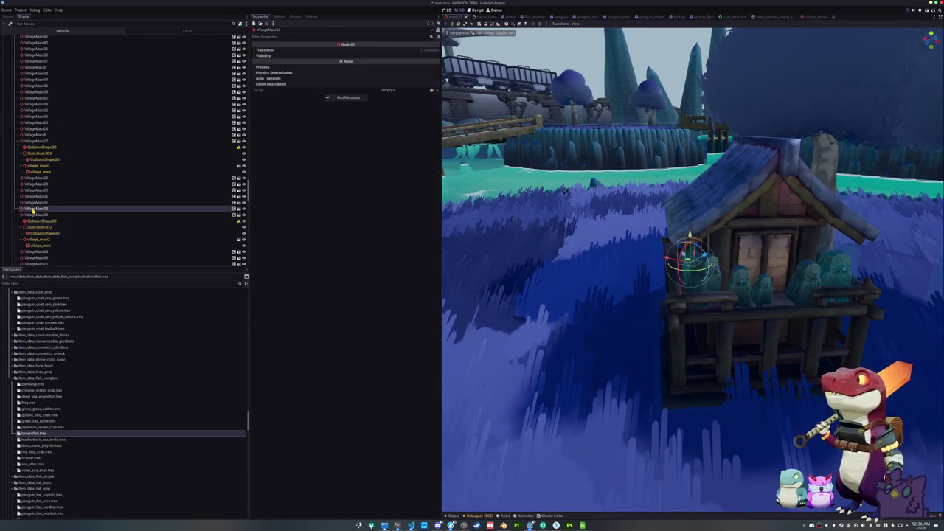
right_click(33, 210)
left_click(50, 311)
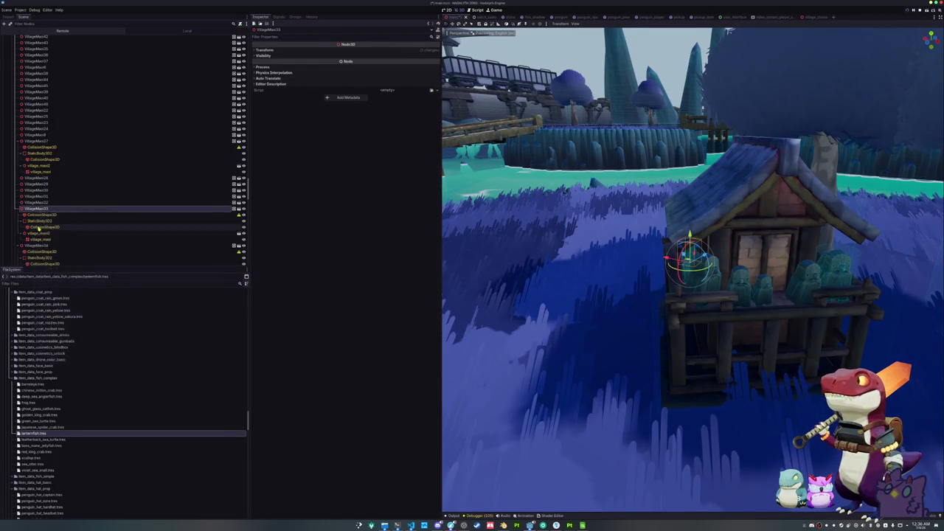
left_click(38, 221)
left_click(264, 108)
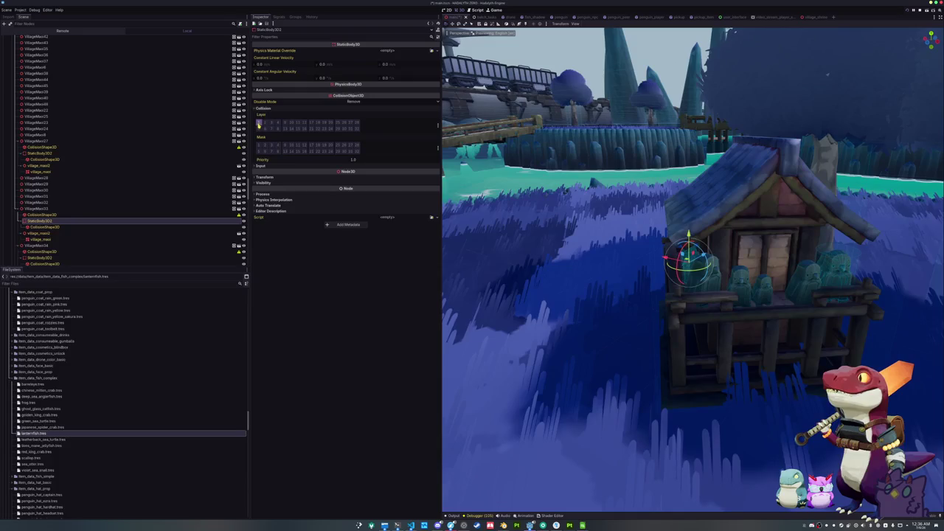
left_click(38, 203)
right_click(40, 203)
left_click(49, 306)
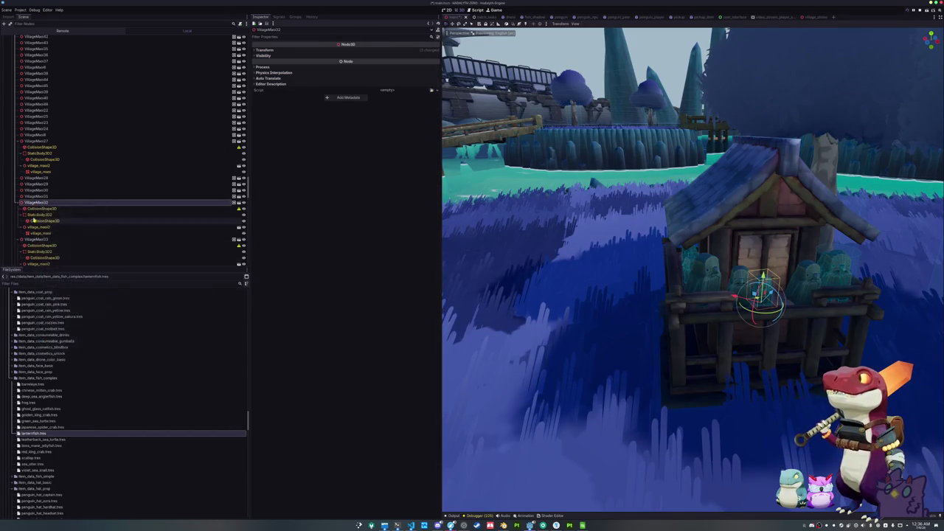
left_click(38, 214)
left_click(289, 108)
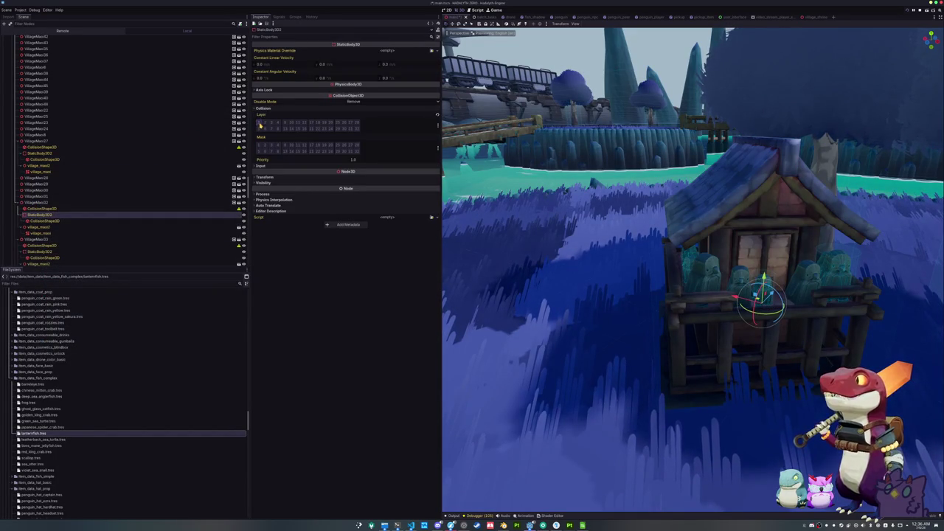
Make VillageMesh31 and VillageMesh30 children editable, show their StaticBody3D2 collision settings, and save the scene.
left_click(37, 196)
right_click(35, 196)
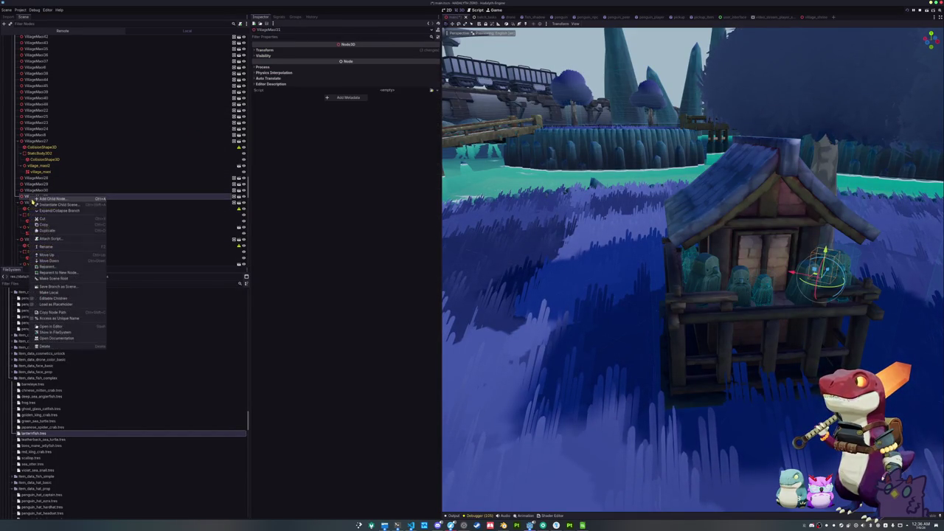
left_click(49, 298)
left_click(39, 209)
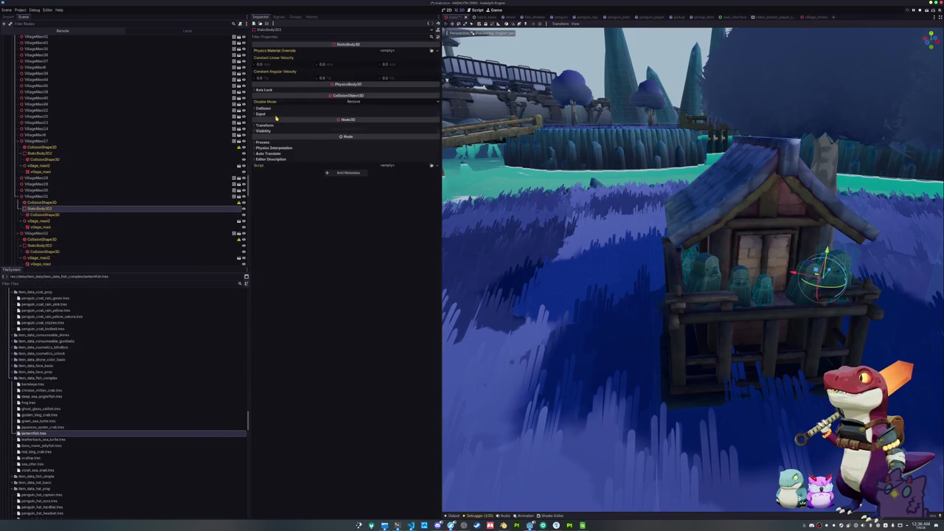
left_click(280, 109)
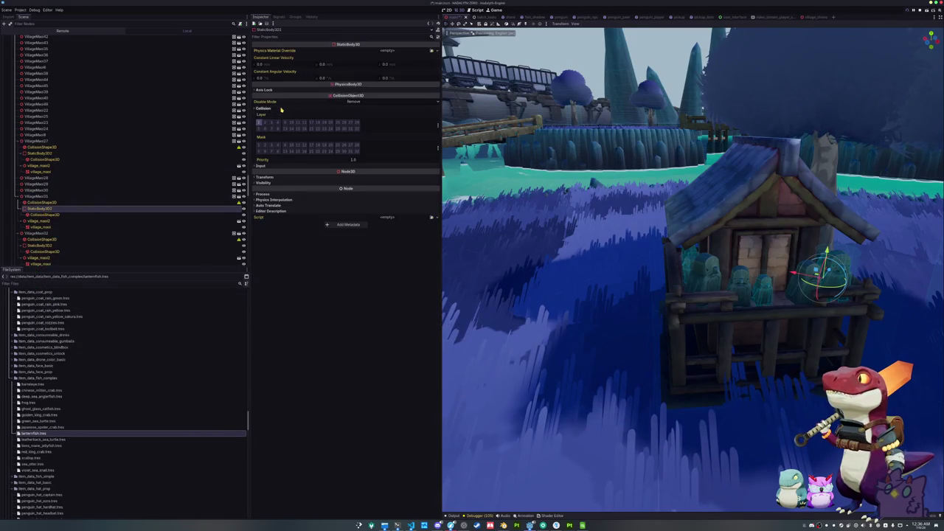
left_click(38, 192)
right_click(47, 191)
left_click(55, 293)
left_click(38, 202)
left_click(263, 108)
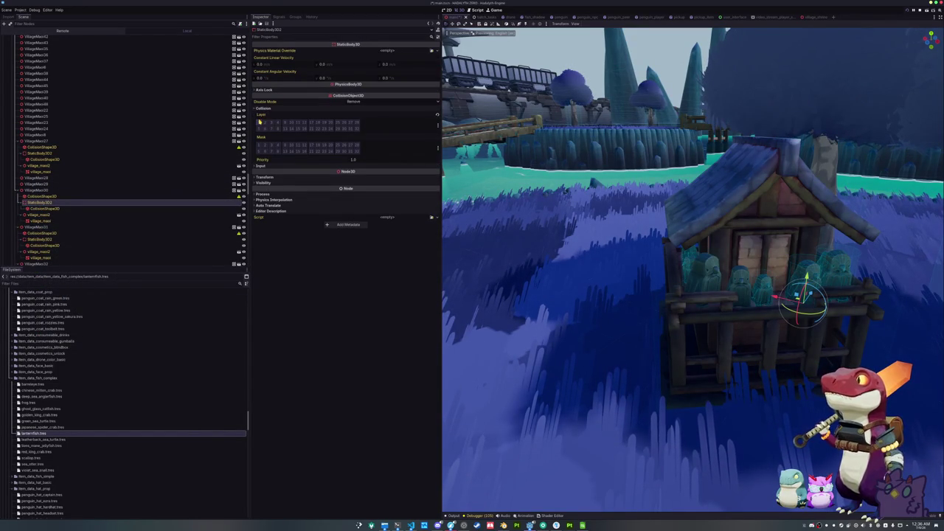
key("ctrl+s")
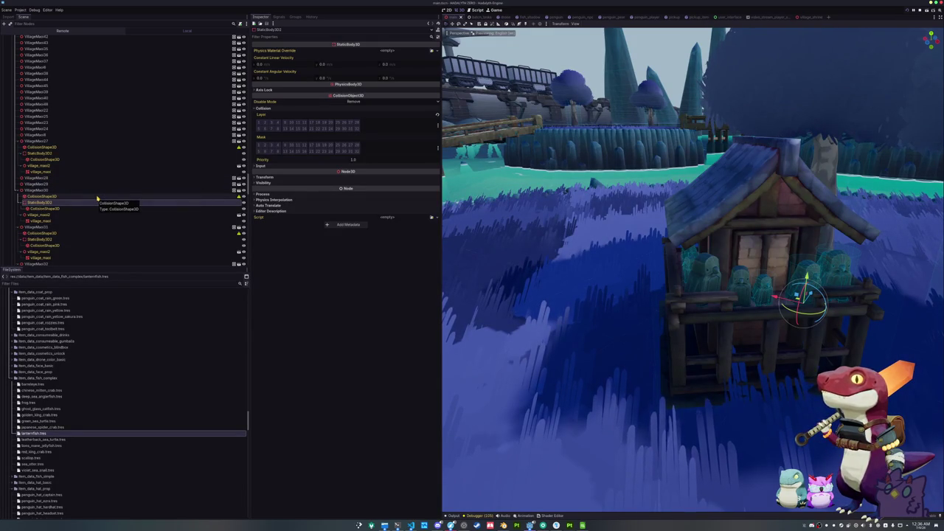
Make VillageMesh29 and VillageMesh28 children editable and toggle a collision layer bit on VillageMesh28's StaticBody3D2.
left_click(57, 184)
right_click(58, 183)
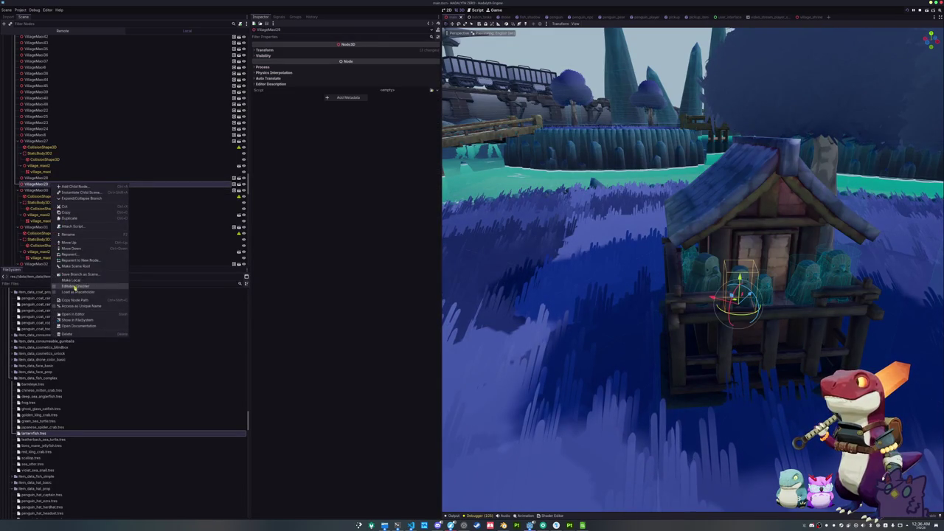
left_click(77, 286)
left_click(40, 196)
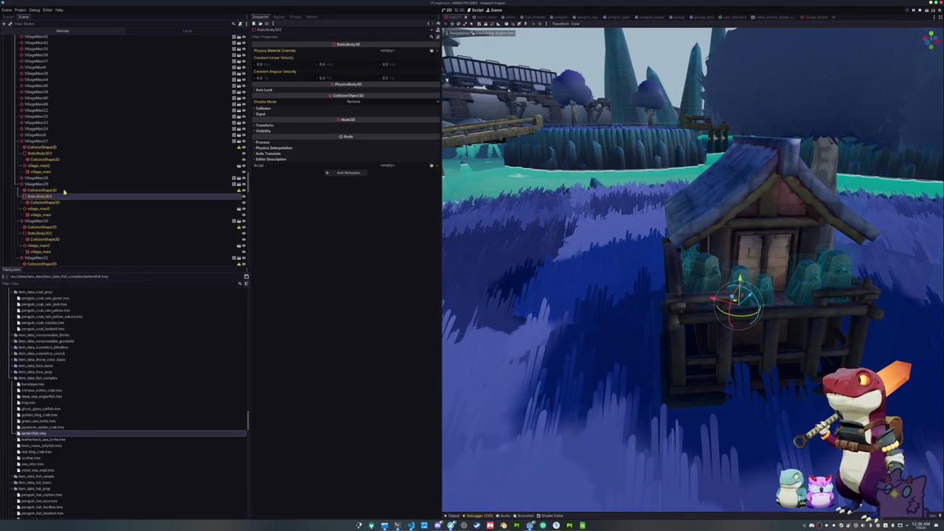
left_click(261, 109)
left_click(37, 178)
right_click(42, 179)
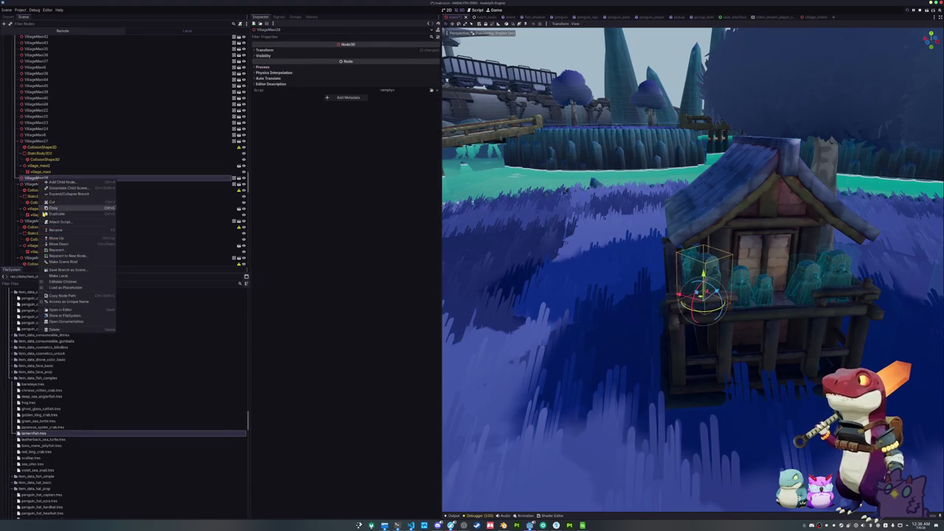
left_click(51, 282)
left_click(40, 190)
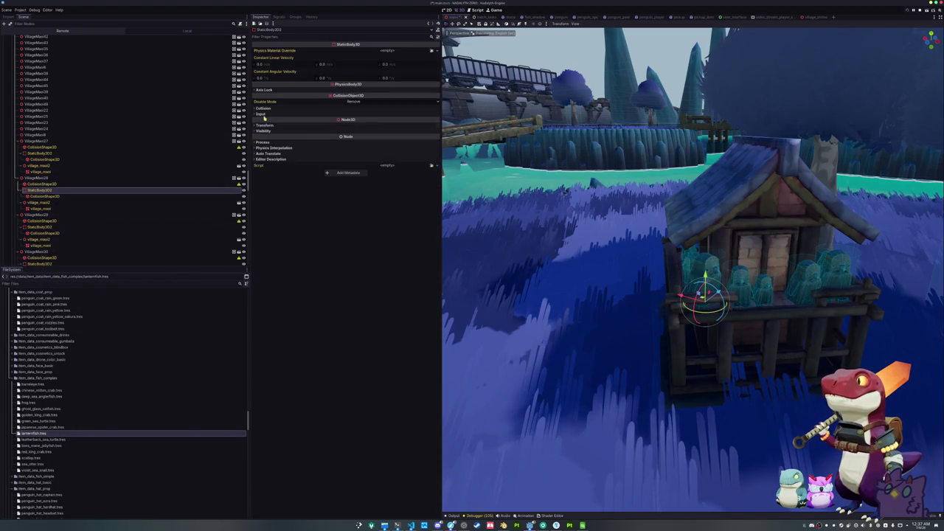
left_click(262, 109)
left_click(264, 127)
mouse_move(456, 201)
left_mouse_down()
mouse_move(694, 209)
mouse_move(632, 206)
left_mouse_up()
Run the project, start a Singleplayer game and walk the penguin onto the bridge.
key("F5")
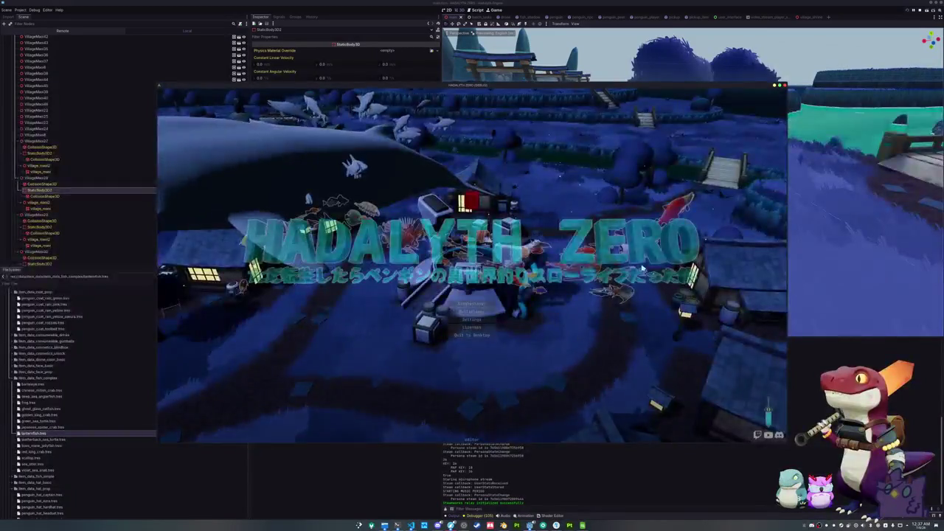
left_click(475, 305)
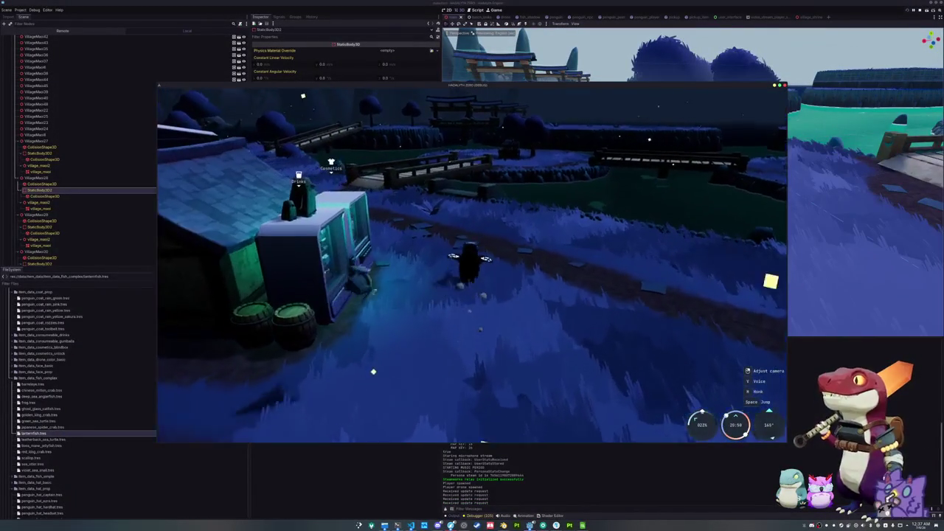
key("w")
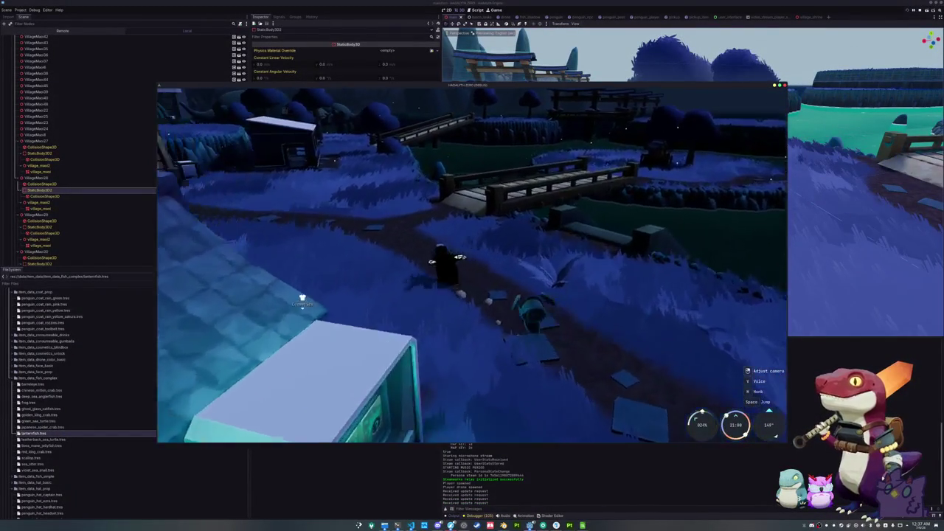
key("w")
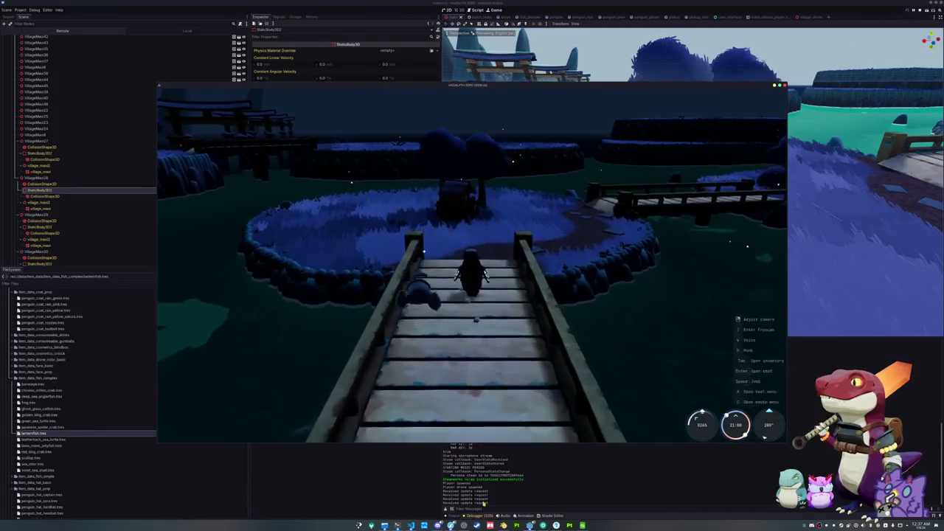
key("F8")
key("alt+Tab")
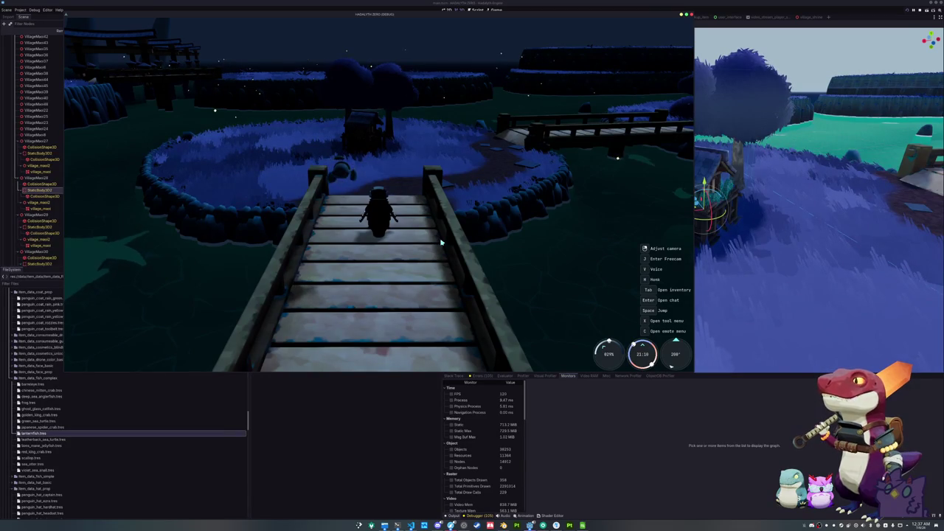
Walk across the island up to the house and around it.
key("w")
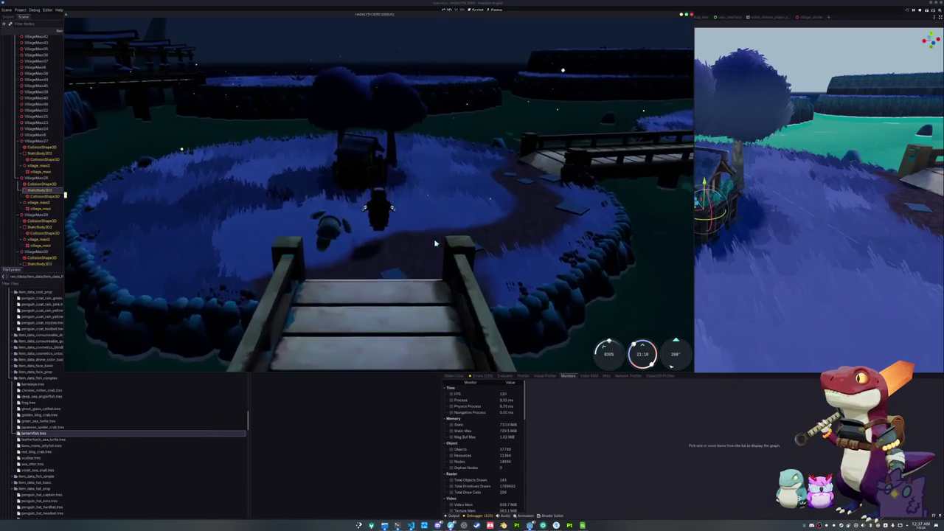
key("w")
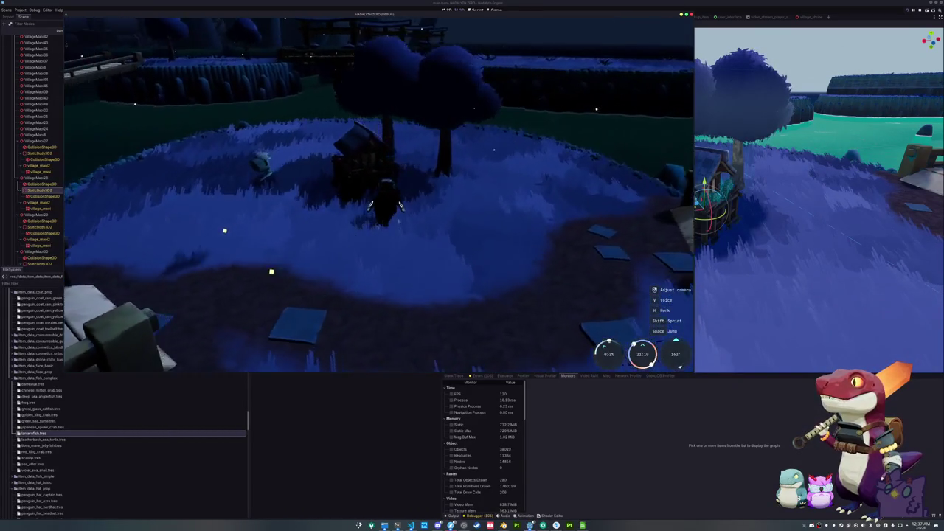
key("w")
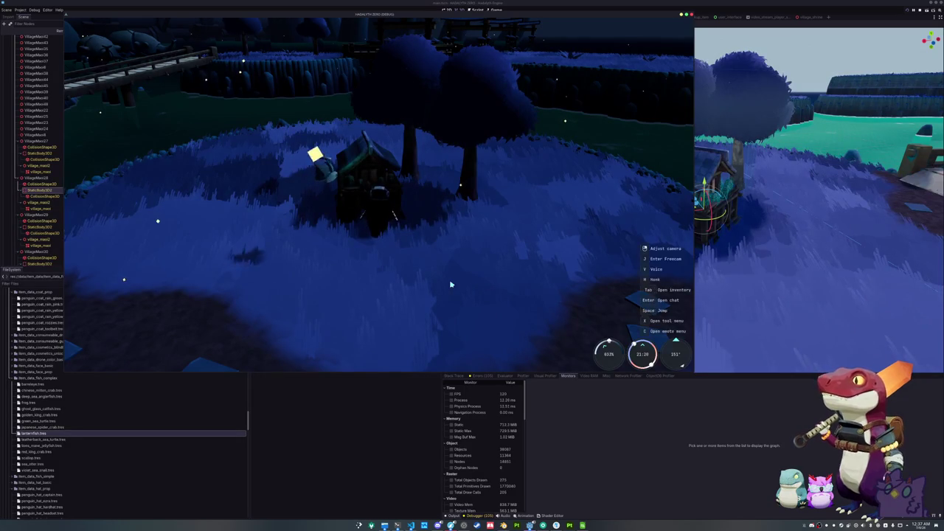
key("a")
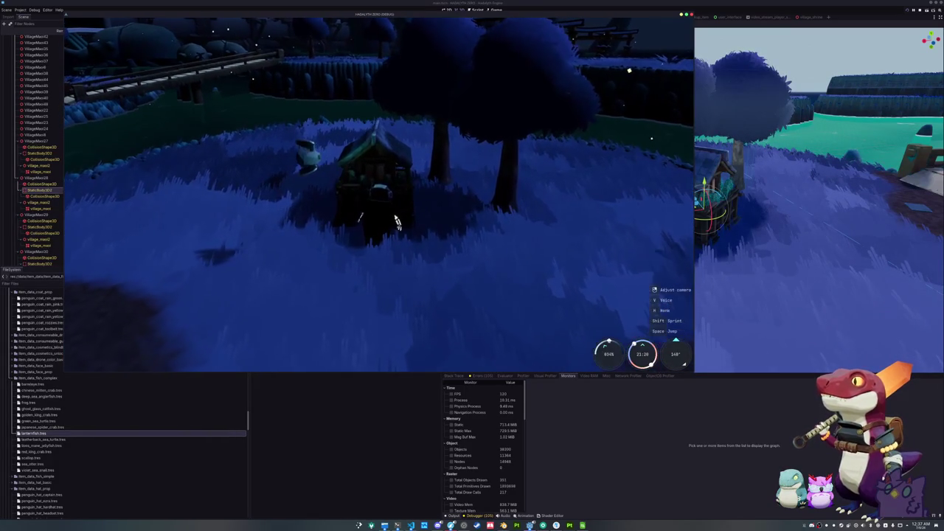
key("w")
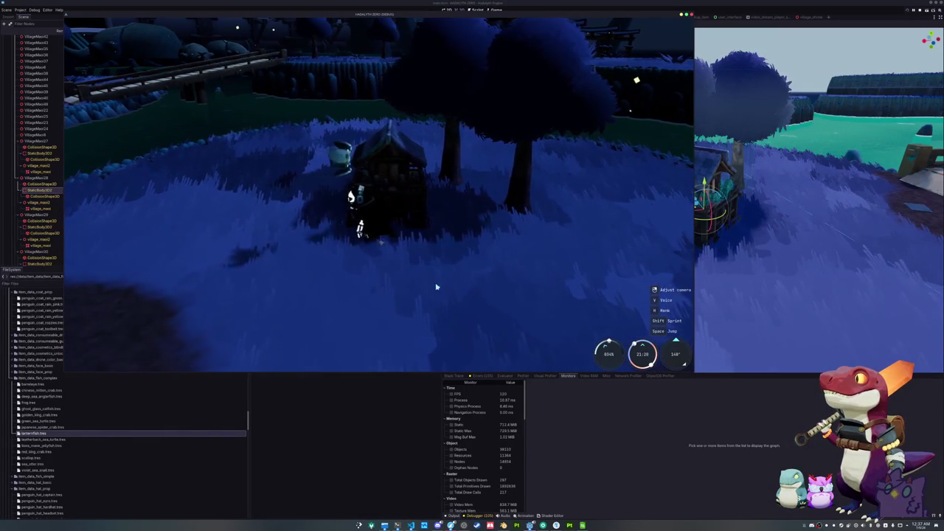
key("s")
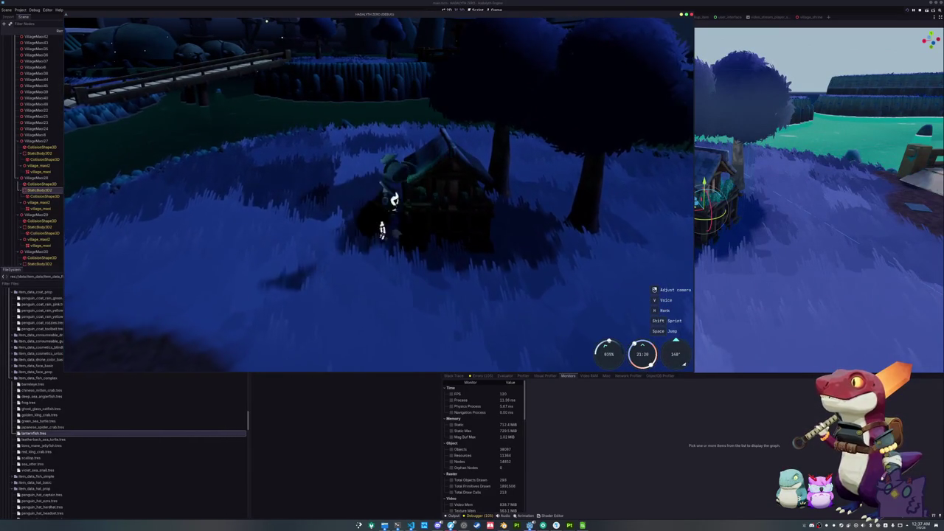
key("a")
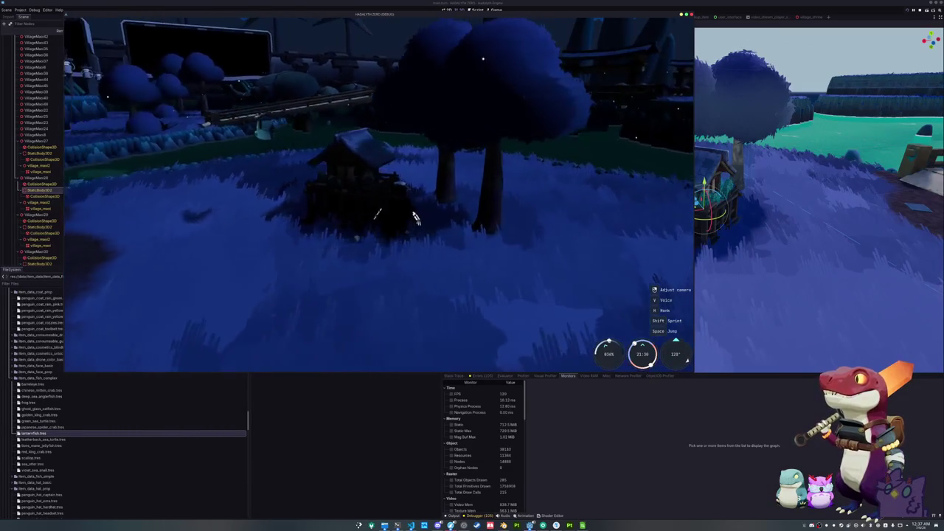
Walk back over both bridges into the village toward the vending machines.
key("w")
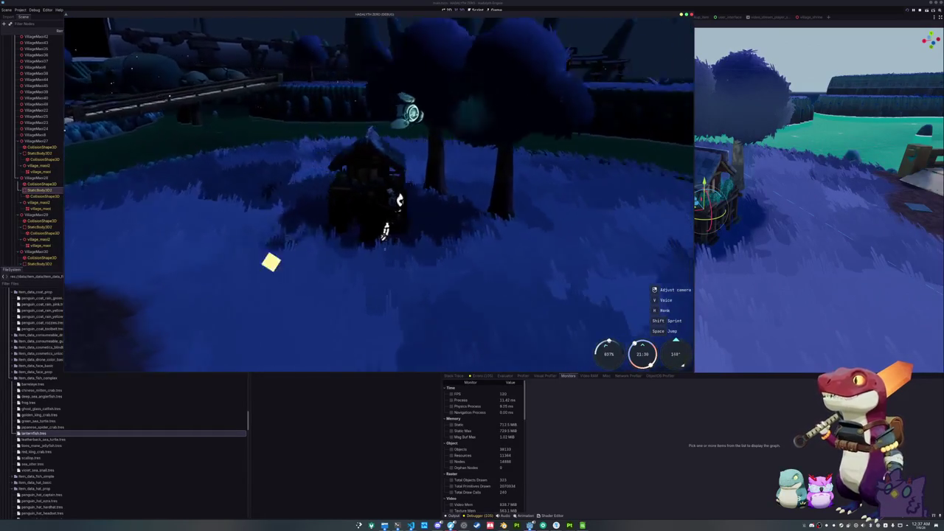
key("w")
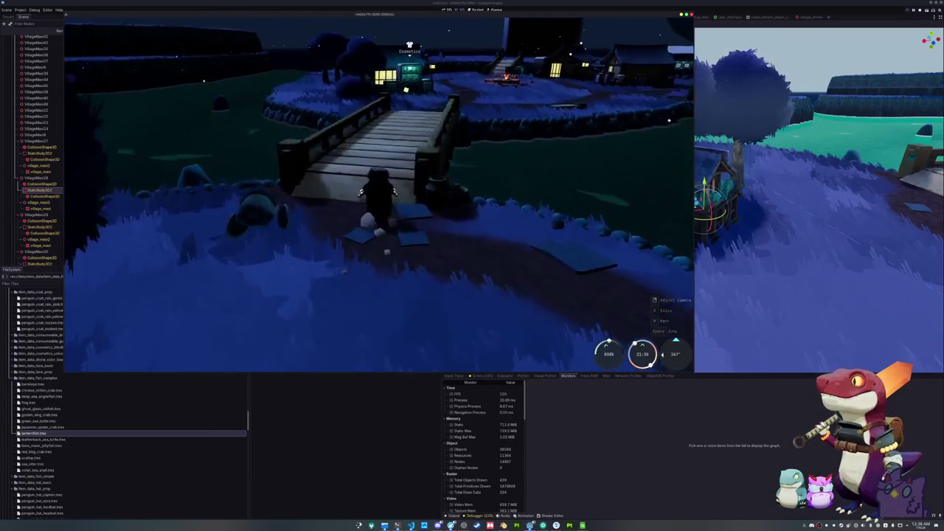
key("w")
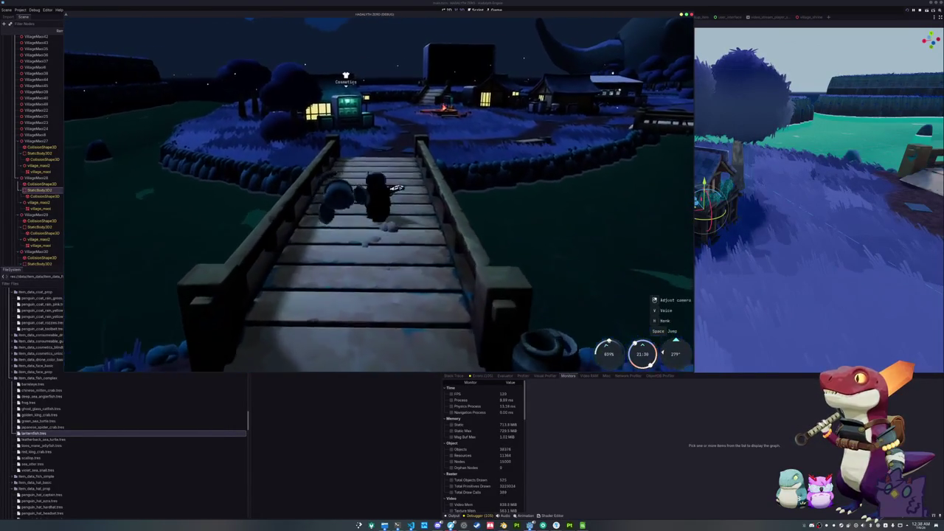
key("w")
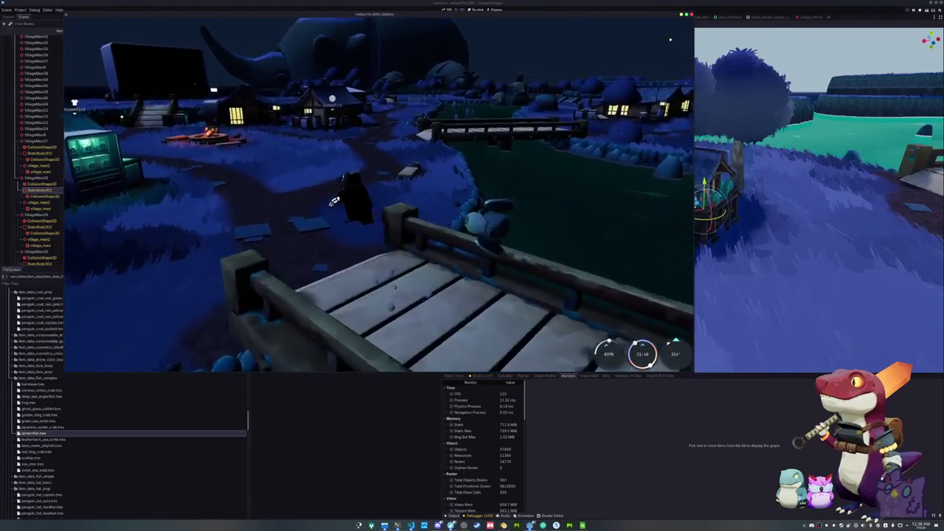
key("w")
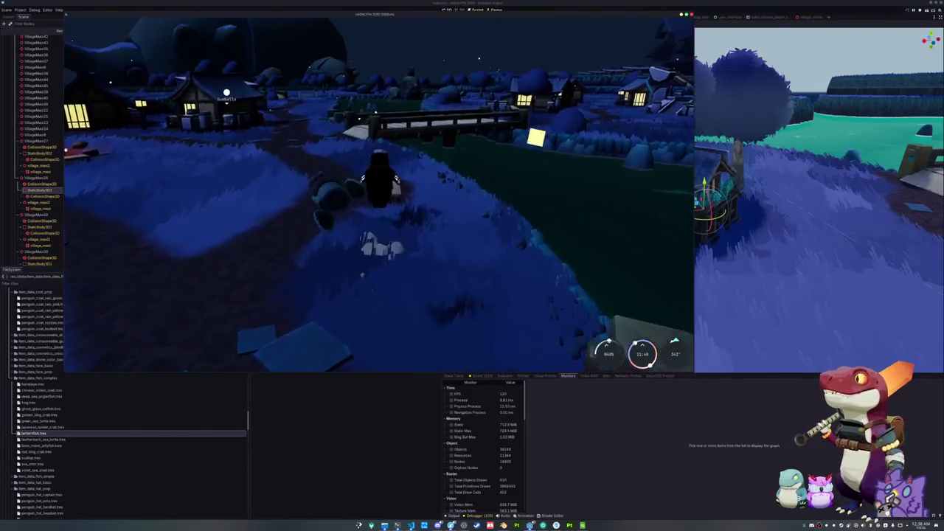
key("w")
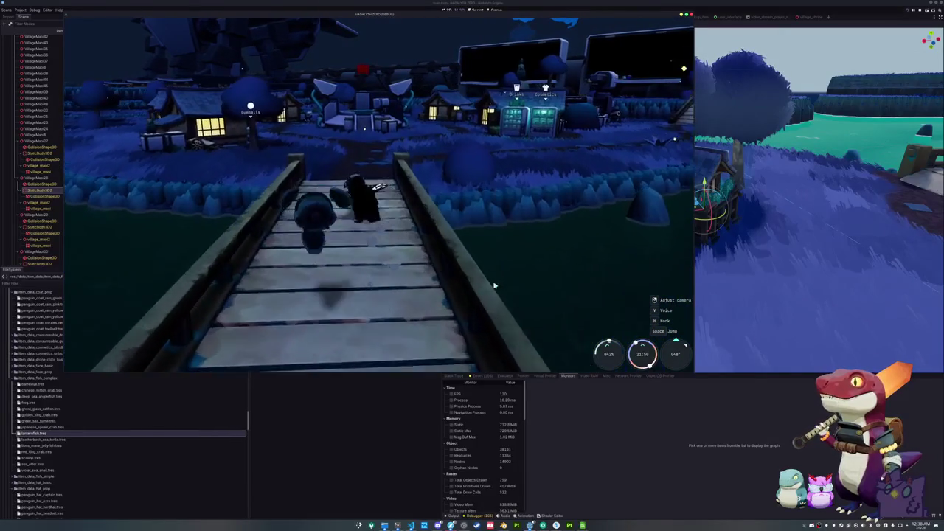
key("w")
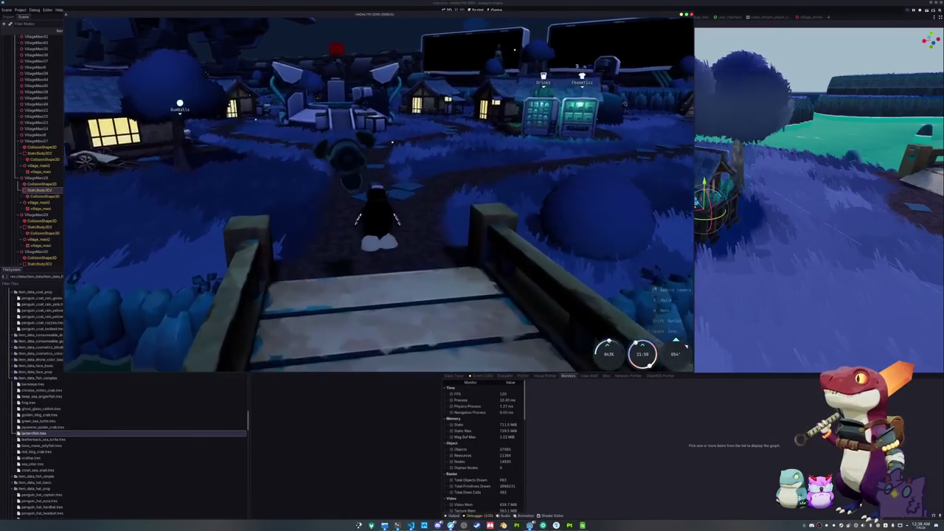
key("w")
key("w")
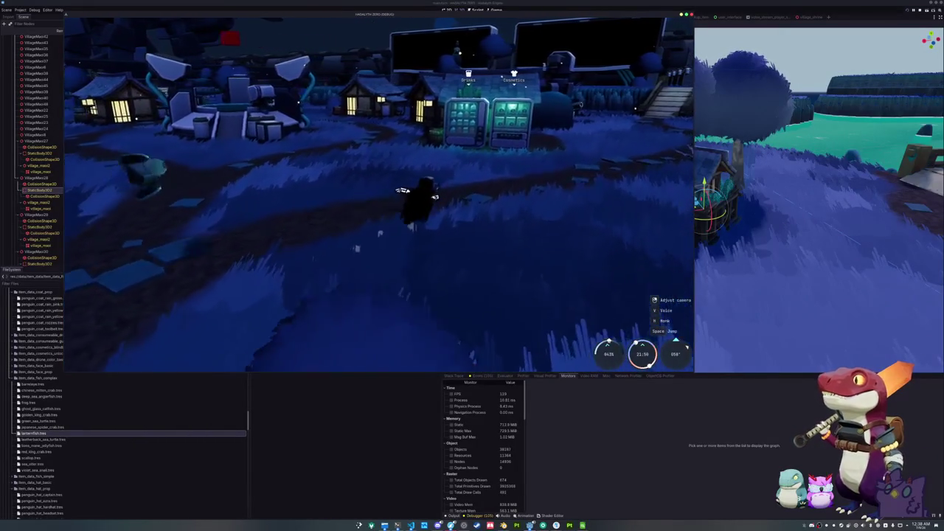
key("w")
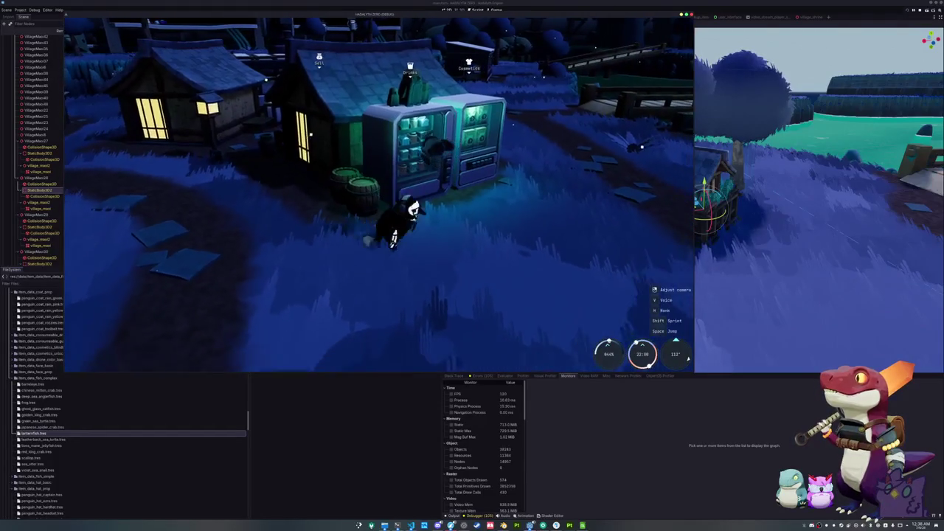
Walk from the vending machines past the stairs and back across the wooden bridge.
key("w")
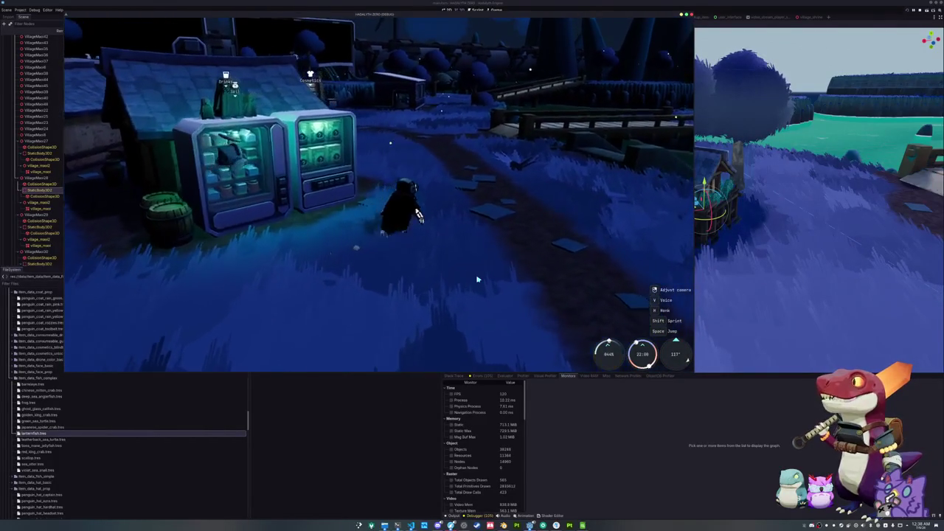
key("d")
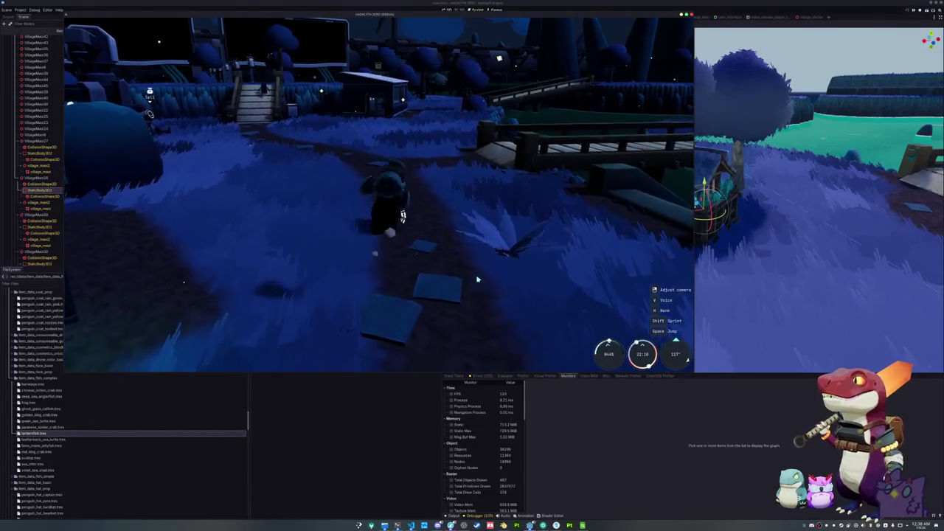
key("w")
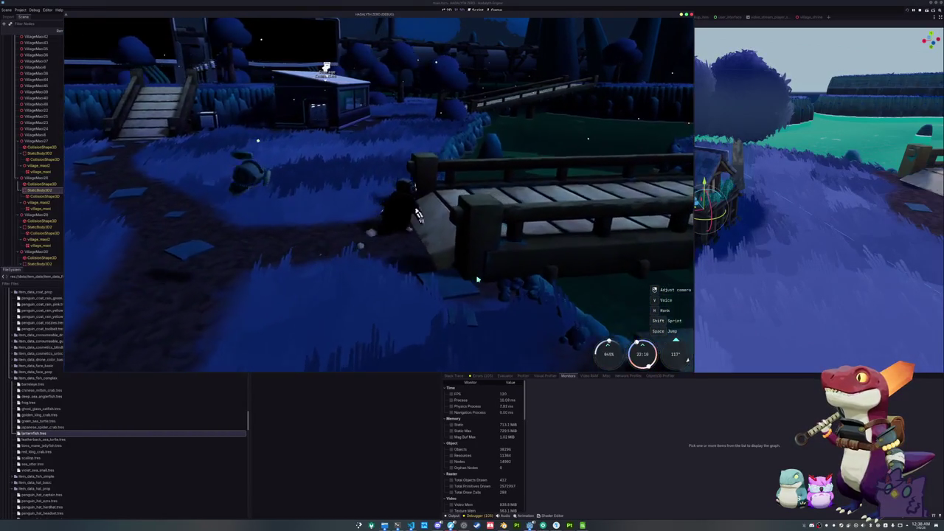
key("d")
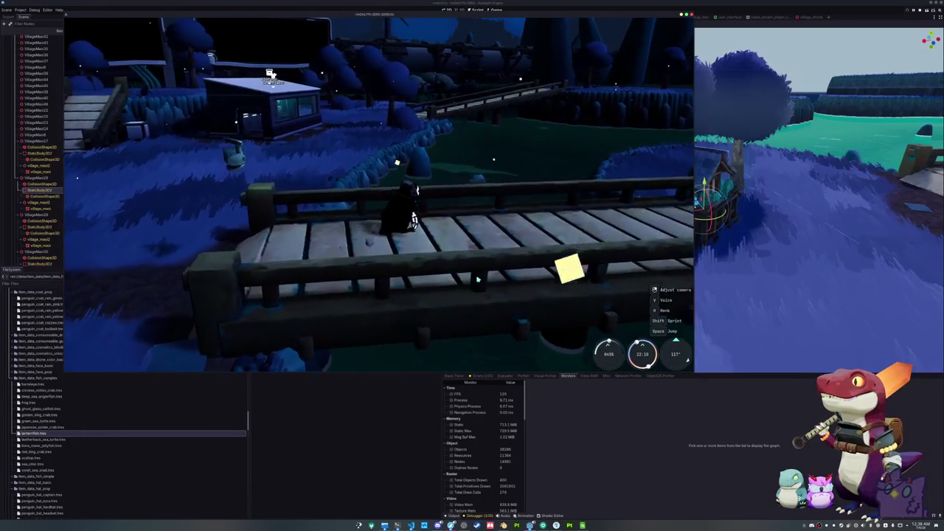
key("d")
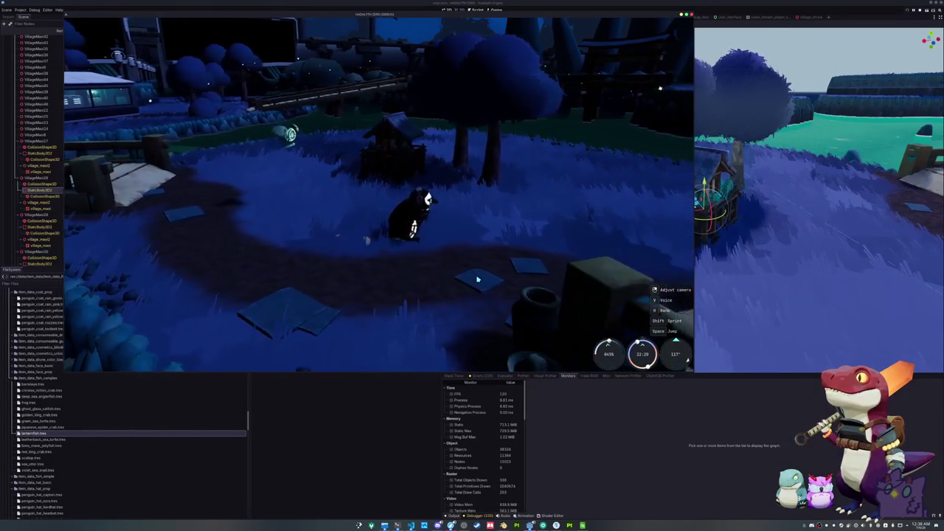
key("s")
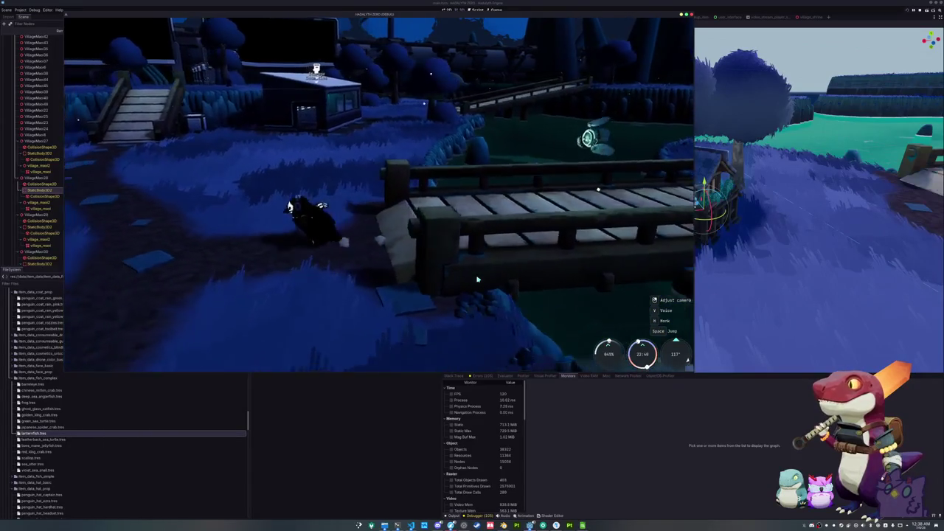
key("w")
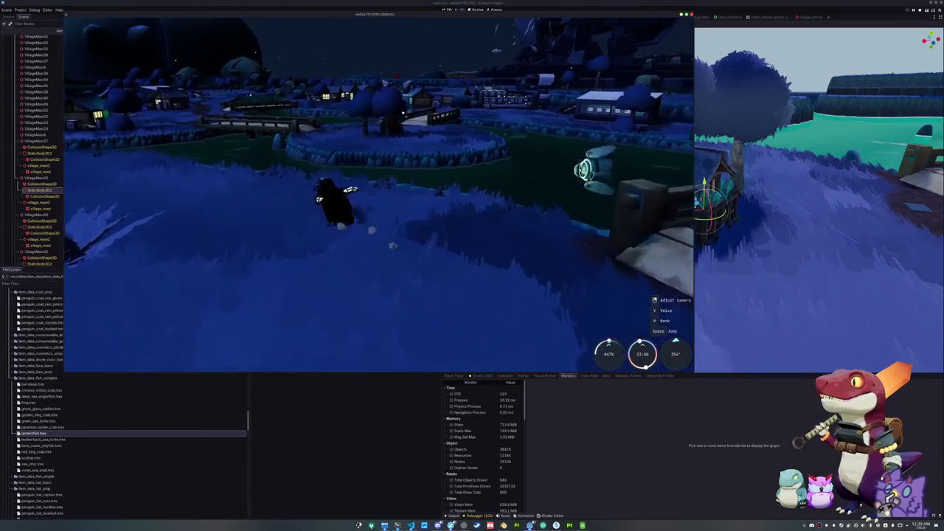
Run across the grassy field toward the fenced buildings, over the bridge and onto the grass.
key("w")
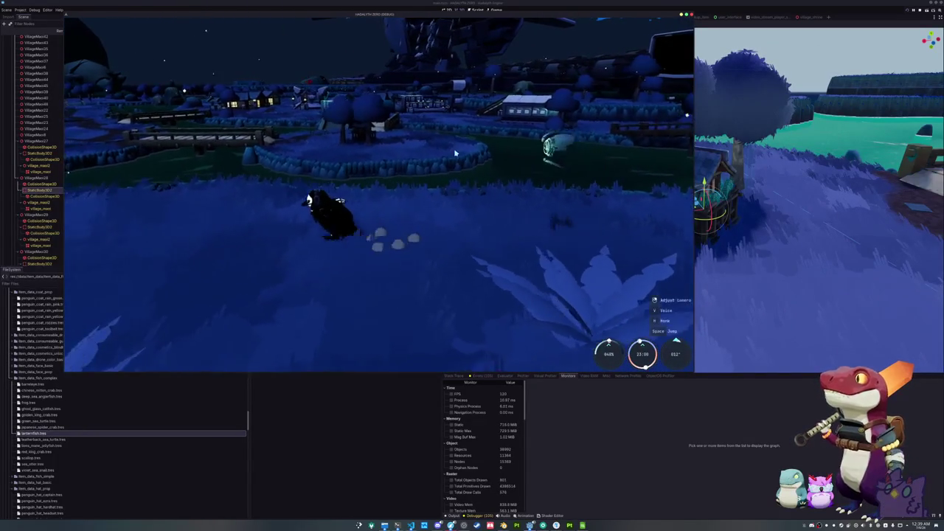
key("w")
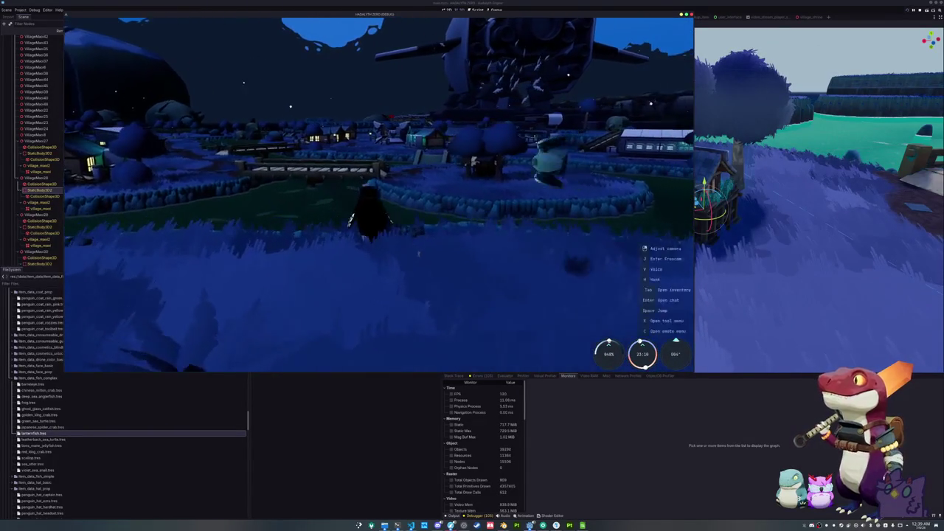
key("w")
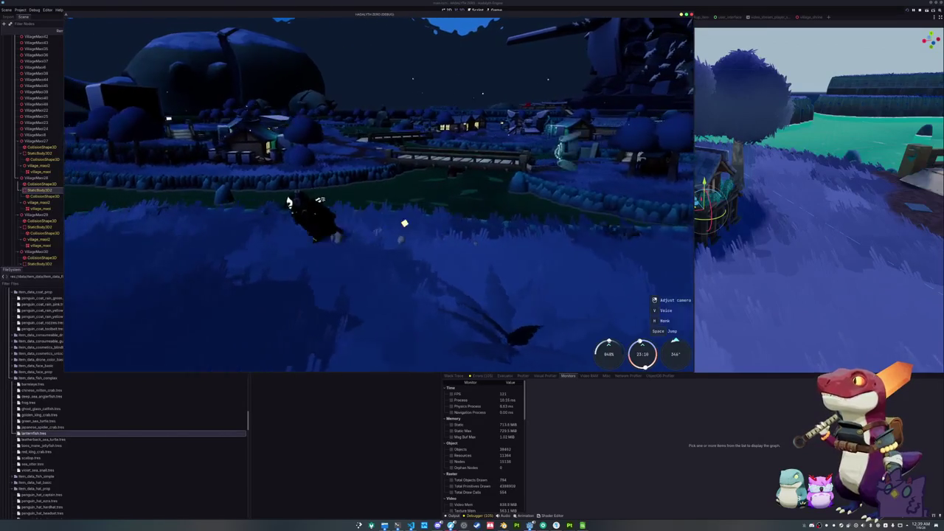
key("w")
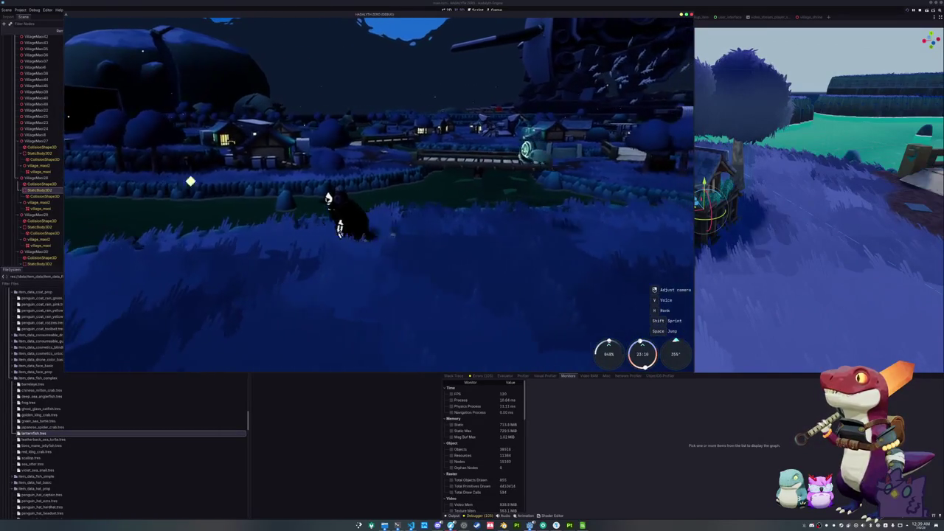
key("w")
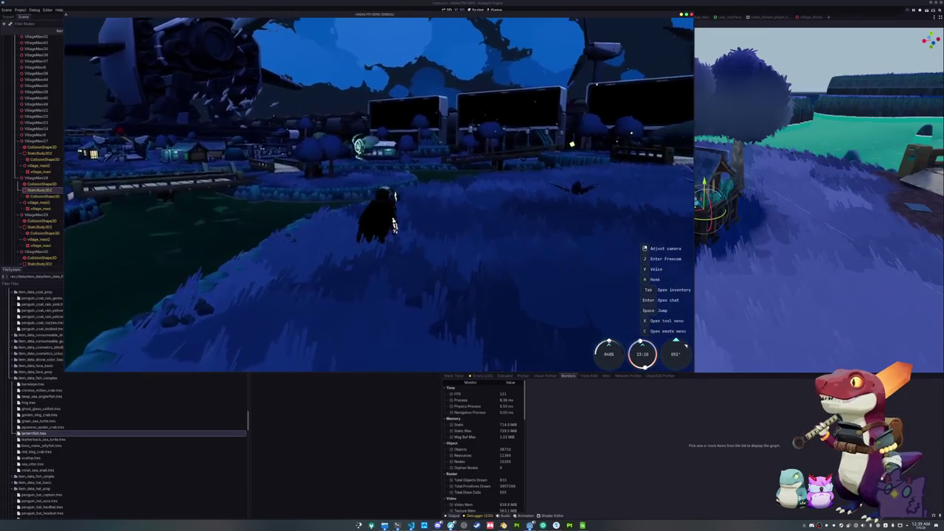
key("w")
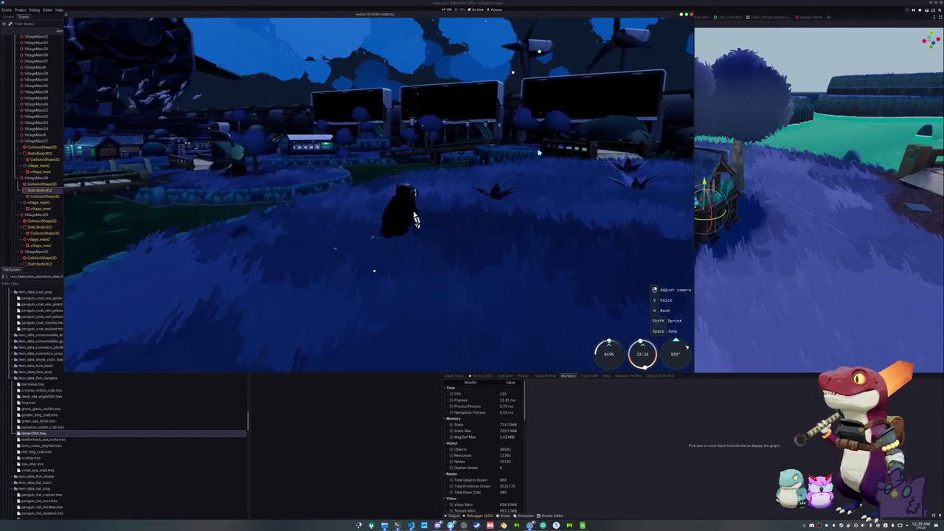
key("w")
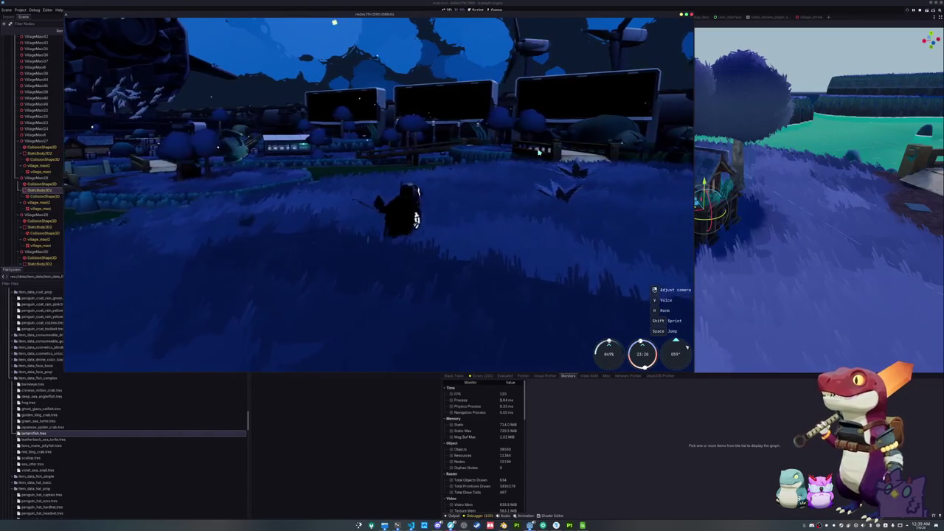
key("w")
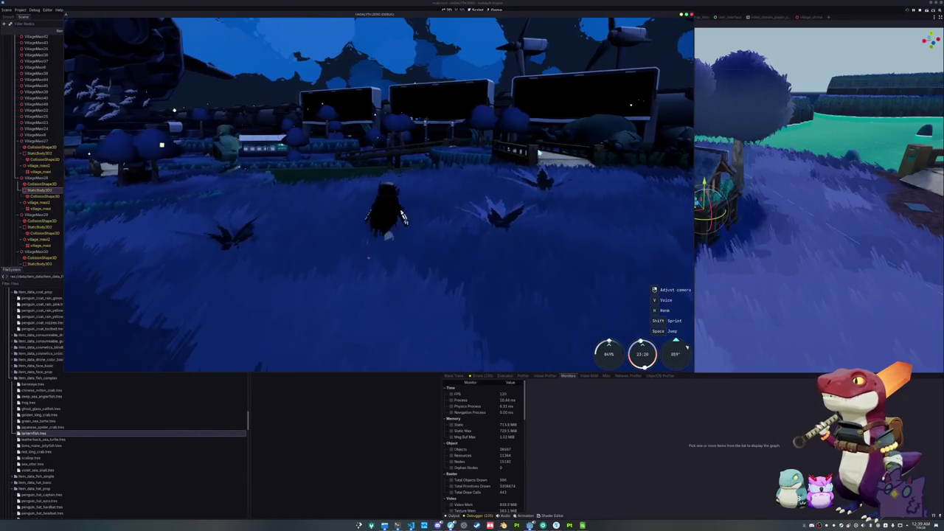
key("w")
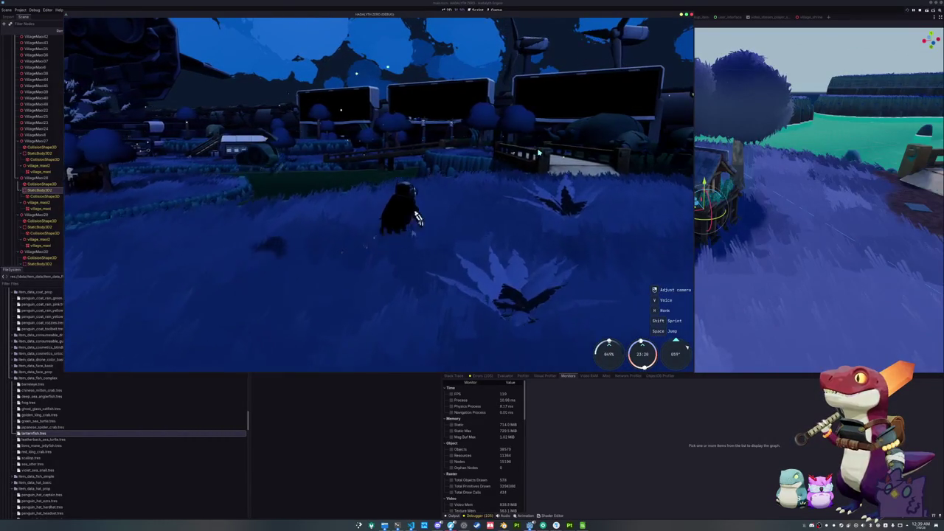
key("w")
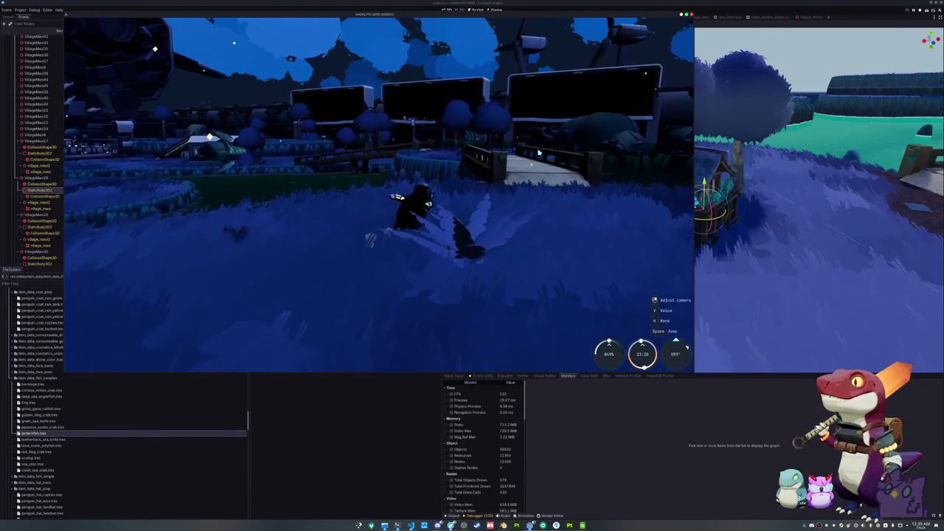
key("w")
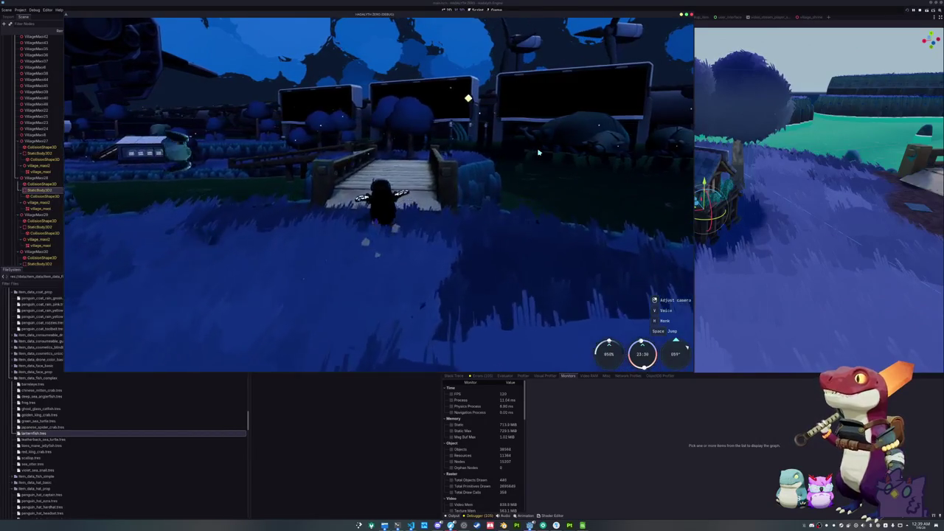
key("w")
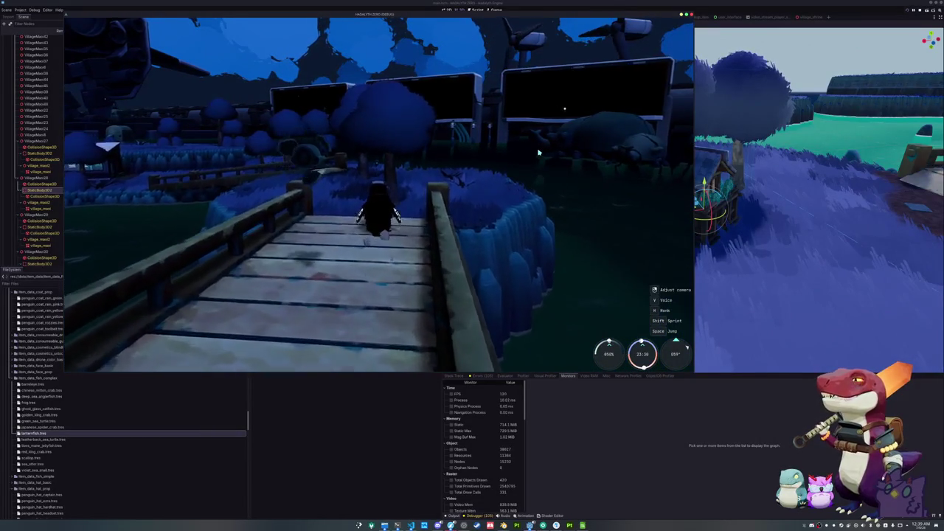
key("w")
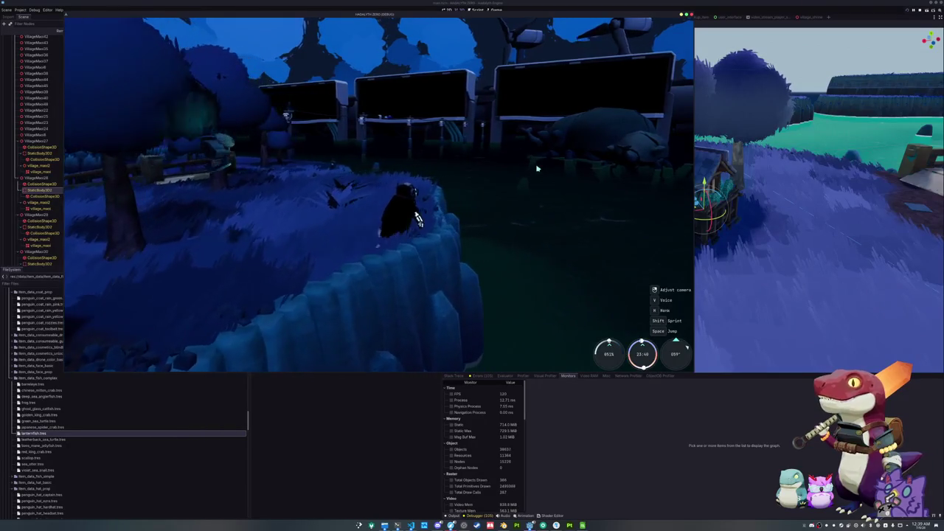
Turn back along the cliff edge, cross the bridge toward the house and take out the bat.
key("s")
key("a")
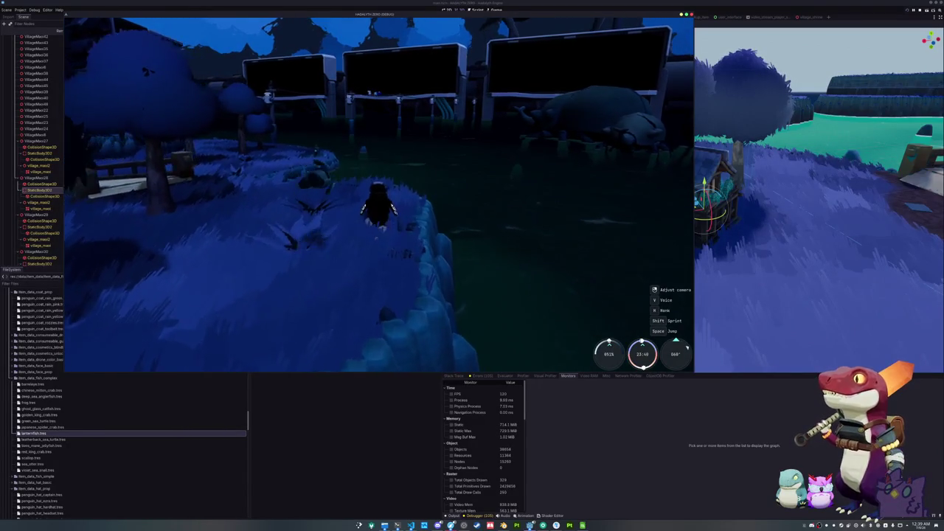
key("w")
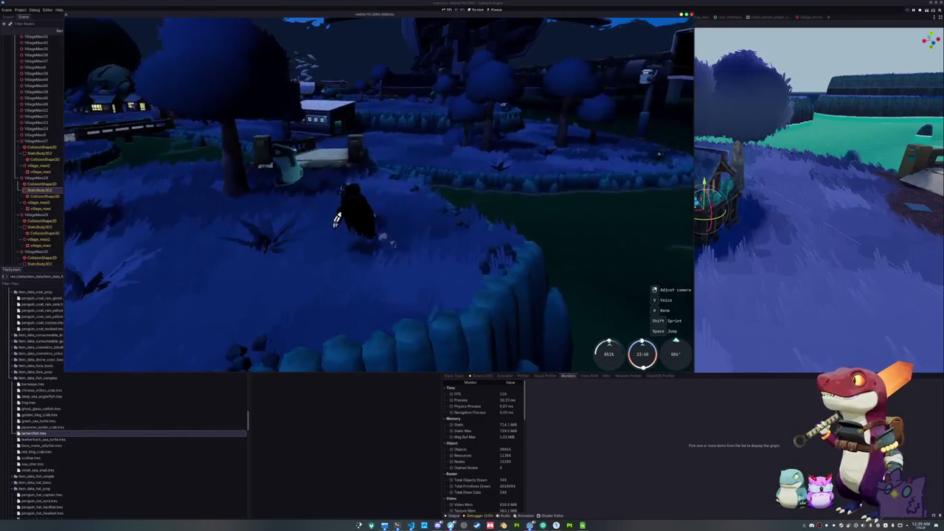
key("w")
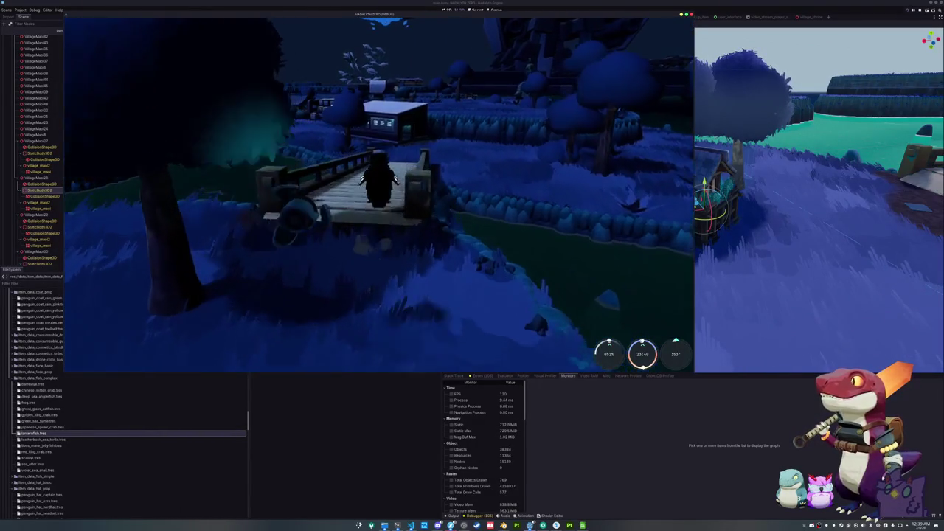
key("w")
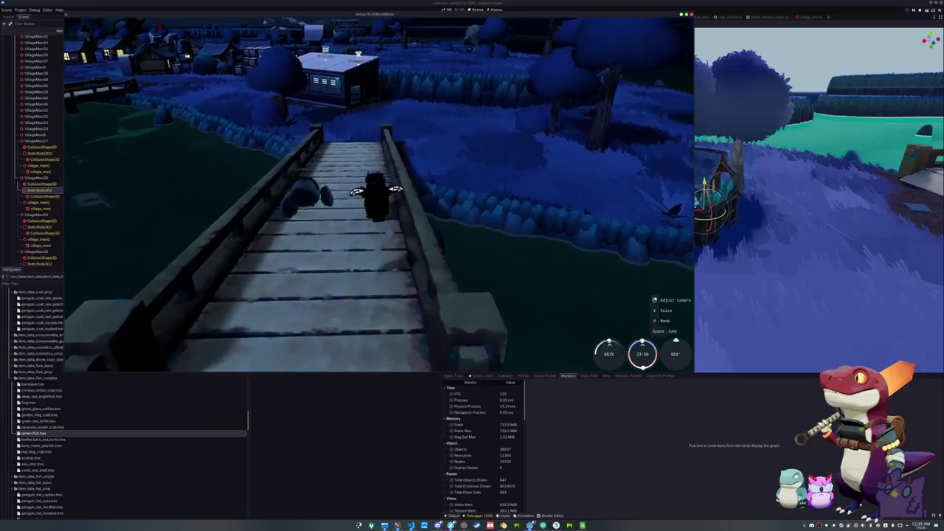
key("w")
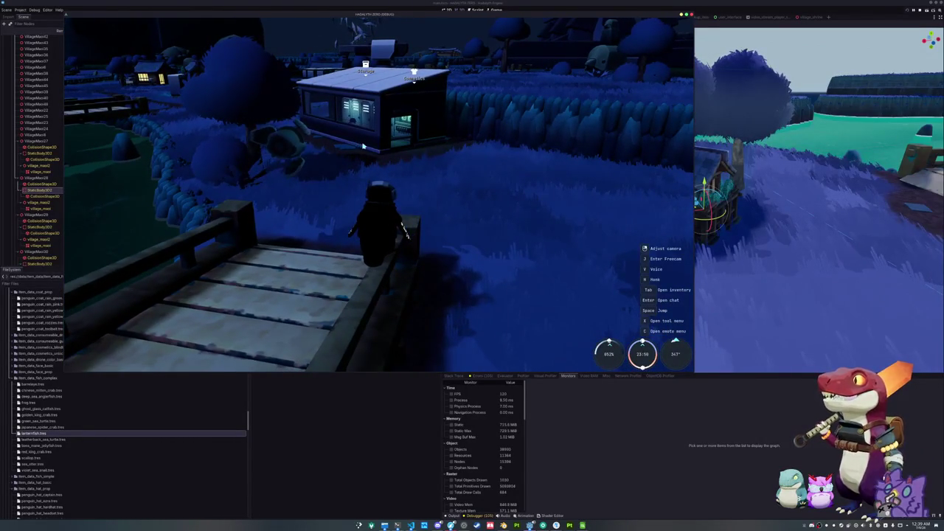
key("w")
key("w")
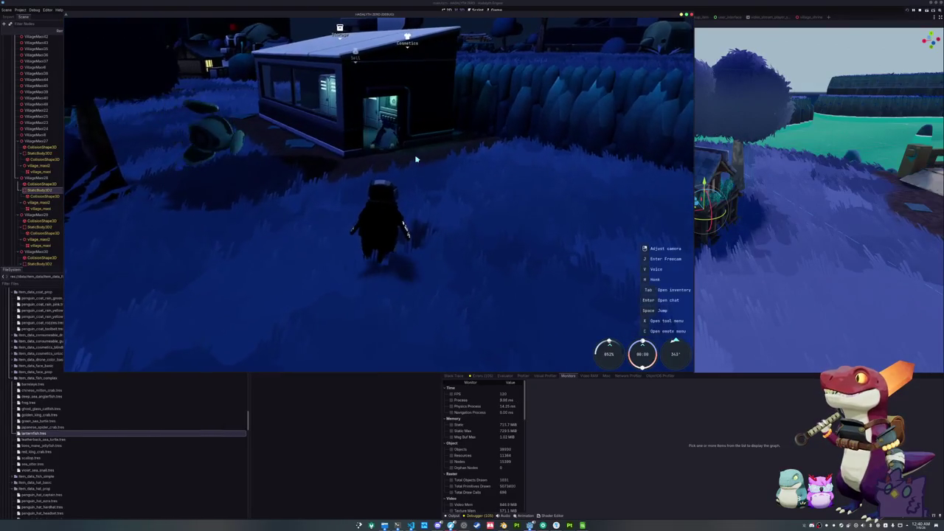
key("1")
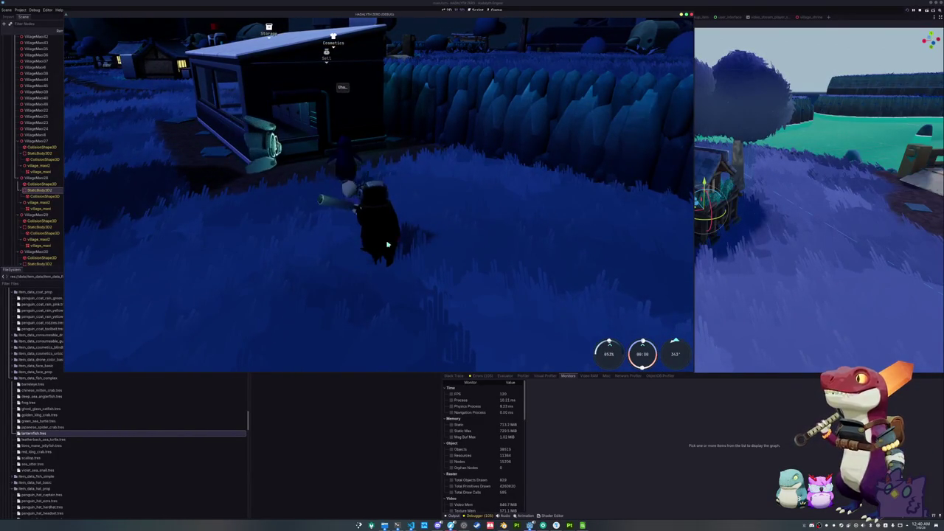
Run into the house to the storage machines and open the inventory and storage panels.
key("w")
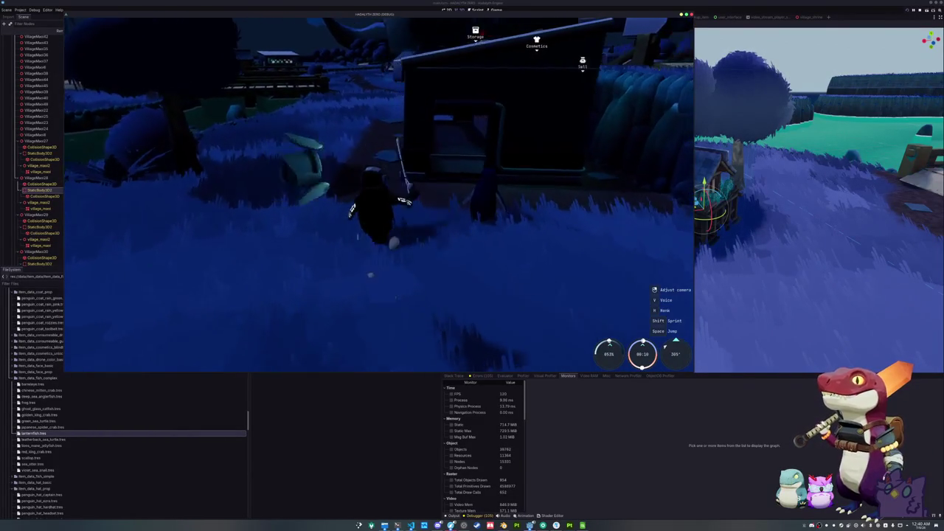
key("w")
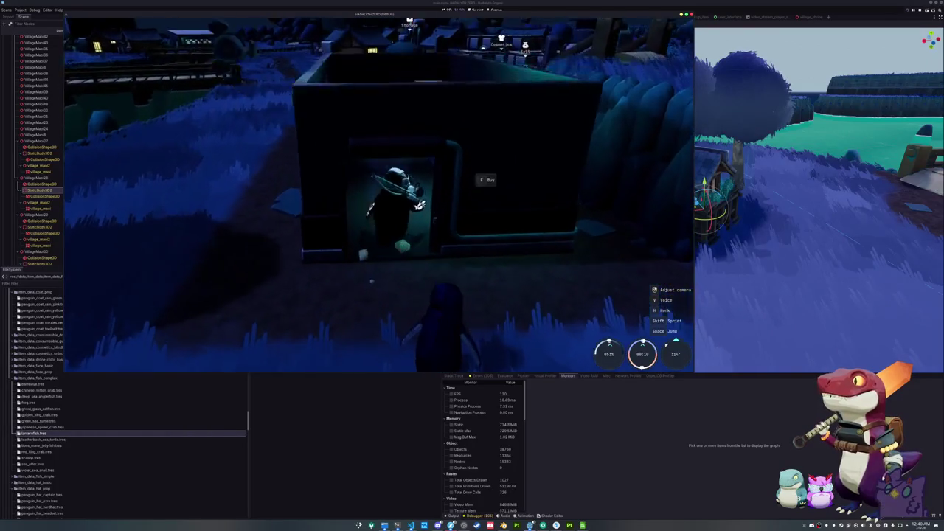
key("w")
key("f")
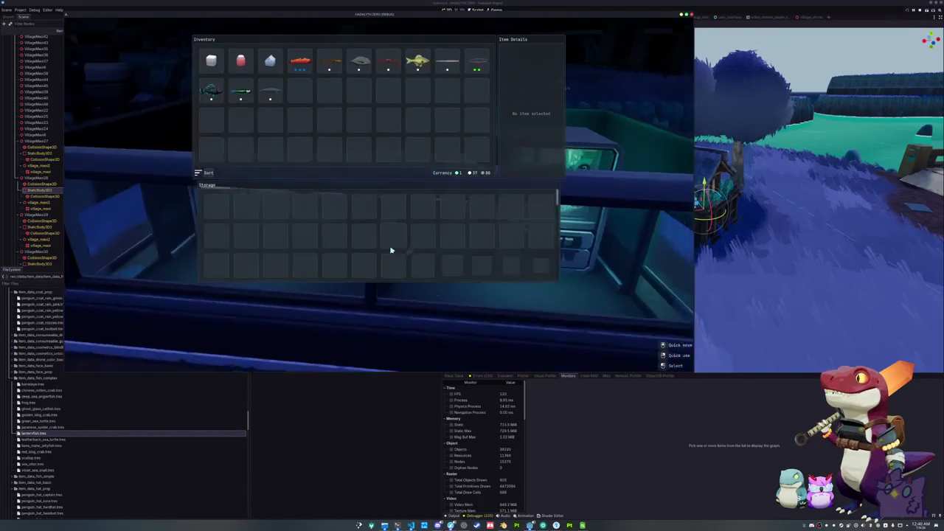
Close the panels, walk toward the back wall and swing the camera to look down on the player.
key("Escape")
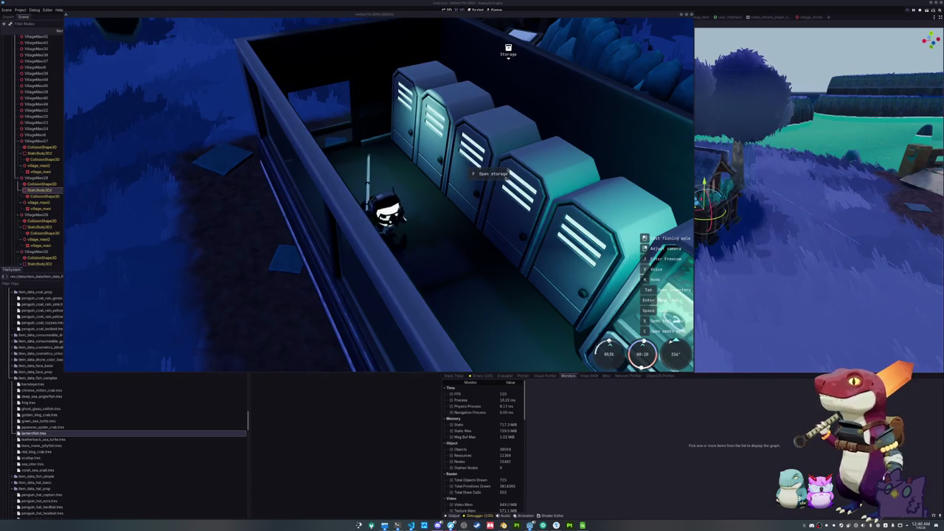
key("w")
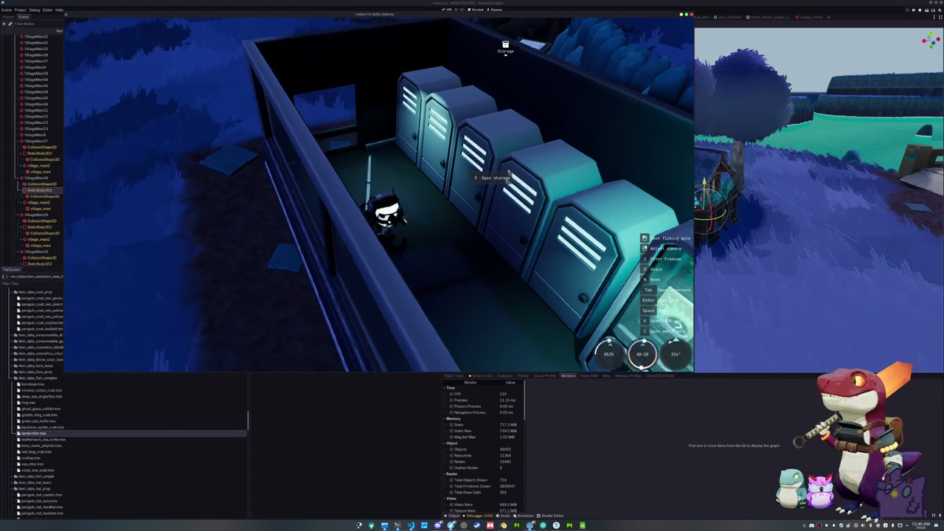
left_click_drag(403, 173, 627, 52)
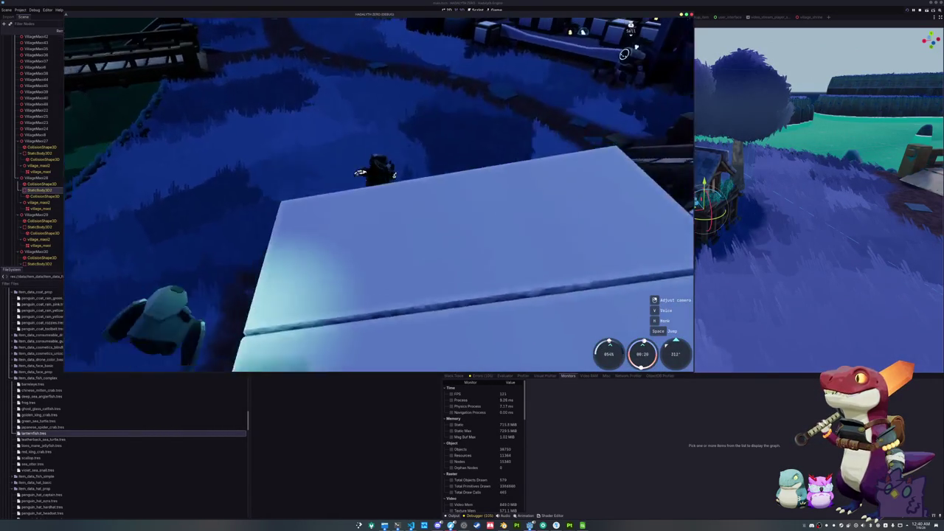